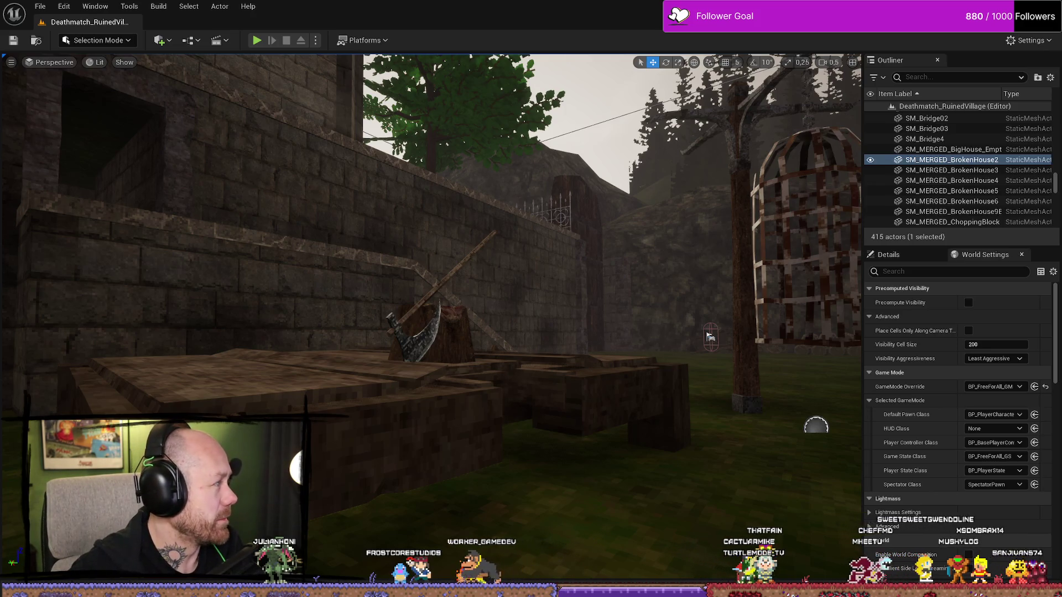
Return to the Unreal editor and open the Conquest_RuinedVillage level from GameModes
key(alt+Tab)
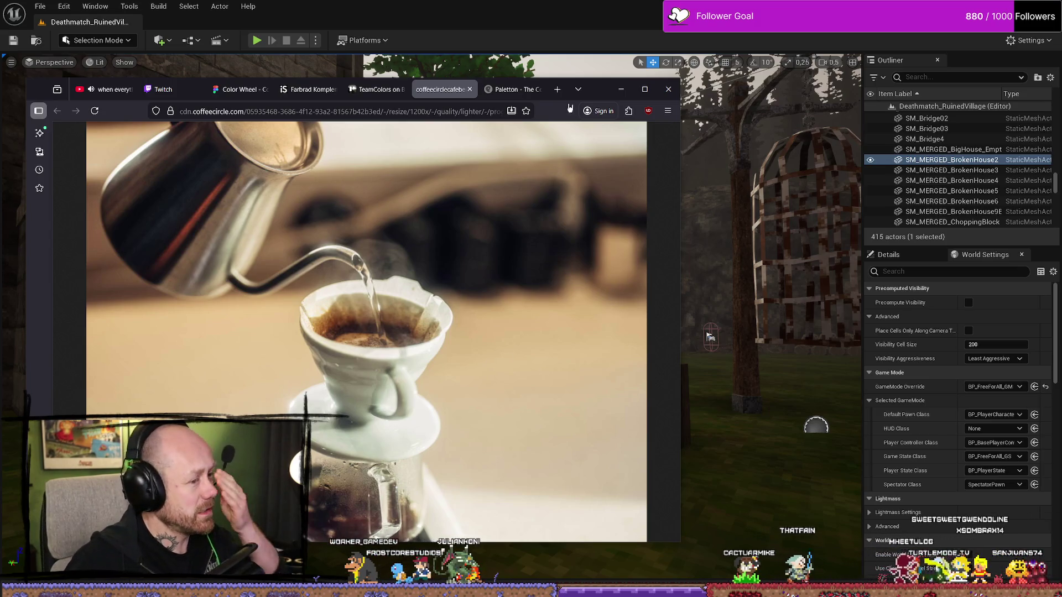
click(620, 89)
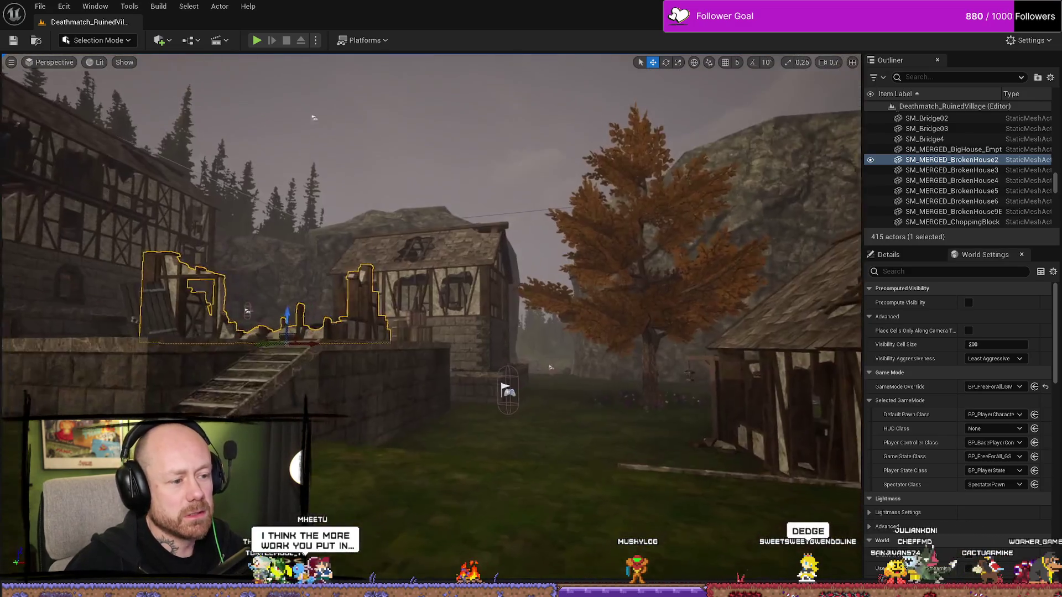
key(ctrl+space)
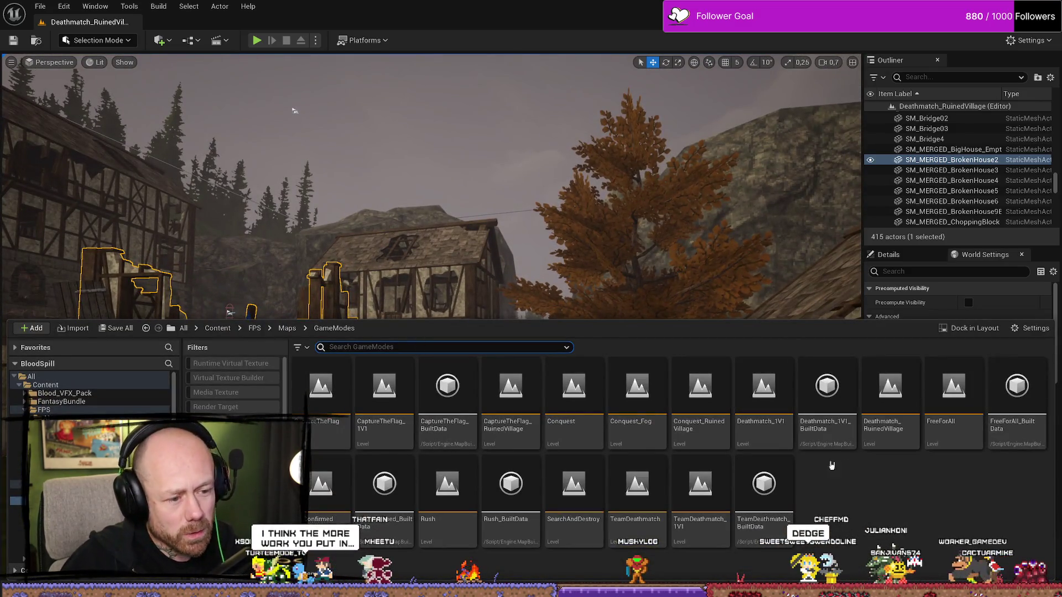
double_click(711, 407)
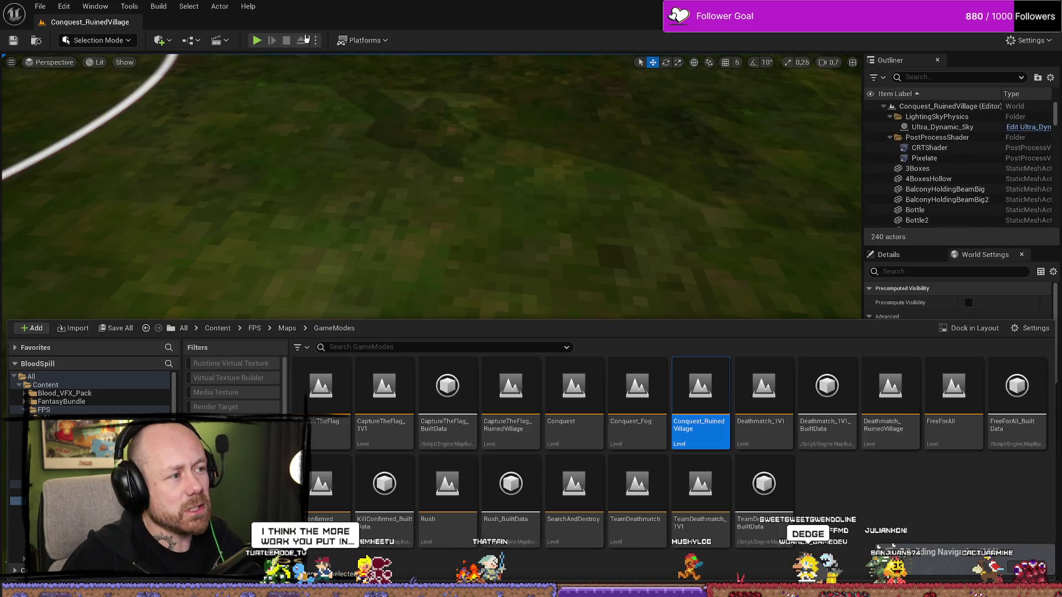
Test-play the level in the editor, spawn in from the loadout screen, then stop
click(256, 41)
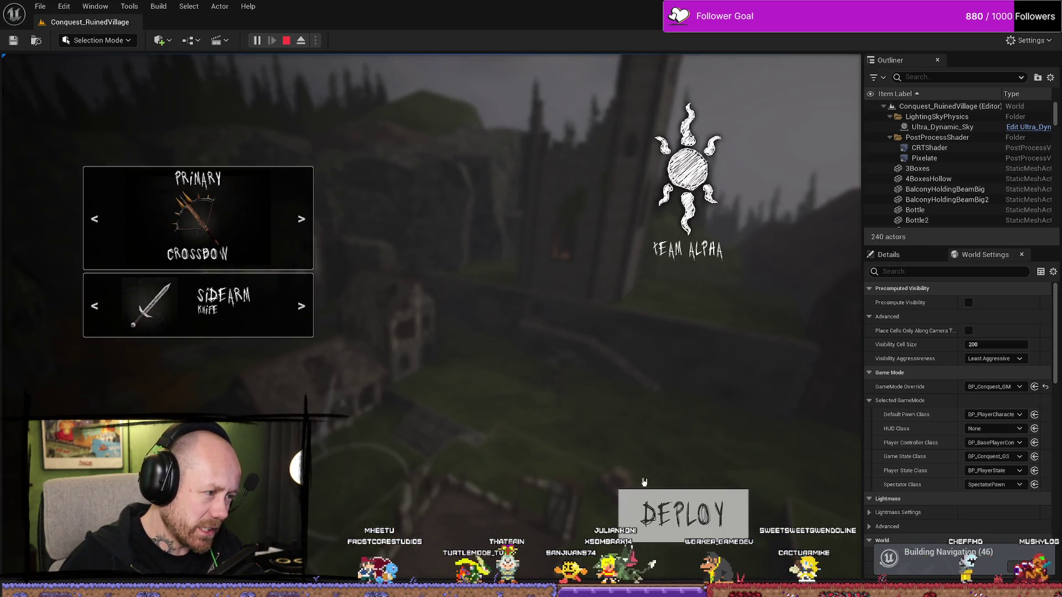
click(645, 495)
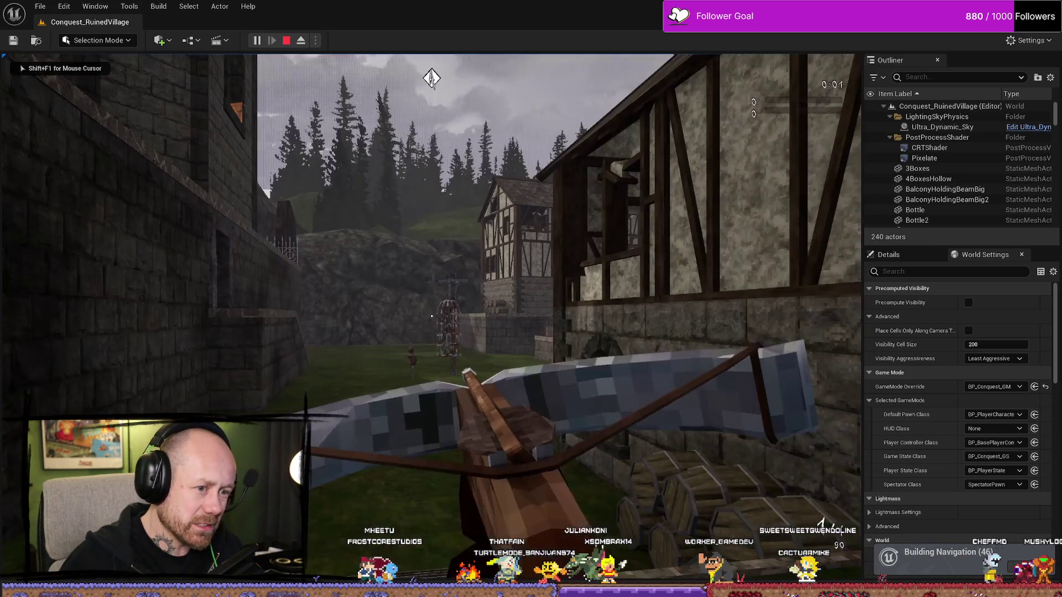
key(Escape)
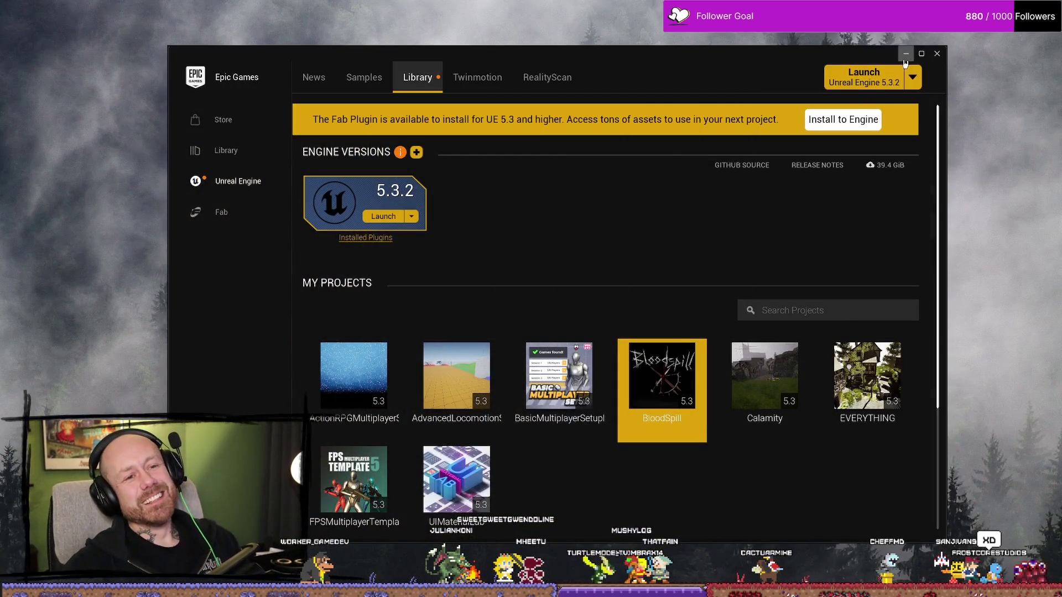
Minimize the Epic Games Launcher twice and dismiss Affinity Photo's welcome panel
click(906, 61)
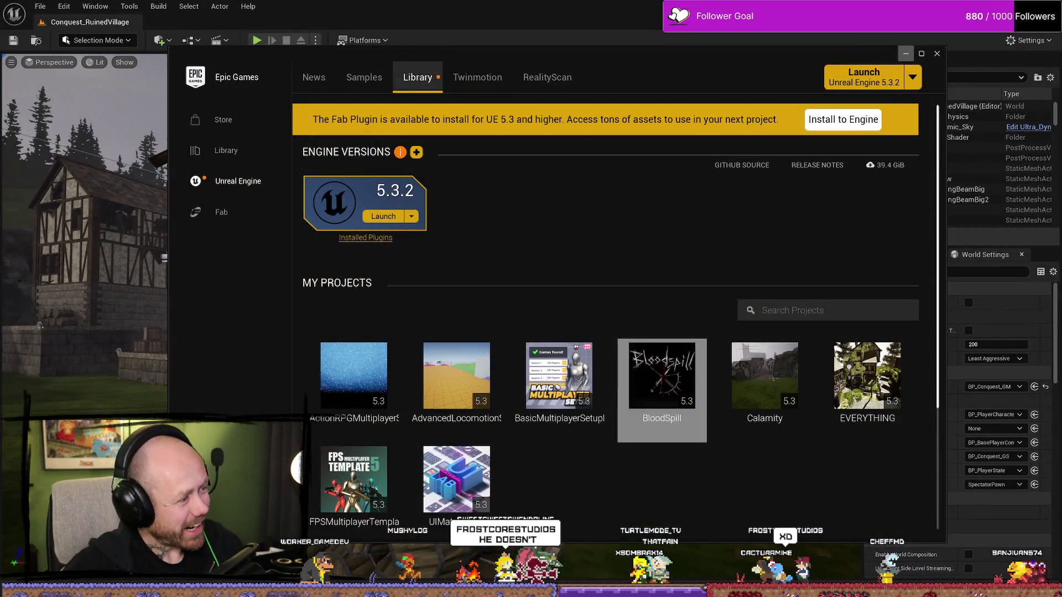
click(905, 54)
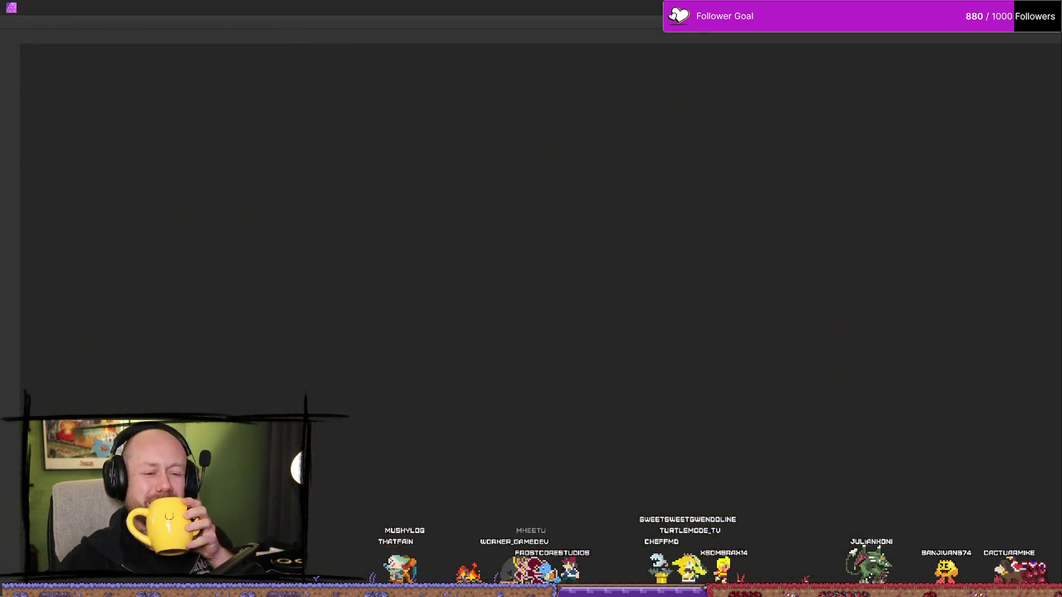
click(661, 436)
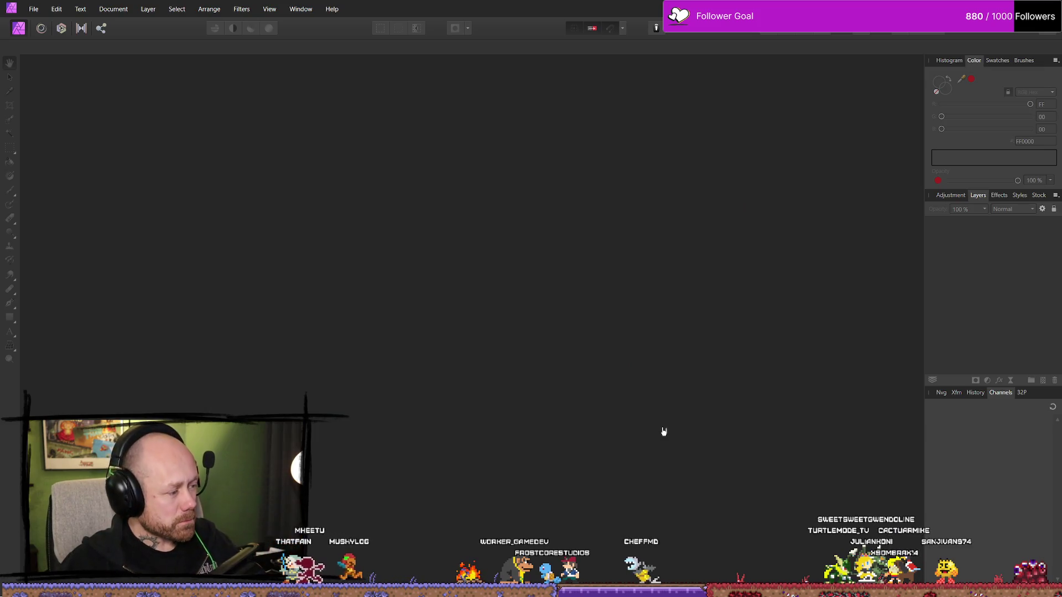
Open T_CapturePointAIcon.PNG from the Bloodspill icon folder as a document
key(super+e)
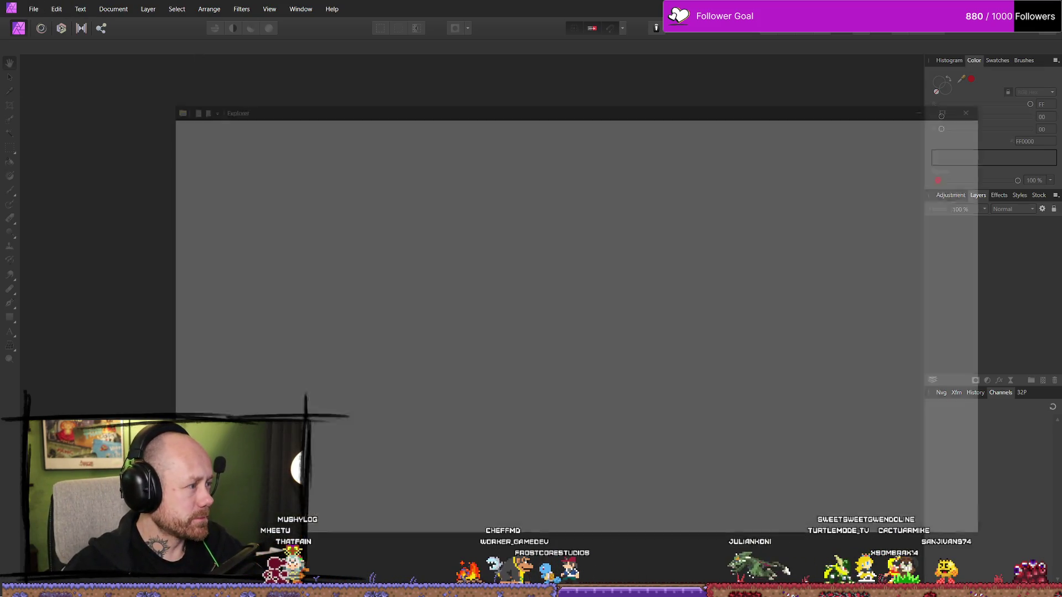
right_click(338, 413)
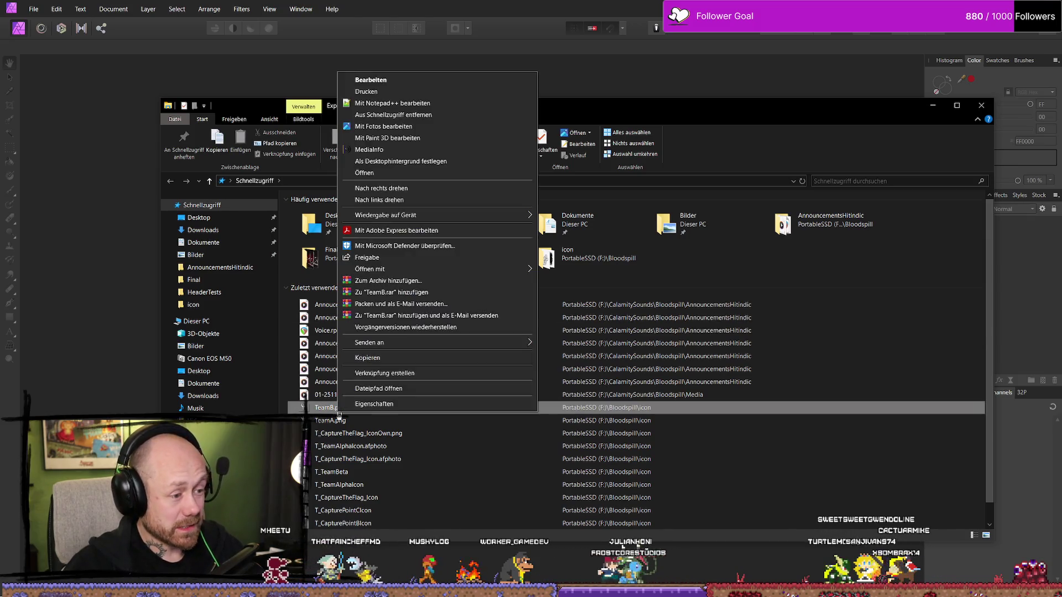
click(357, 394)
click(578, 422)
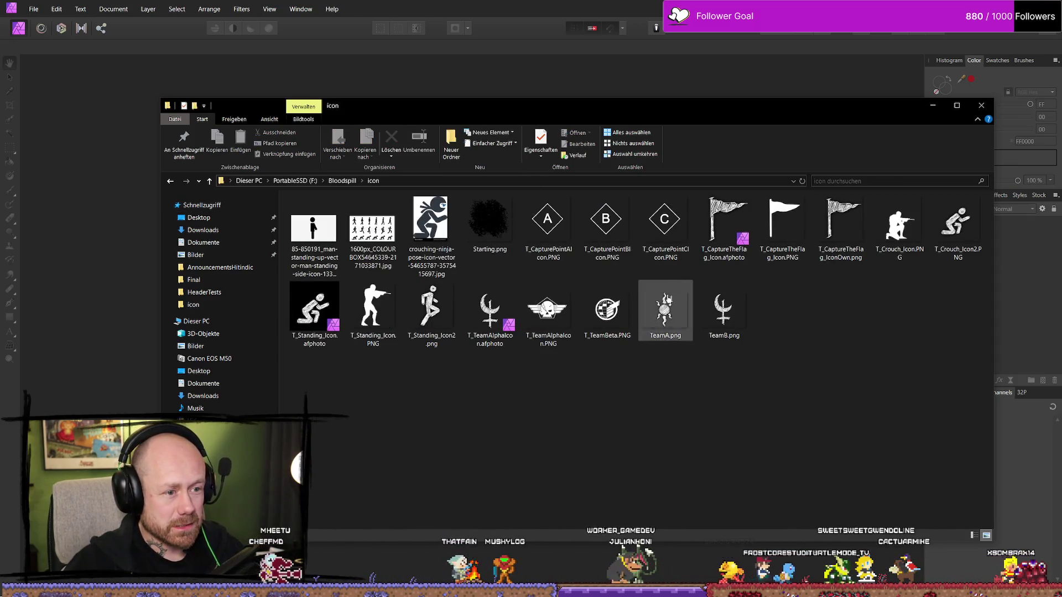
mouse_move(556, 238)
mouse_down()
mouse_move(581, 83)
mouse_move(540, 78)
mouse_up()
Add T_CapturePointBIcon and the C icon as layers, then close the file browser
drag(803, 115, 660, 304)
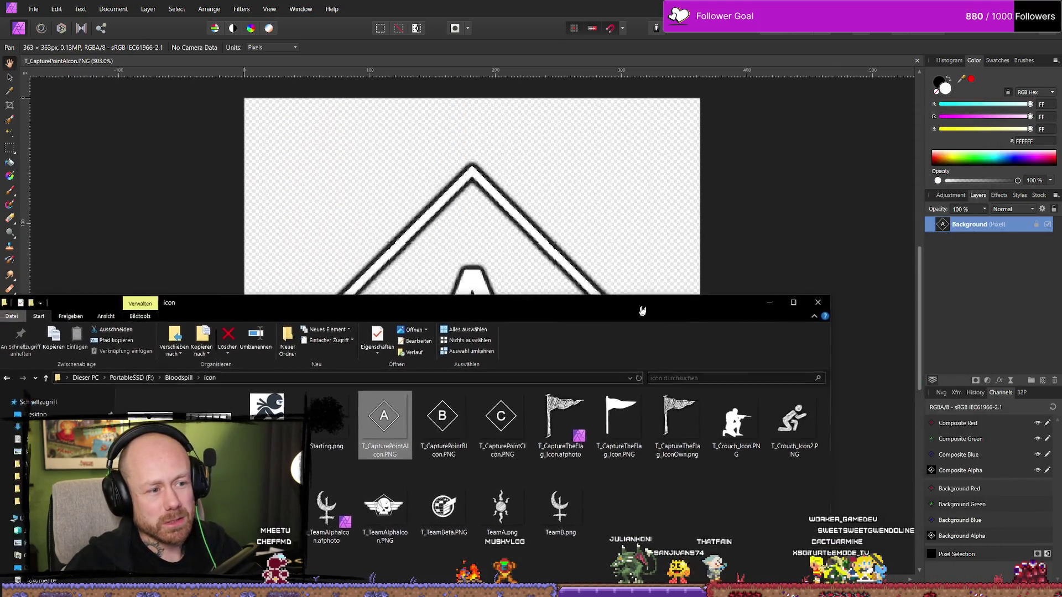
click(470, 403)
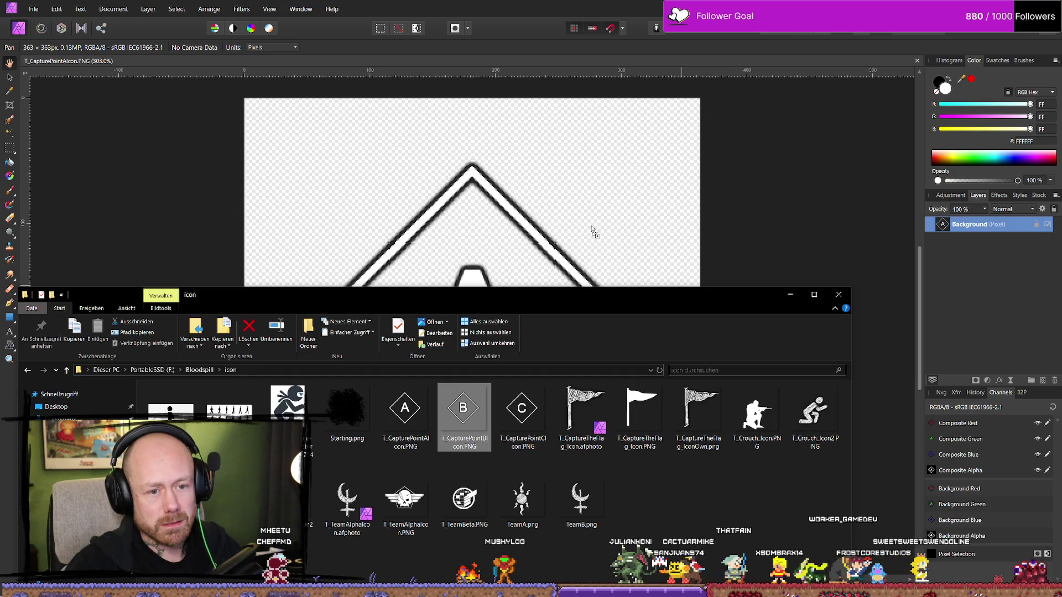
drag(593, 232, 593, 232)
drag(521, 409, 581, 218)
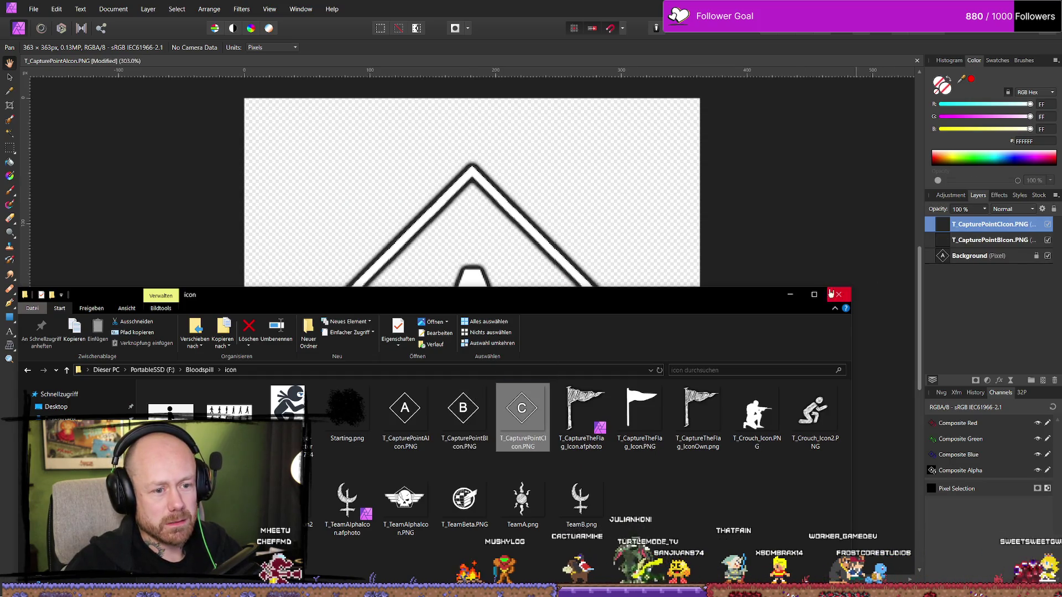
click(832, 294)
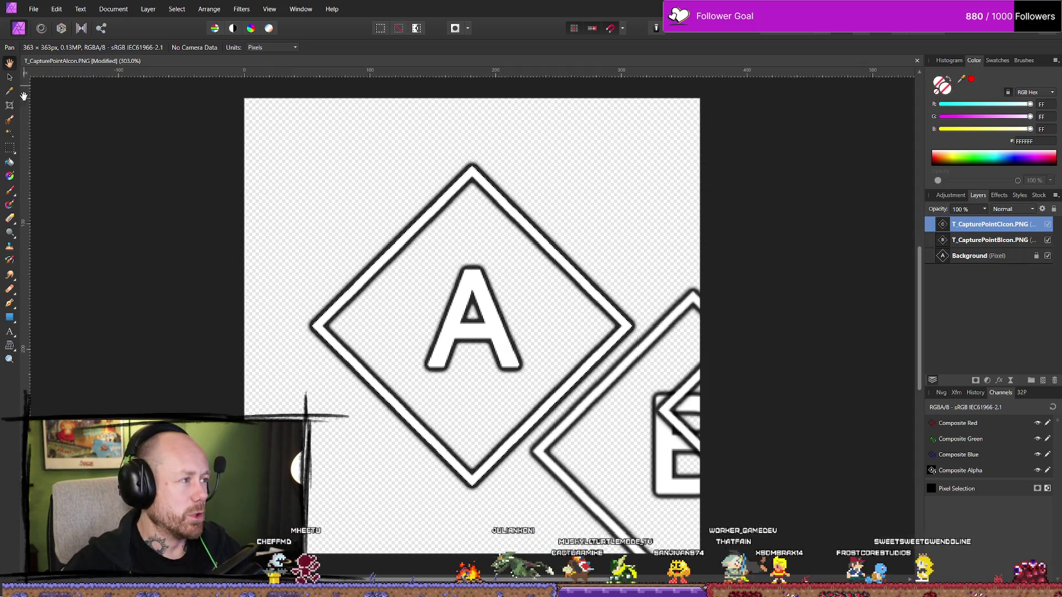
Move the C icon layer over the A icon, then delete the B and C icon layers
click(10, 78)
mouse_move(642, 425)
mouse_down()
mouse_move(345, 296)
mouse_move(280, 326)
mouse_up()
drag(501, 344, 516, 346)
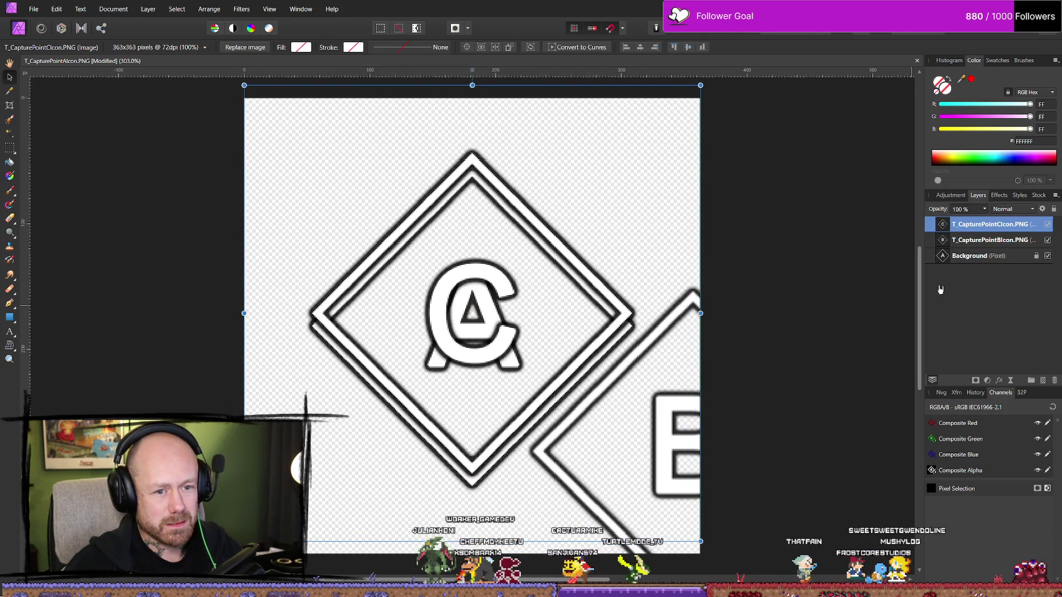
key(Delete)
key(Delete)
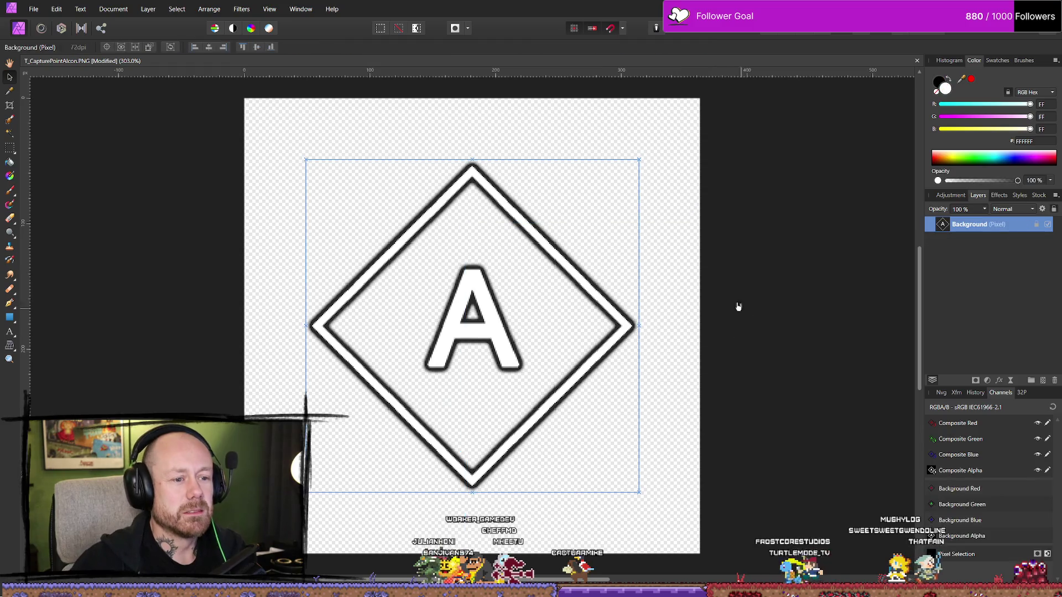
Unlock the Background layer
right_click(1009, 230)
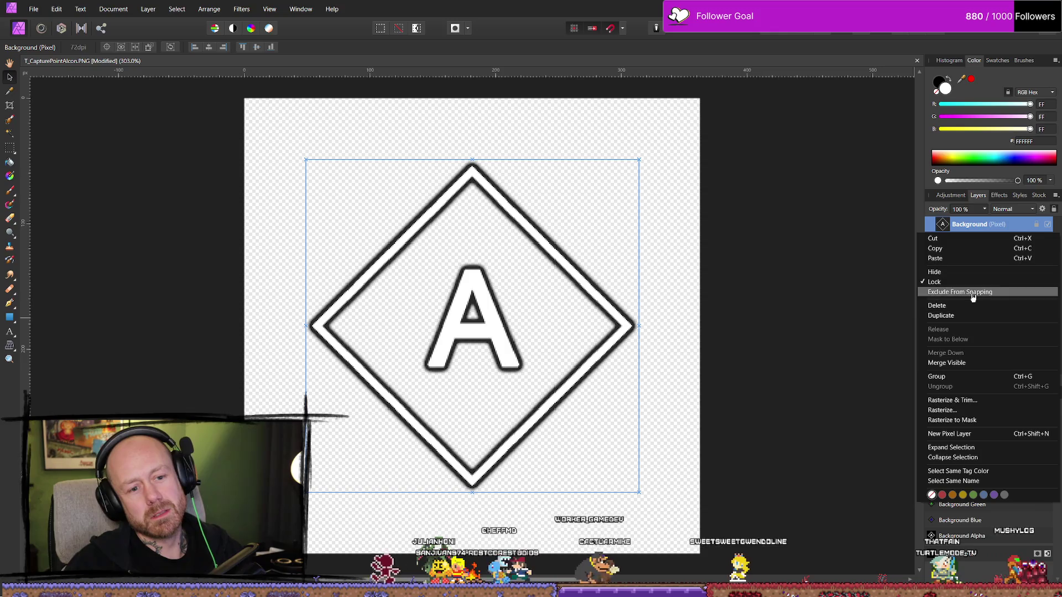
click(1037, 225)
click(1037, 225)
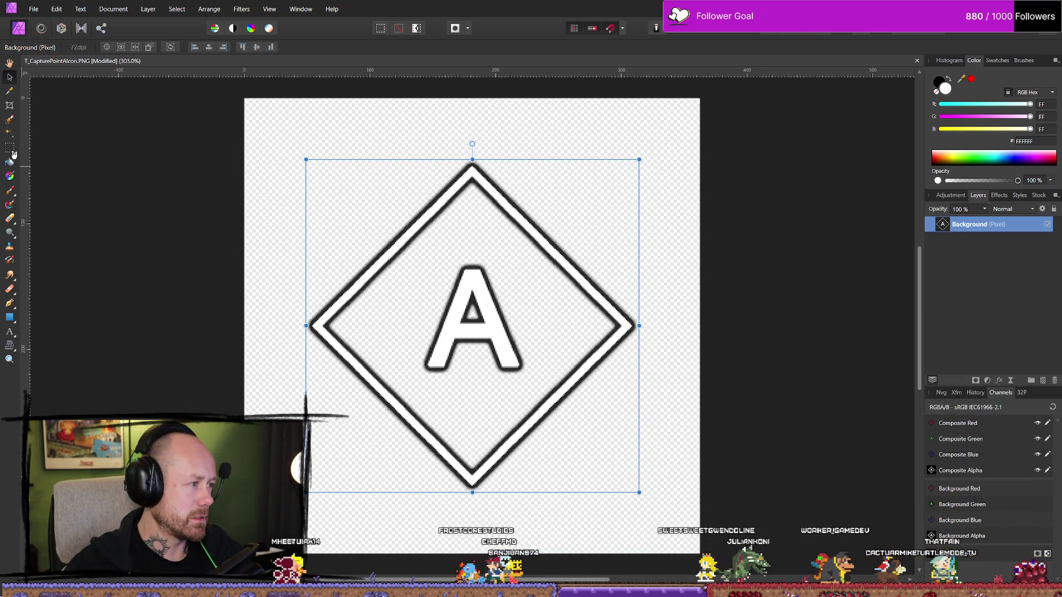
Erase the old A from the diamond and drag out an Artistic Text frame inside it
click(10, 218)
mouse_move(499, 302)
mouse_down()
mouse_move(466, 267)
mouse_move(472, 303)
mouse_up()
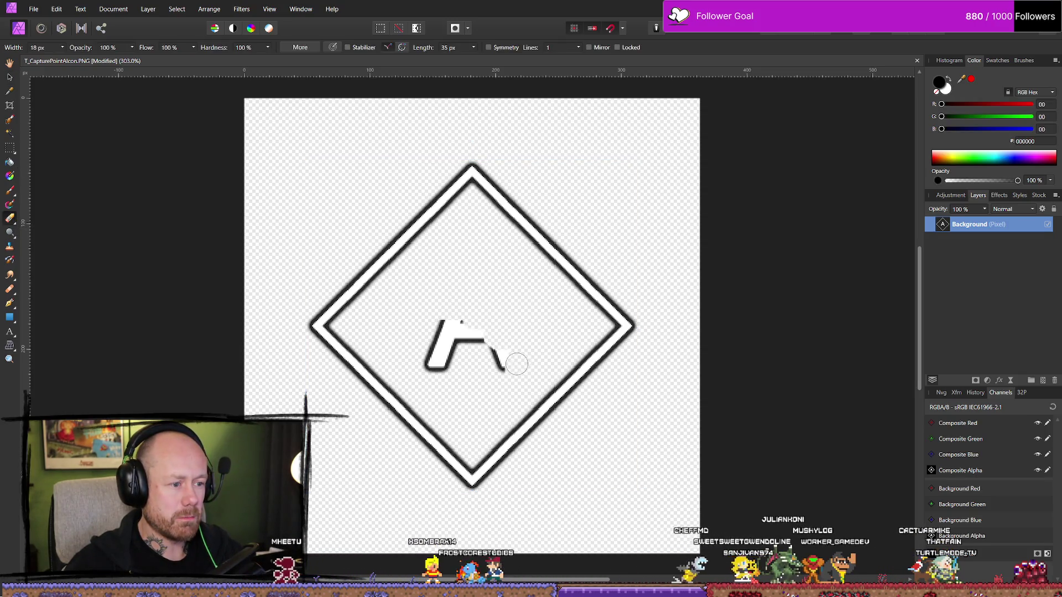
drag(484, 350, 433, 349)
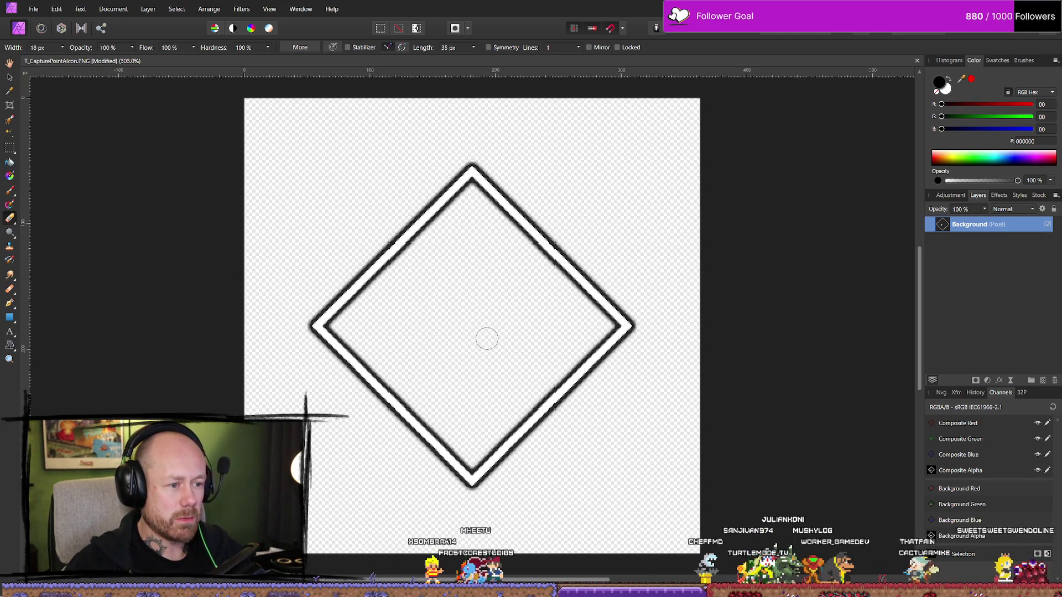
click(9, 334)
drag(424, 288, 652, 385)
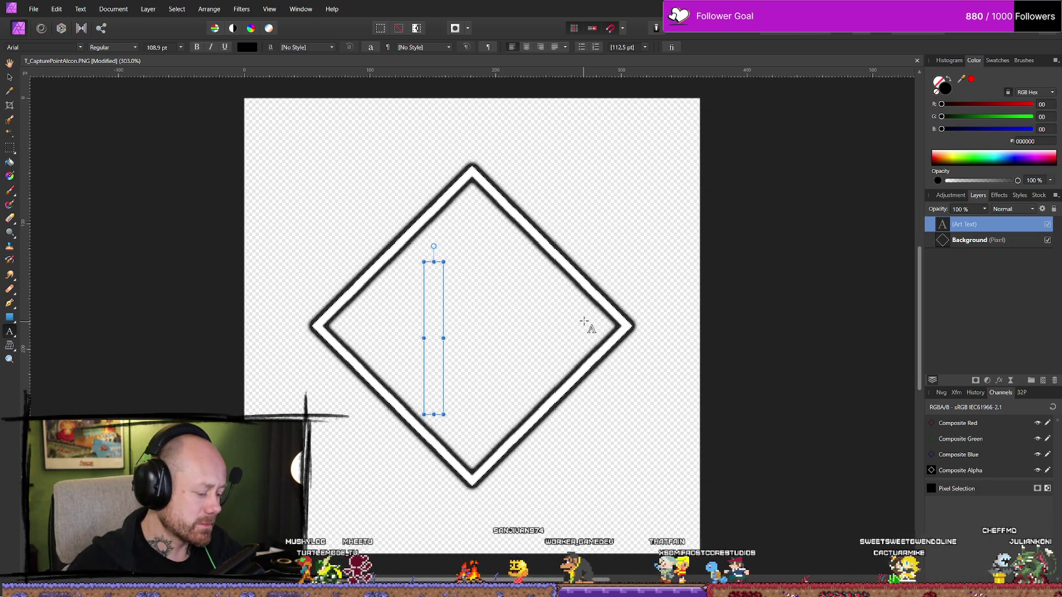
Type an A and set its font to Jo_wrote_a_lovesong
text(A)
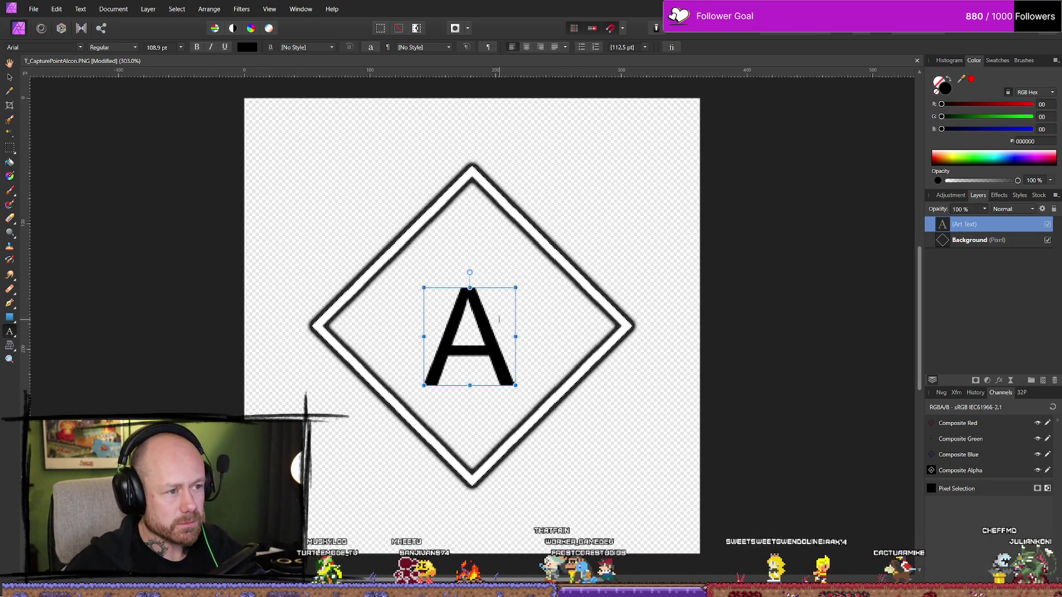
key(ctrl+a)
click(127, 48)
click(126, 48)
click(81, 47)
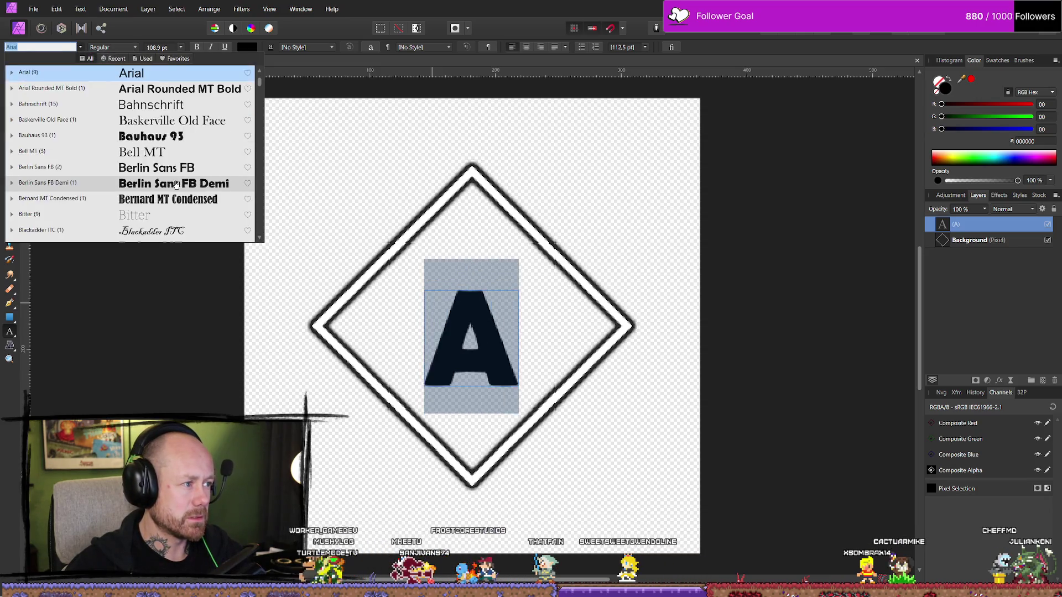
scroll(176, 184, down, 6)
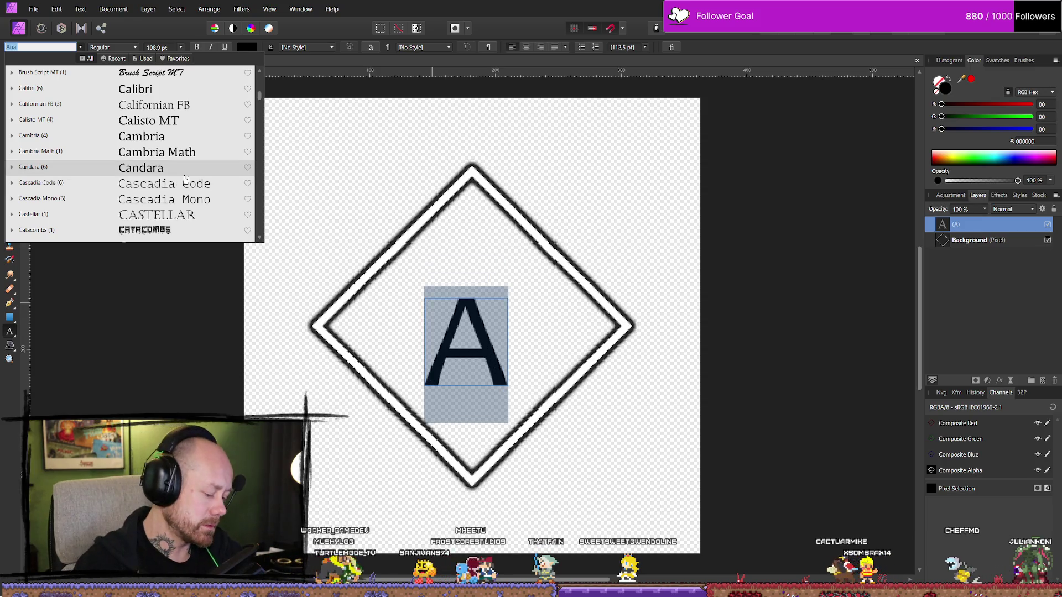
text(lovesong)
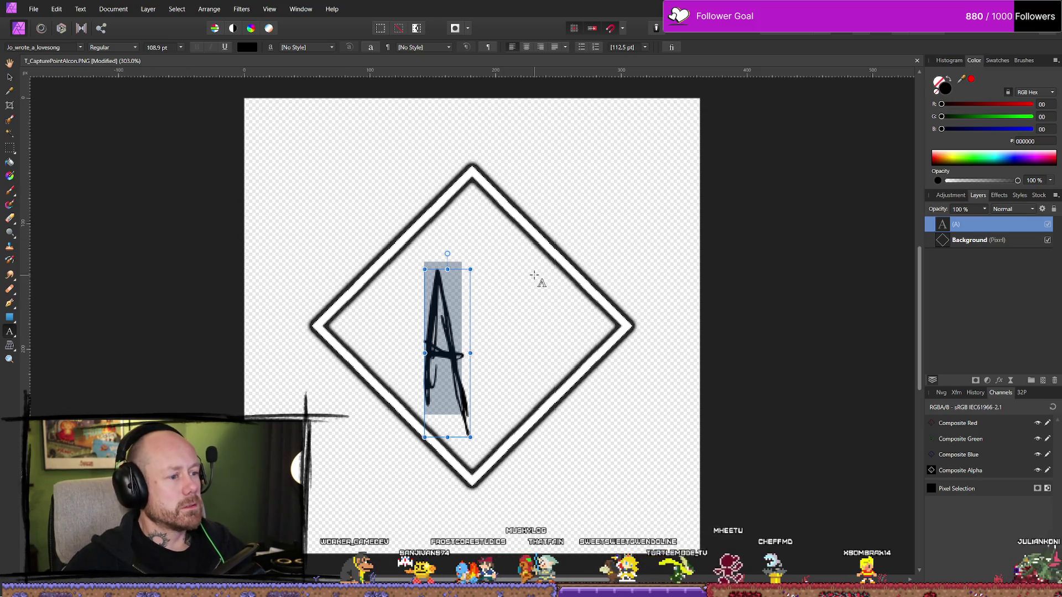
Enlarge the A to about 158.6 pt and nudge it into the diamond's centre
drag(470, 270, 586, 217)
click(12, 78)
drag(446, 299, 467, 317)
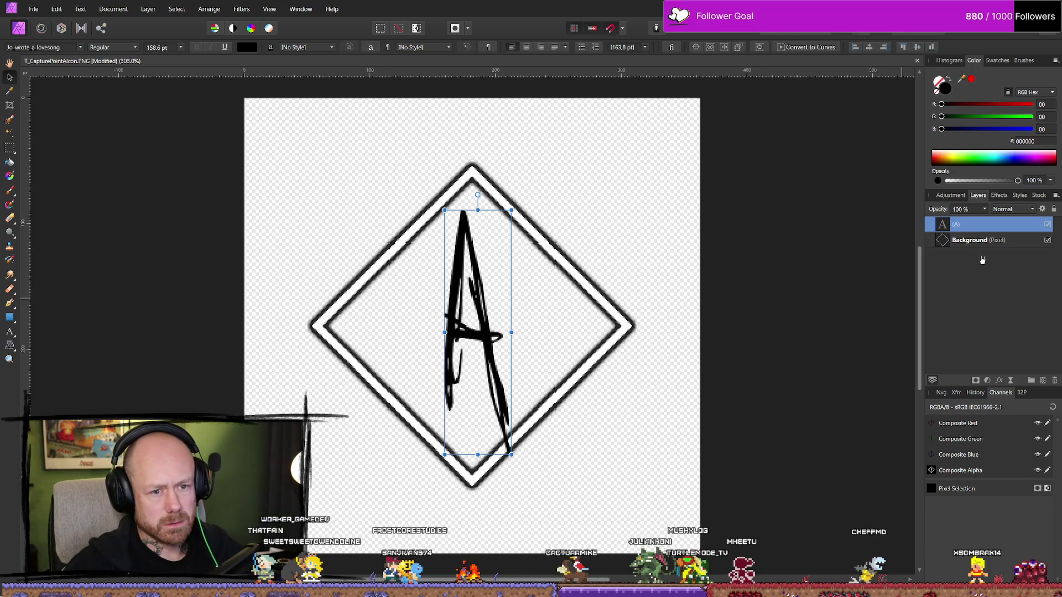
key(t)
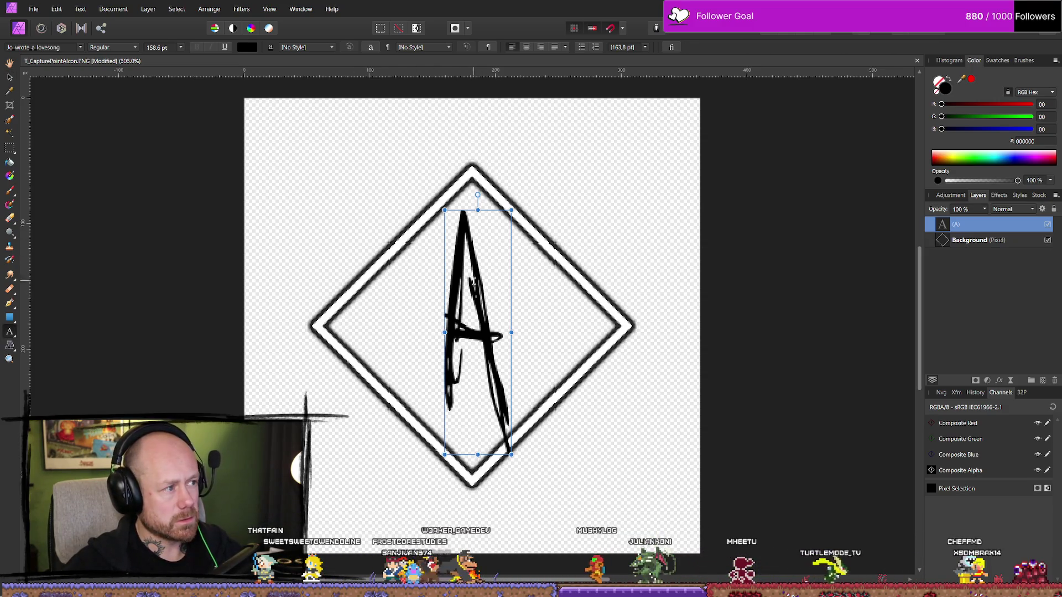
double_click(475, 283)
Make the A white (#FFFFFF) and add an Outer Shadow at 100% opacity
click(252, 48)
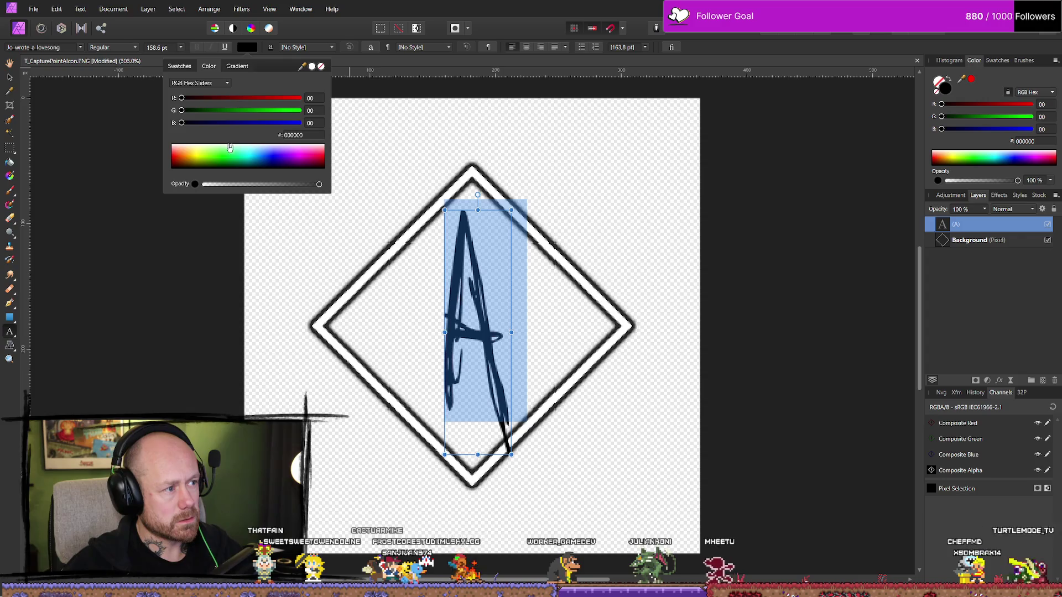
drag(255, 158, 133, 135)
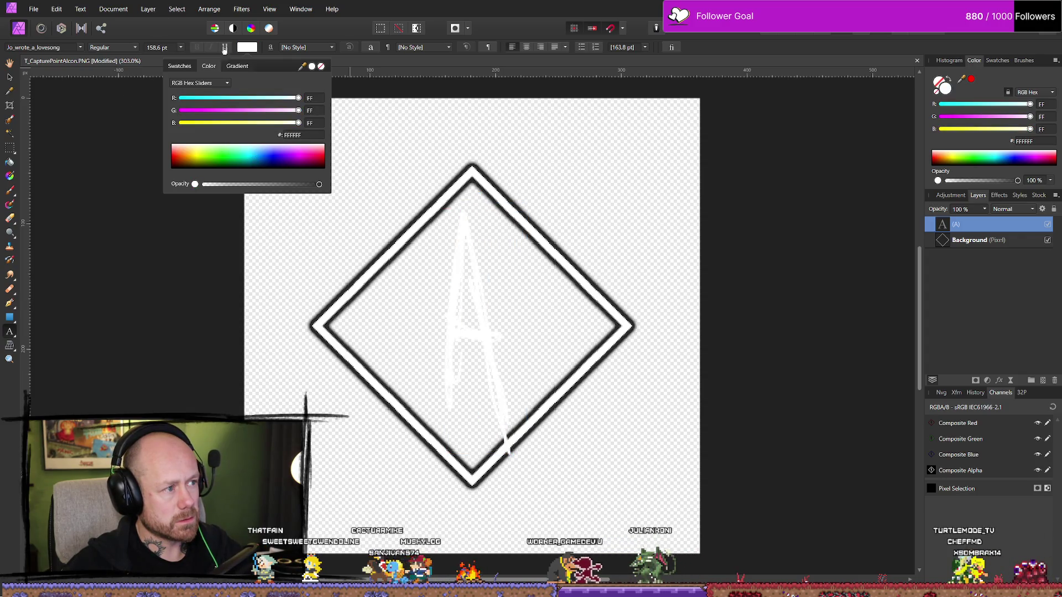
click(999, 196)
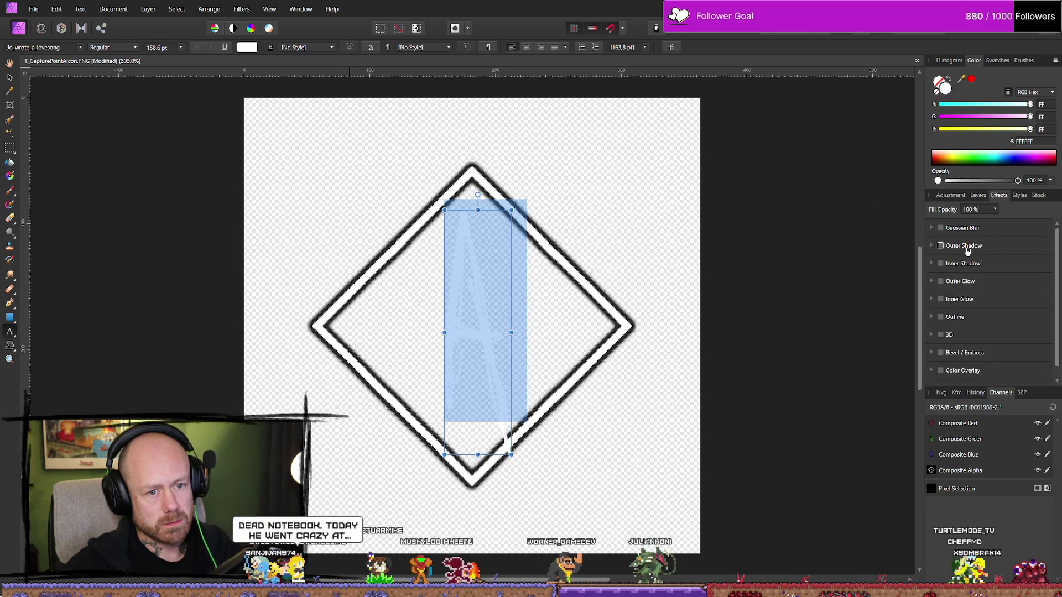
click(941, 246)
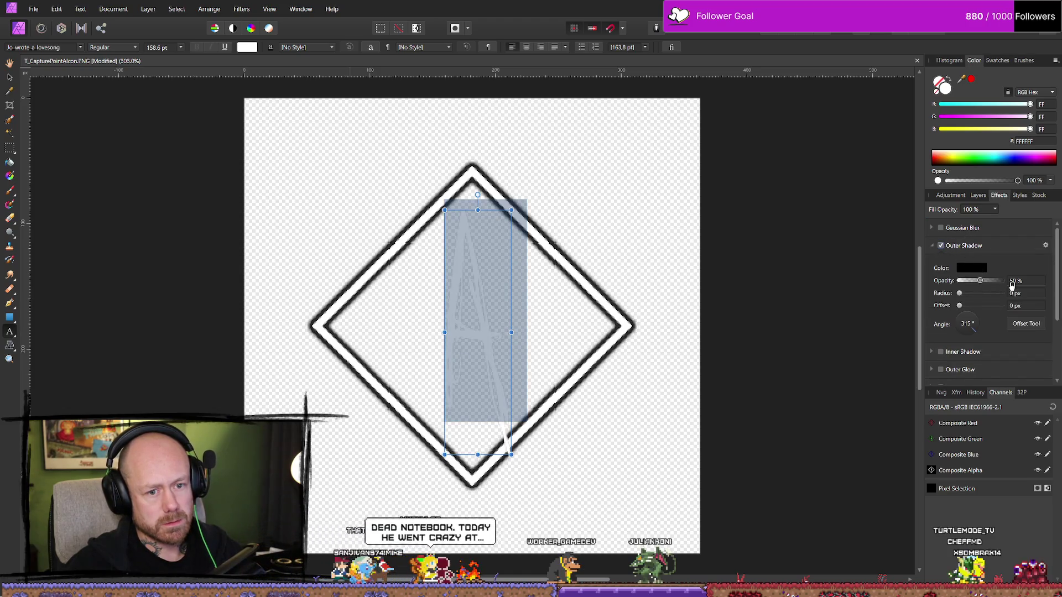
drag(980, 281, 1001, 280)
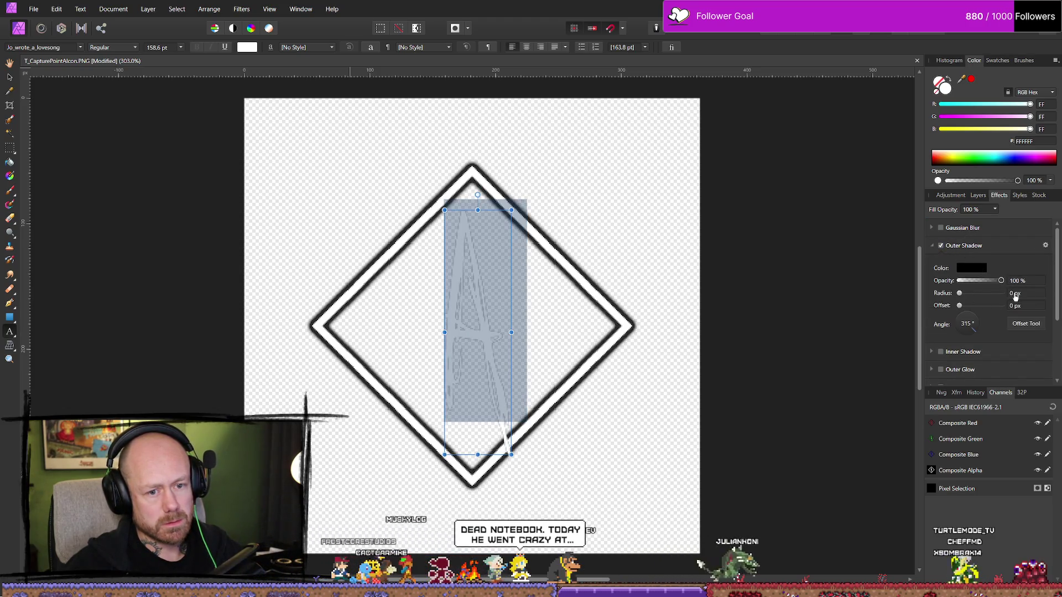
click(1013, 296)
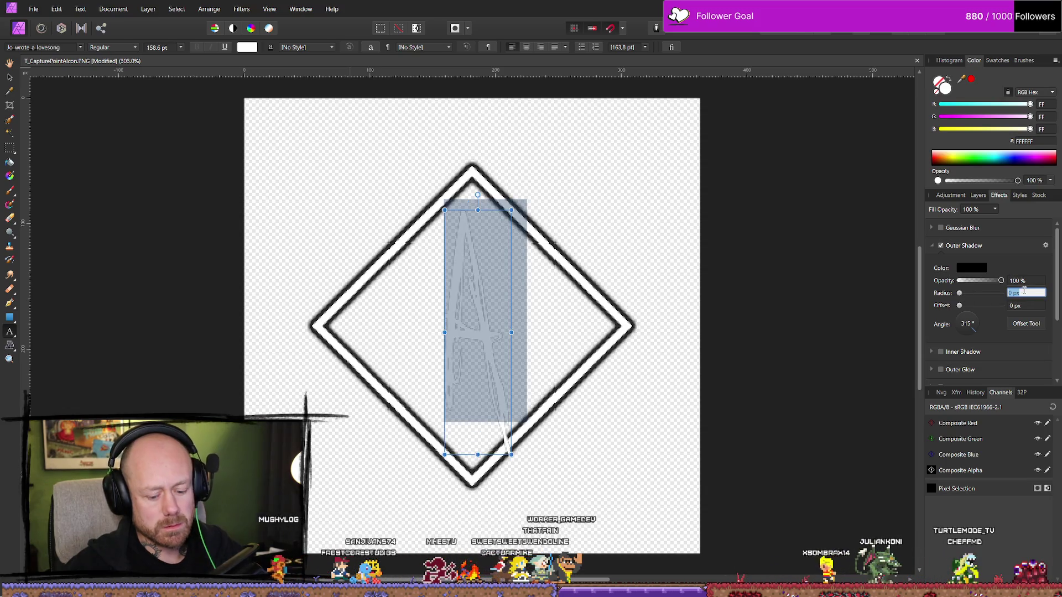
key(Escape)
key(Escape)
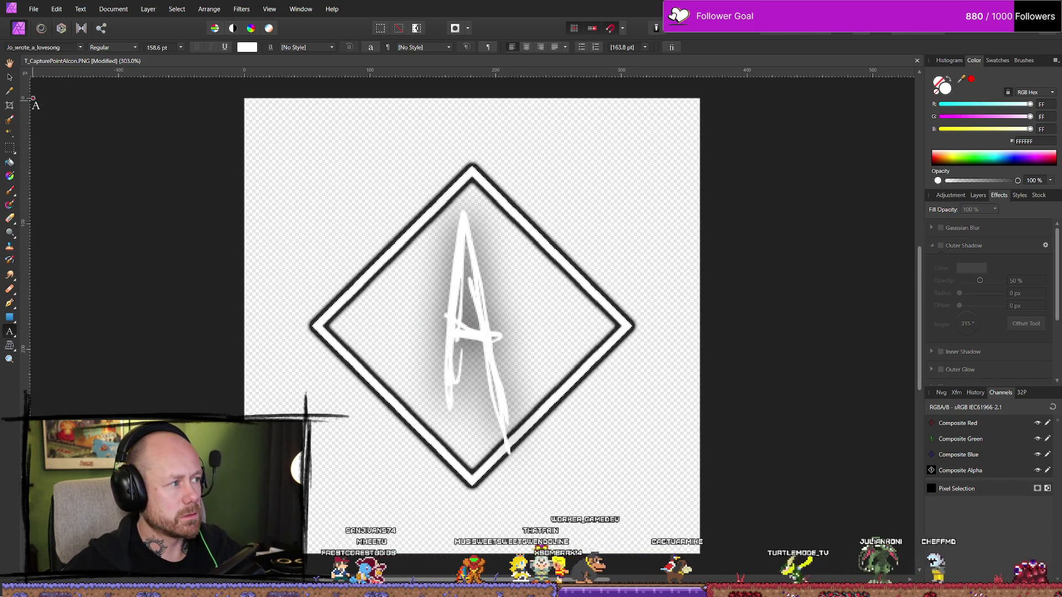
Tighten the outer shadow radius to 10 px
key(v)
click(467, 265)
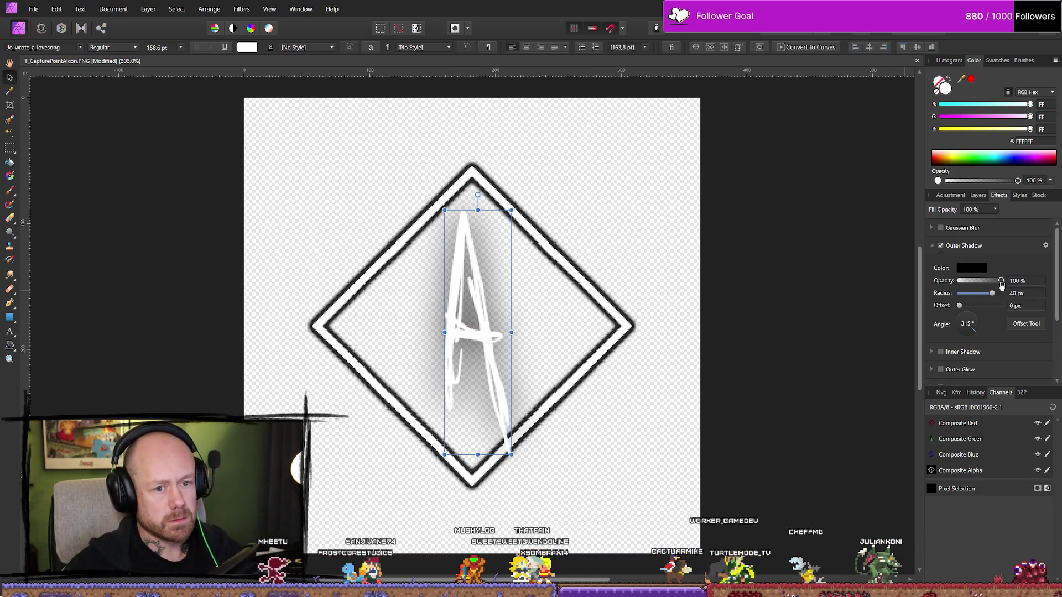
mouse_move(994, 297)
mouse_down()
mouse_move(965, 299)
mouse_move(980, 303)
mouse_up()
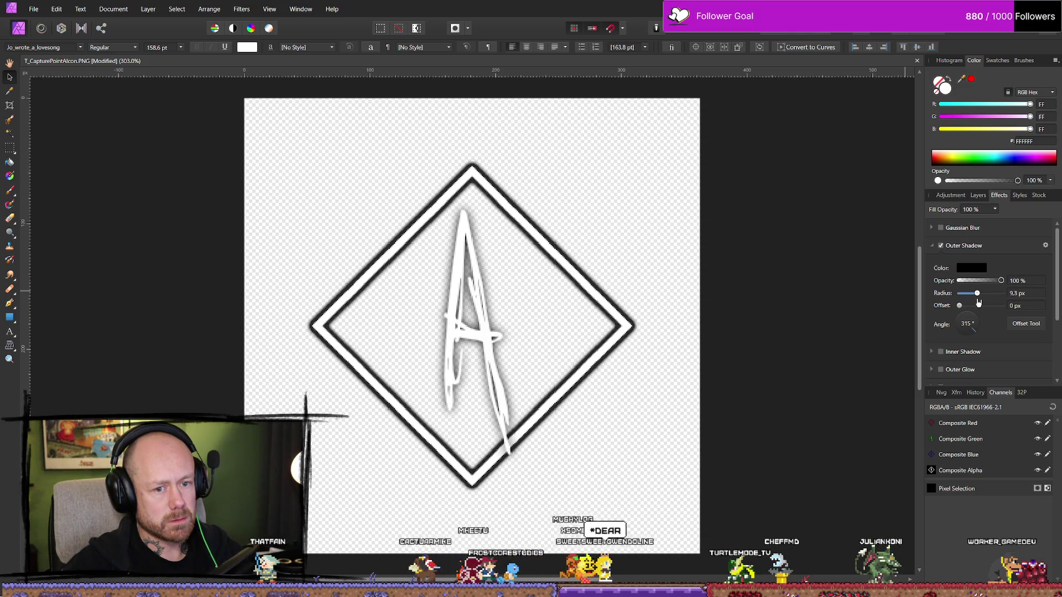
click(1019, 293)
text(10)
key(Return)
click(977, 195)
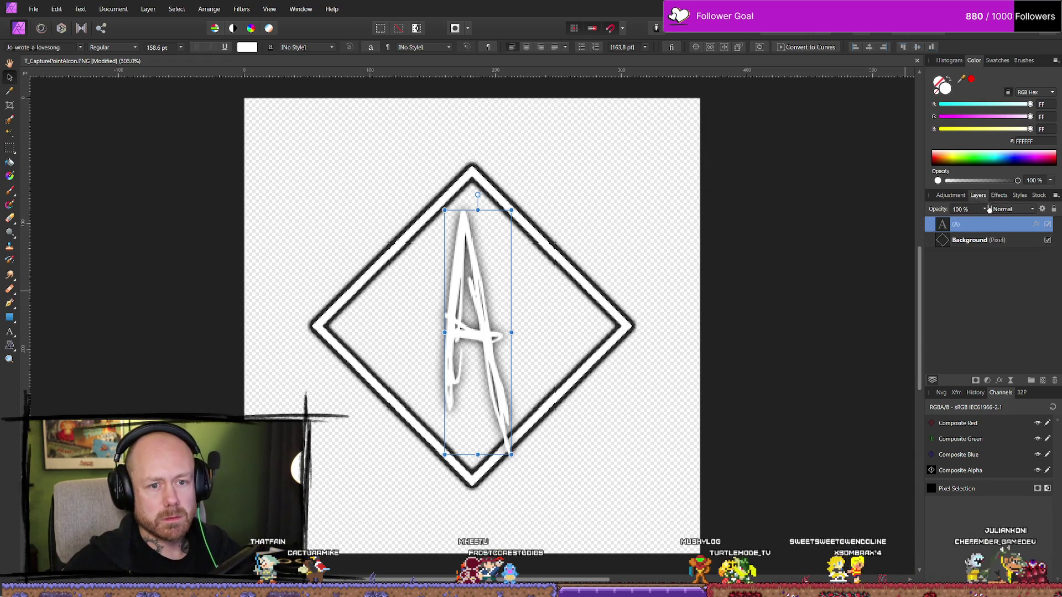
Duplicate the A text layer to deepen the shadow
key(ctrl+j)
key(ctrl+j)
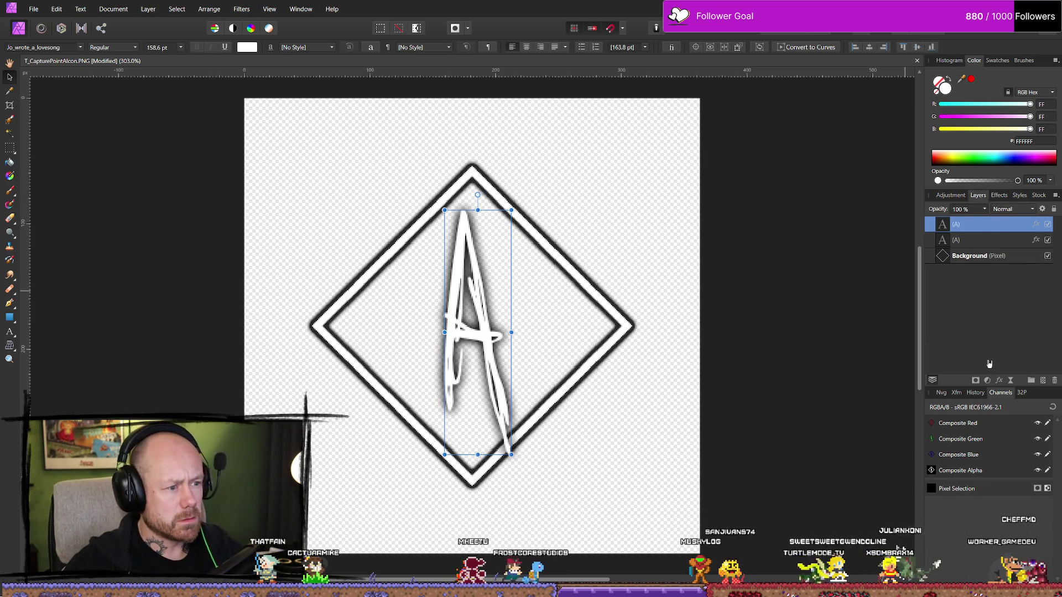
click(618, 412)
scroll(762, 400, down, 4)
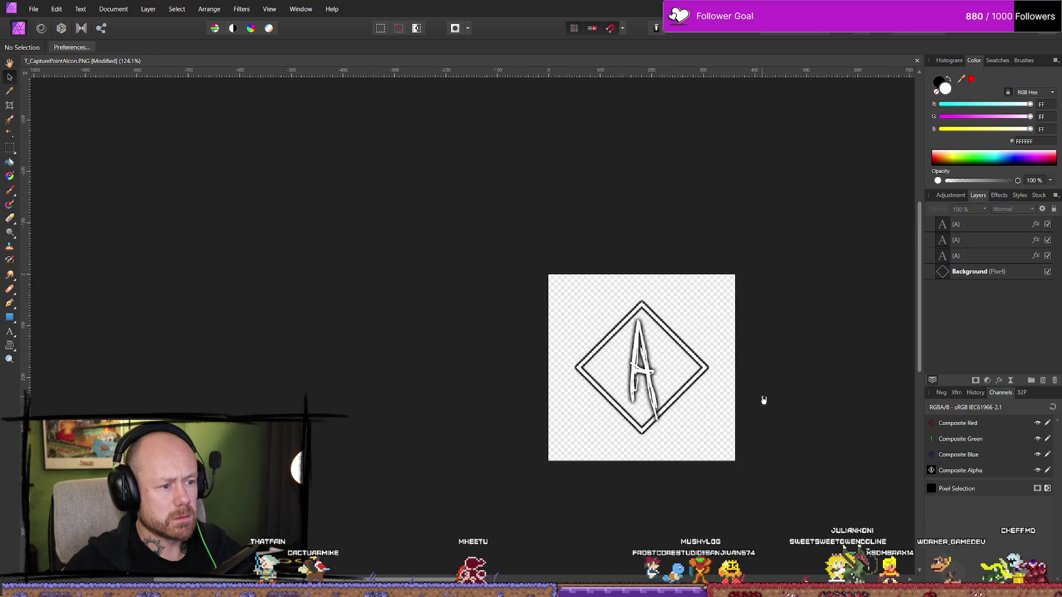
scroll(813, 402, up, 4)
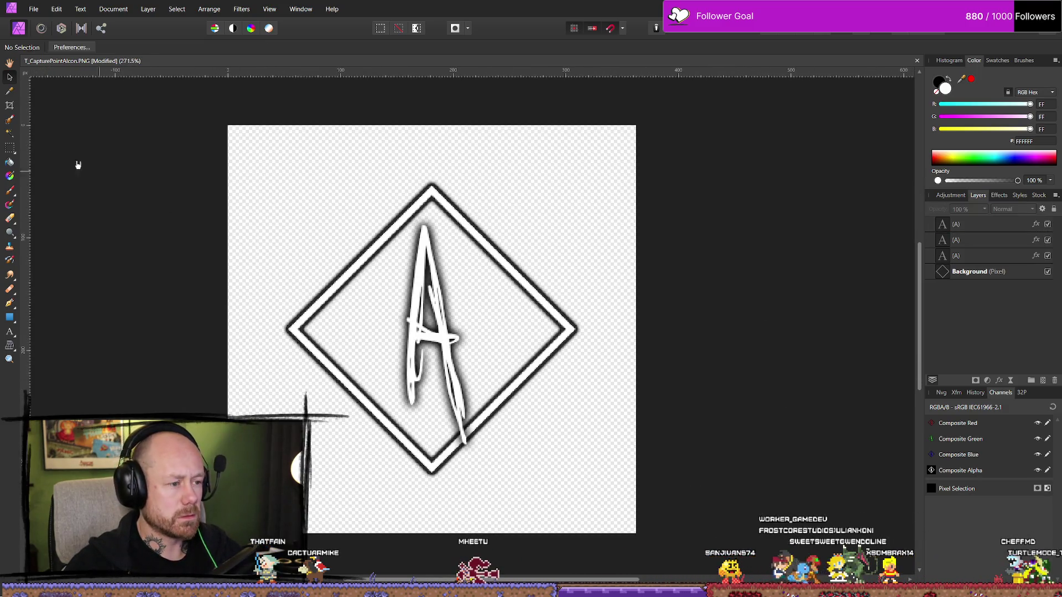
Reposition the A and rebuild its stacked duplicate text layers
click(449, 350)
drag(444, 350, 444, 351)
click(998, 248)
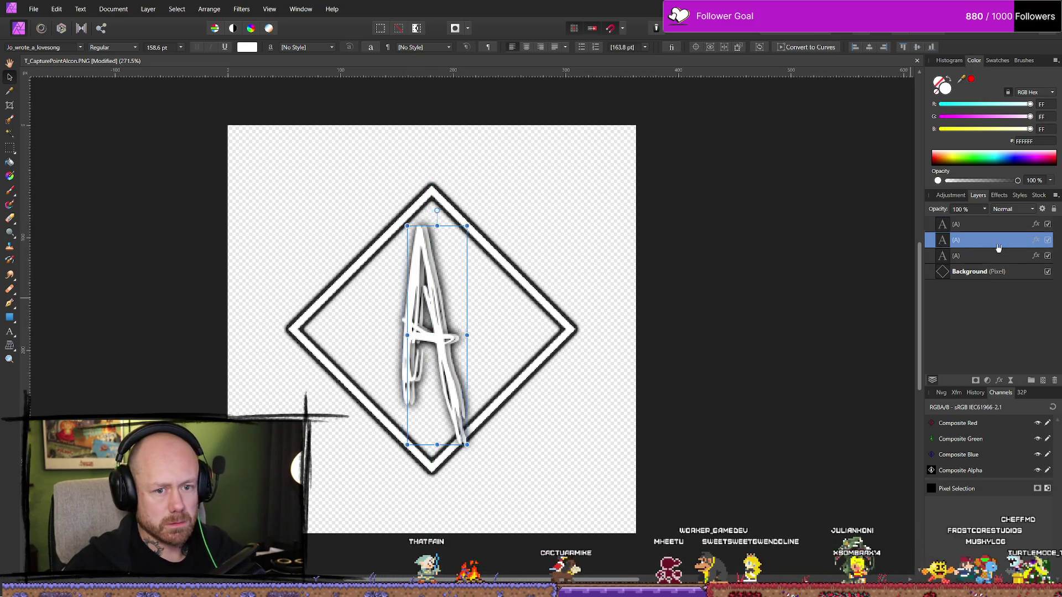
key(Delete)
key(Delete)
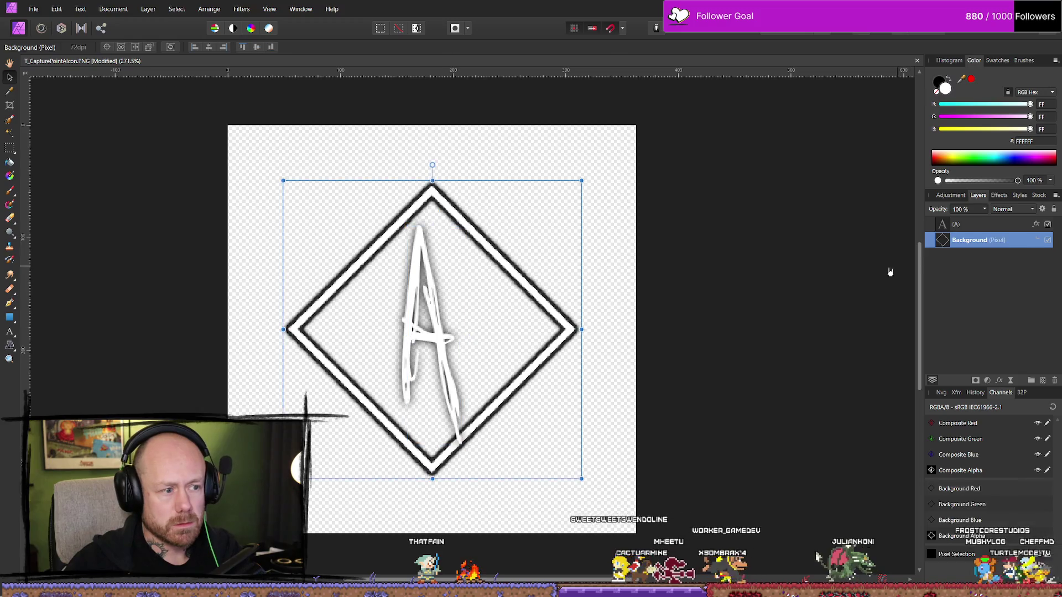
click(981, 224)
key(ctrl+j)
key(ctrl+j)
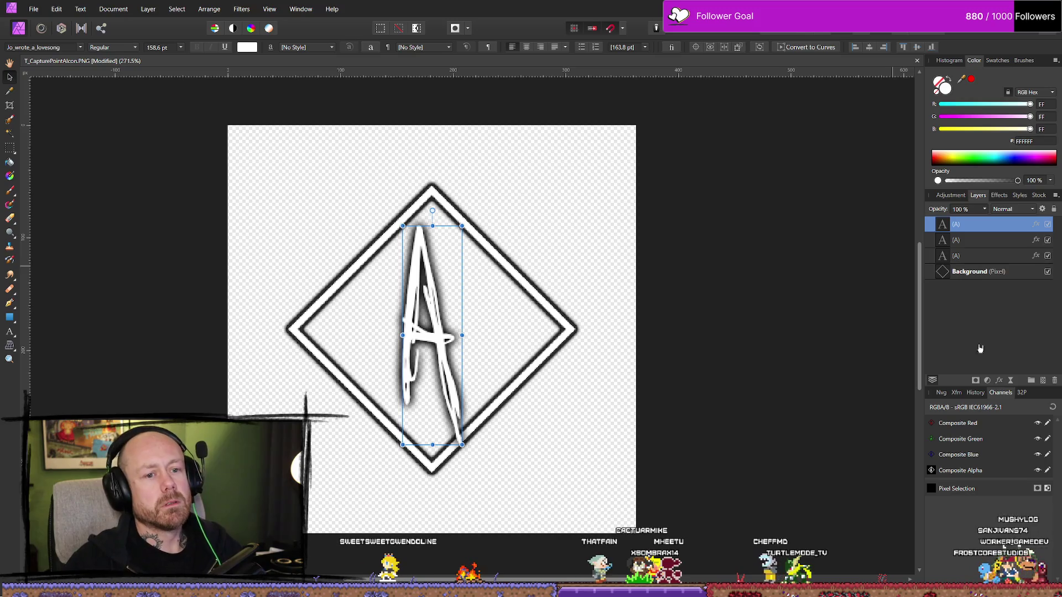
click(730, 321)
Check the diamond's placement and shift the top A horizontally to centre it
scroll(619, 321, down, 3)
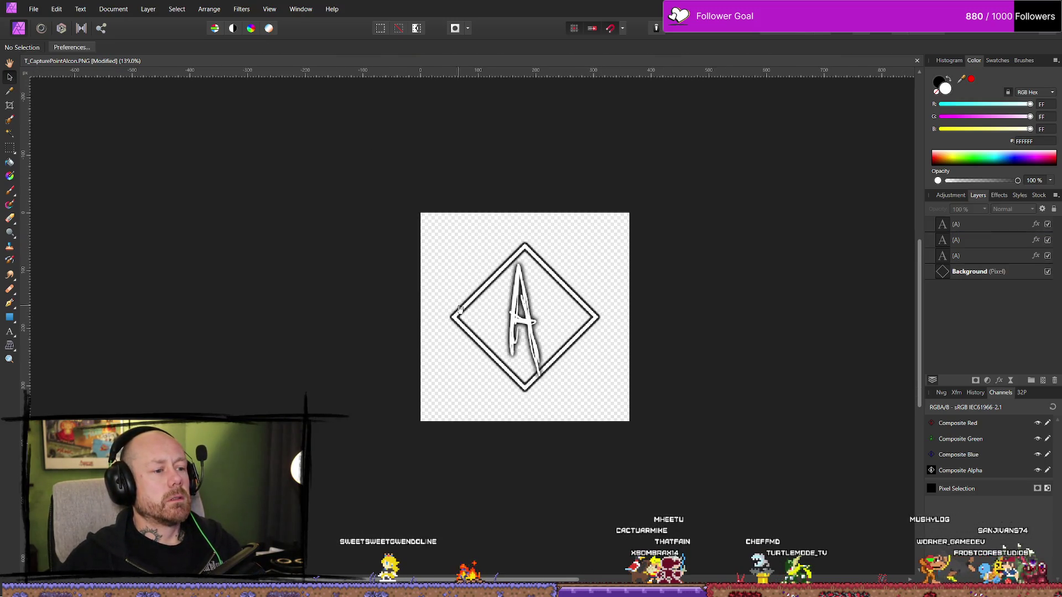
scroll(537, 321, down, 2)
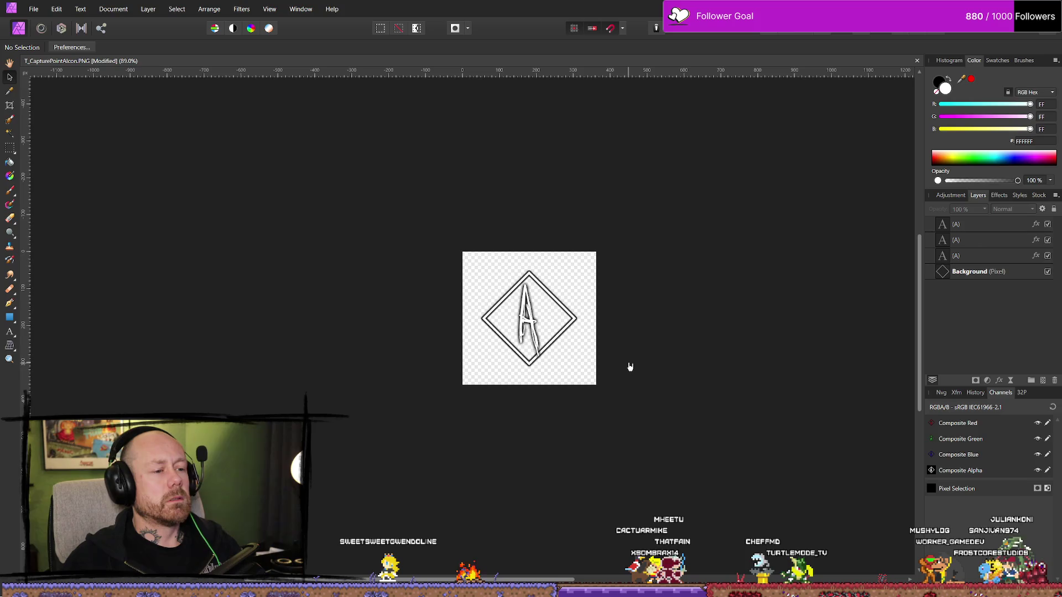
scroll(630, 367, up, 2)
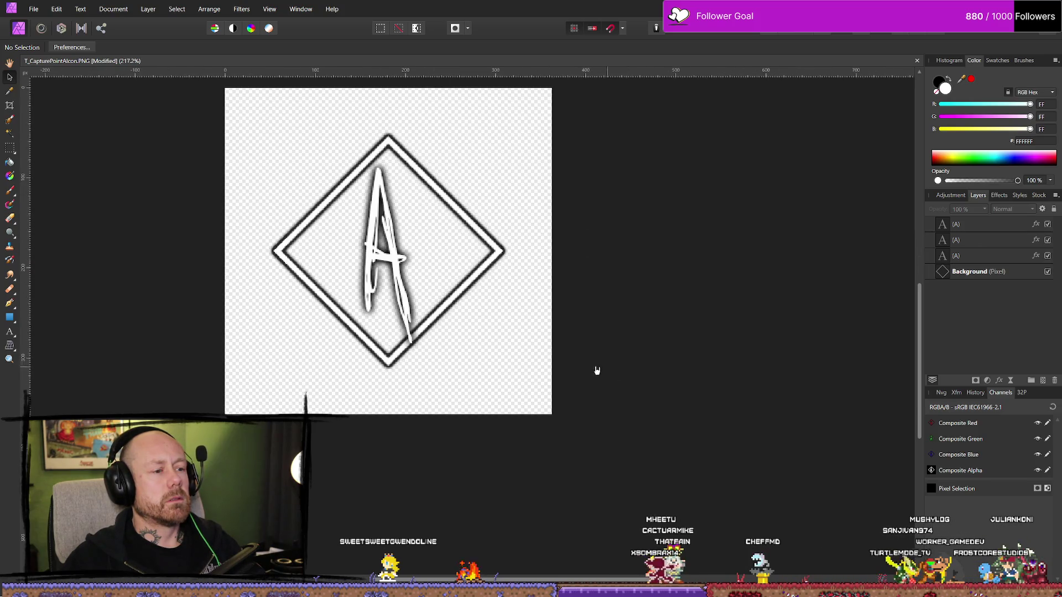
scroll(433, 332, down, 1)
scroll(463, 339, up, 1)
drag(462, 346, 507, 384)
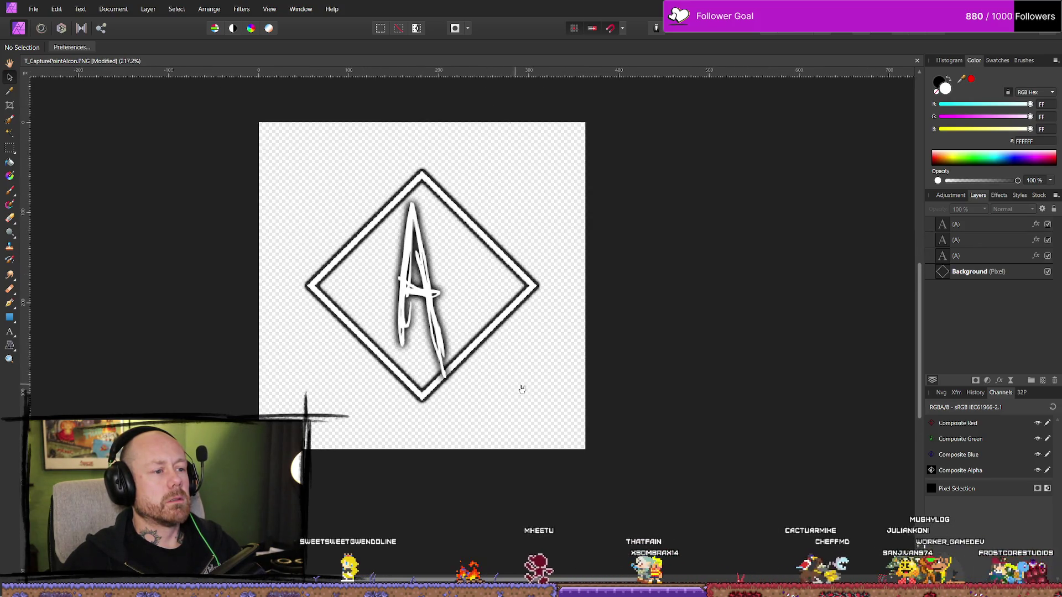
click(978, 271)
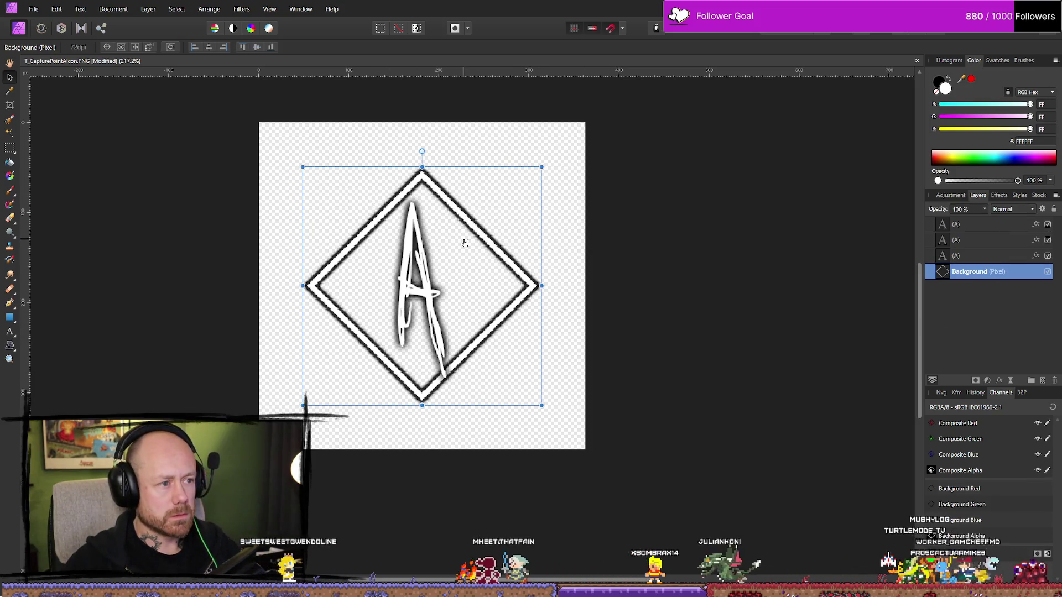
drag(480, 241, 479, 241)
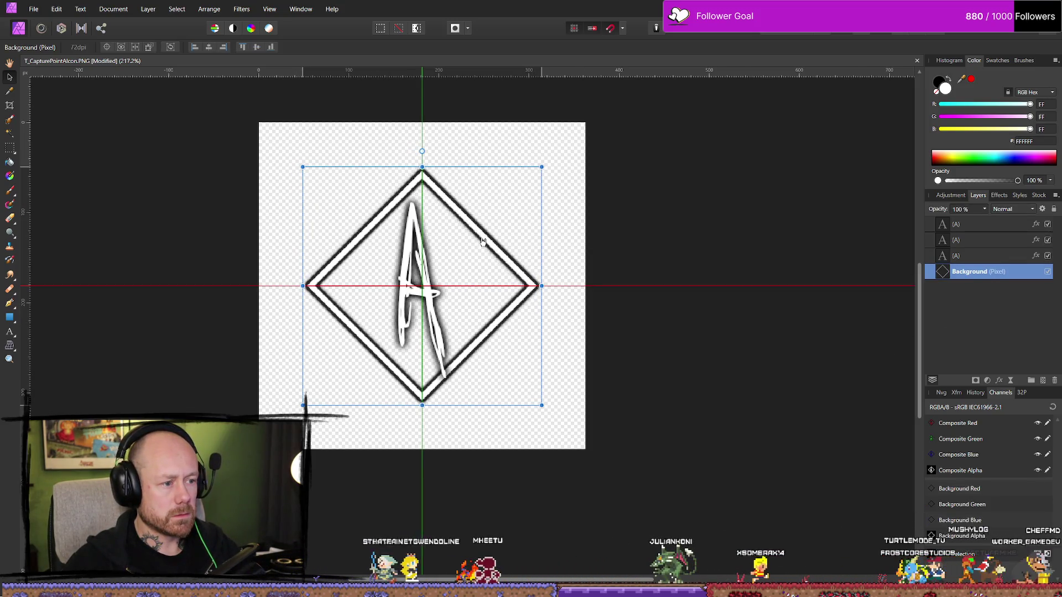
click(424, 275)
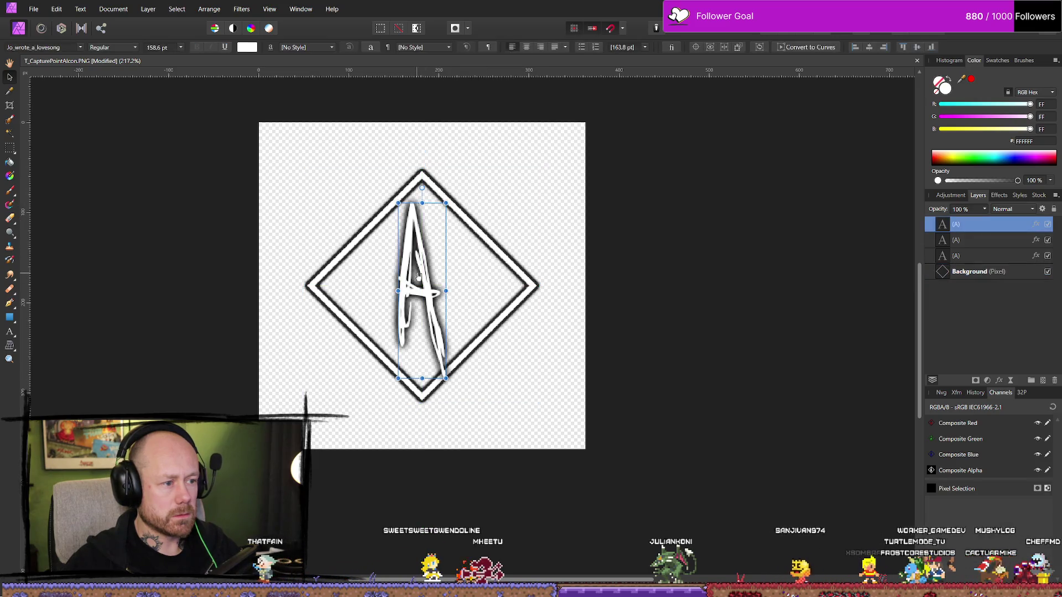
drag(425, 275, 421, 275)
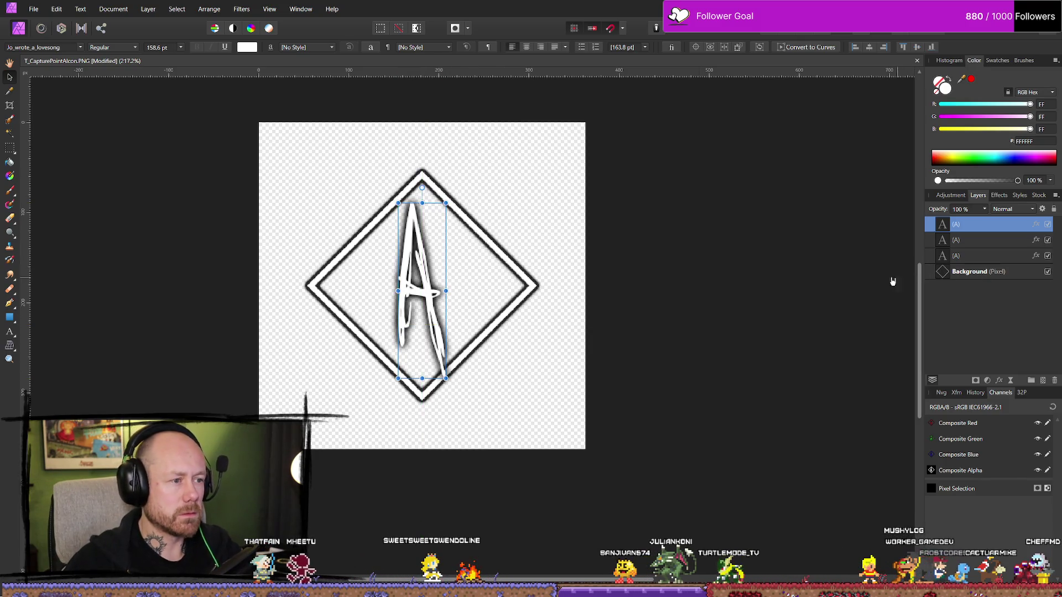
key(Right)
key(Right)
key(Right)
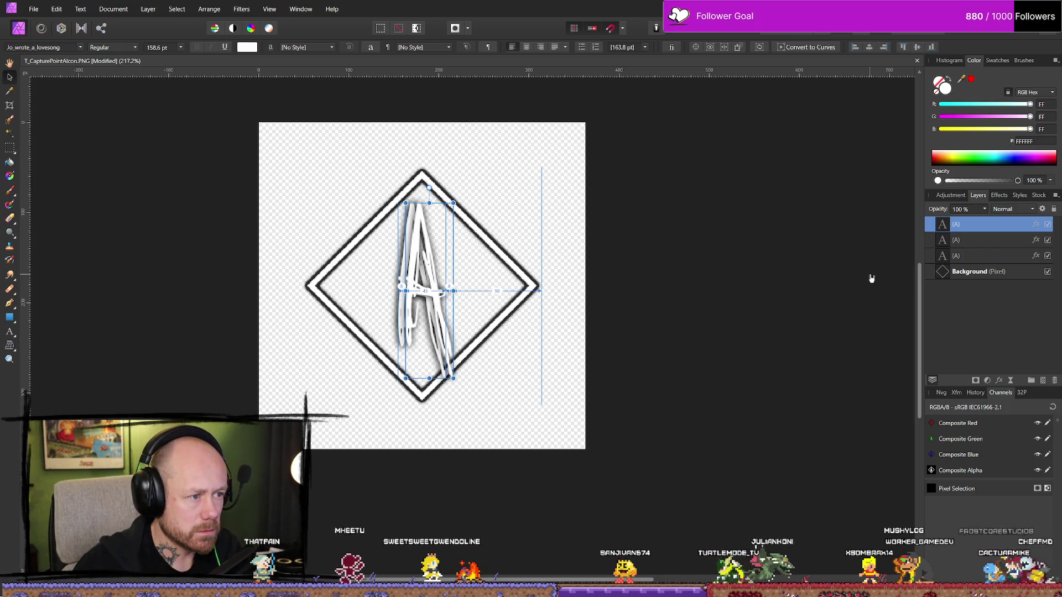
Delete an A copy, then undo to restore the stacked A layers
key(Delete)
key(Delete)
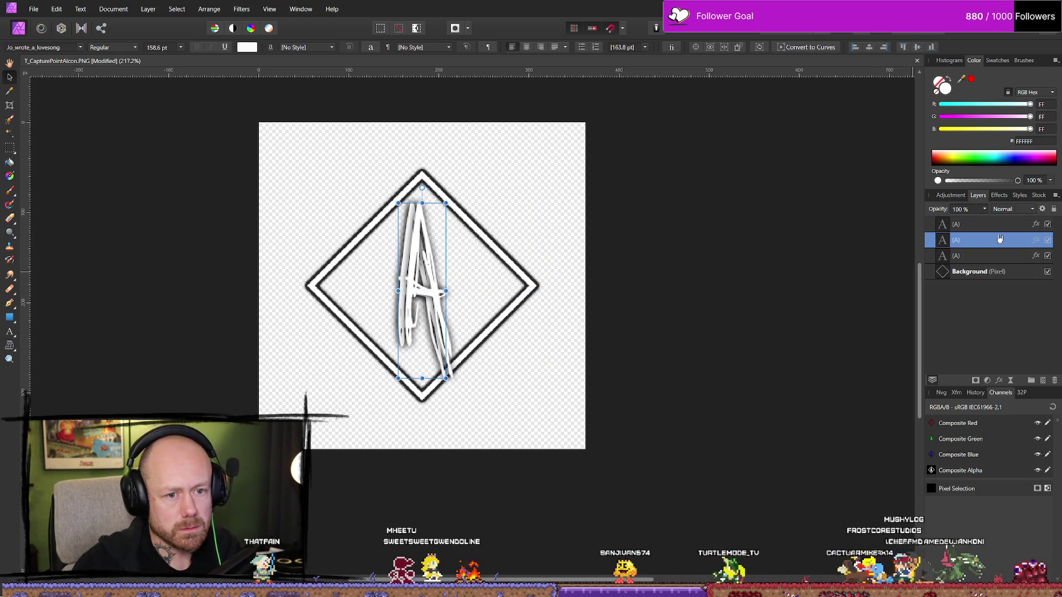
click(996, 239)
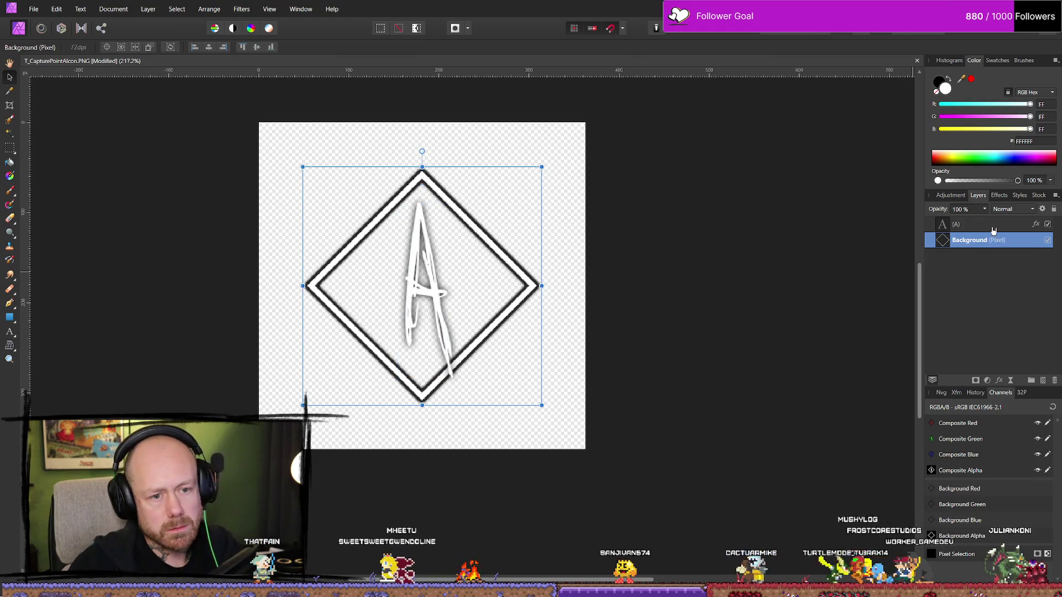
key(ctrl+z)
key(ctrl+z)
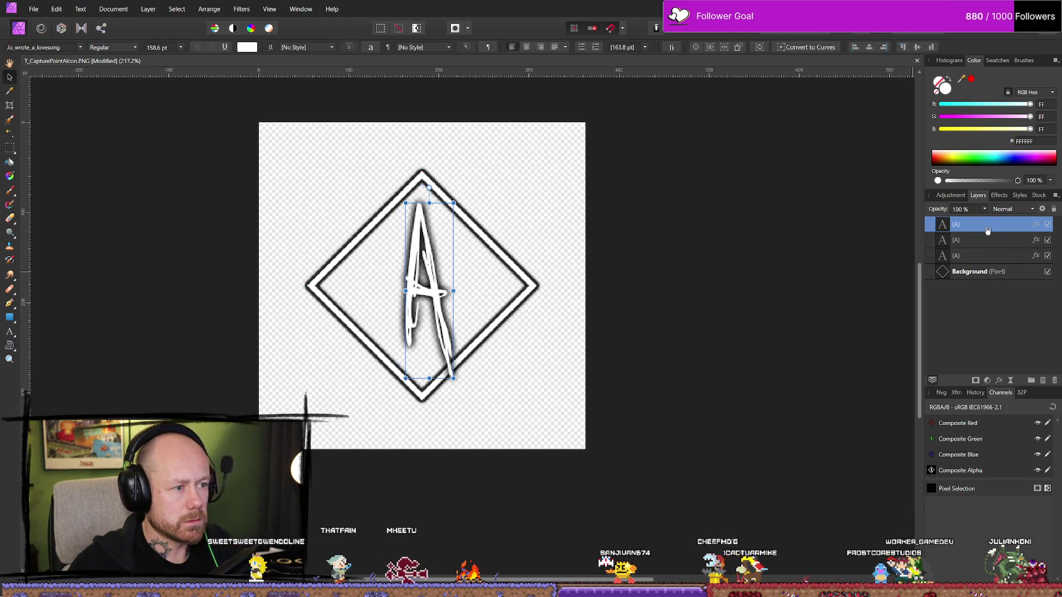
click(787, 301)
scroll(797, 311, down, 5)
scroll(691, 351, right, 3)
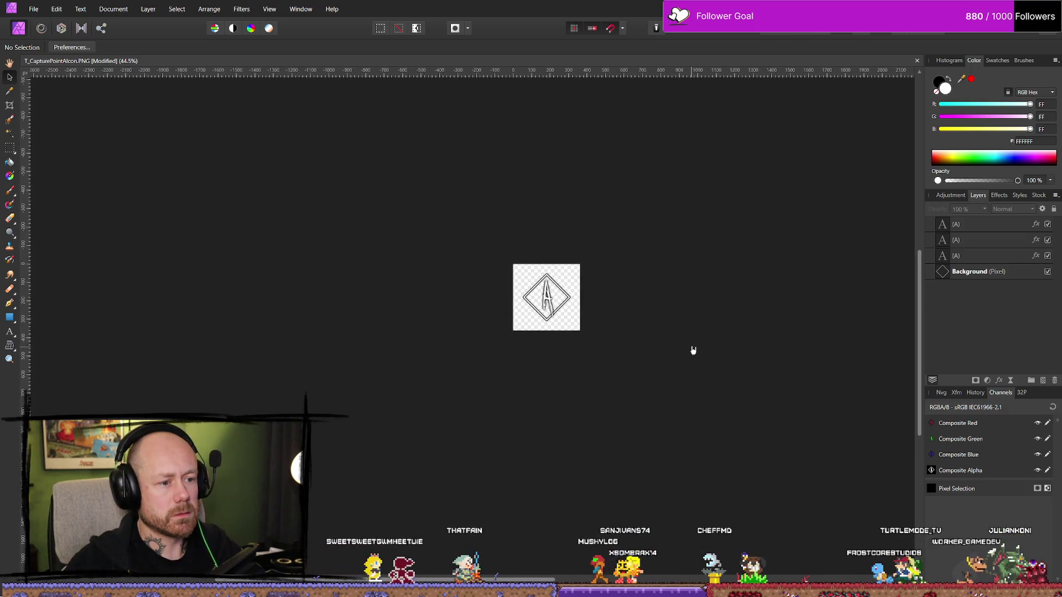
scroll(722, 350, up, 3)
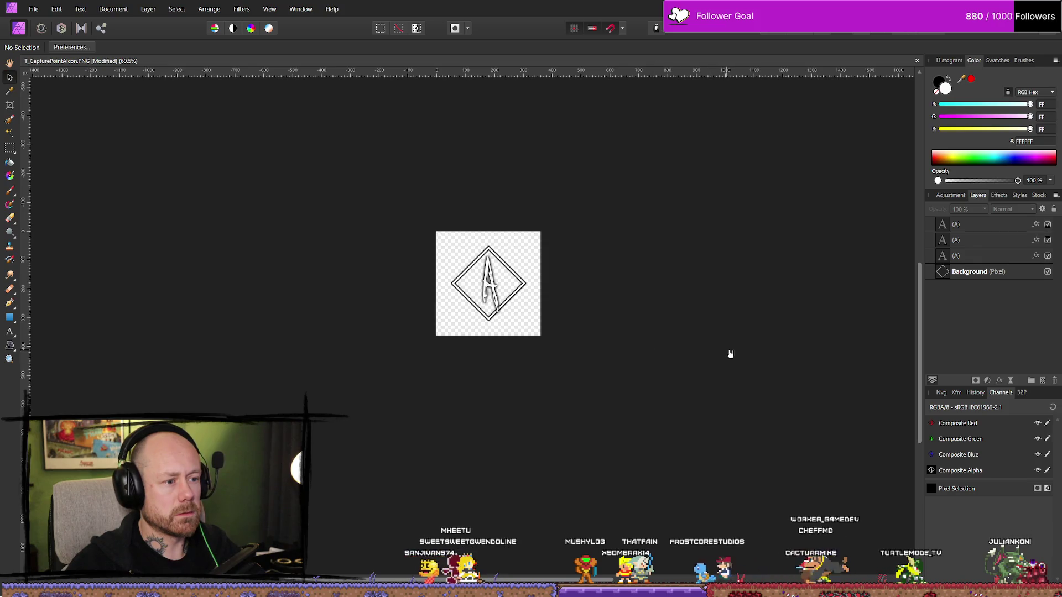
Select all three A text layers, nudge them one step left, and deselect
click(976, 226)
shift+click(967, 255)
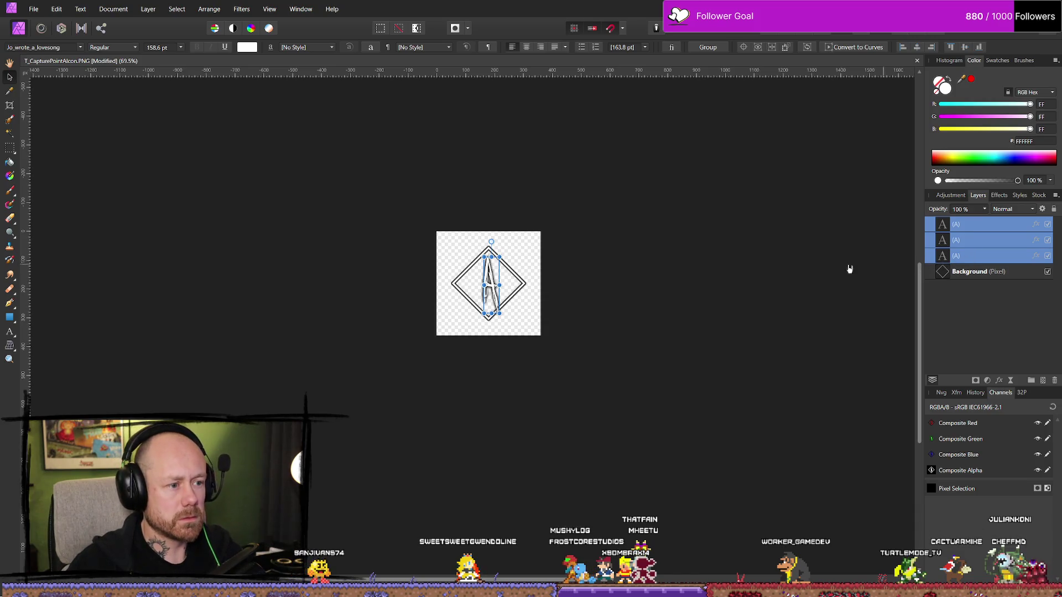
scroll(549, 292, up, 3)
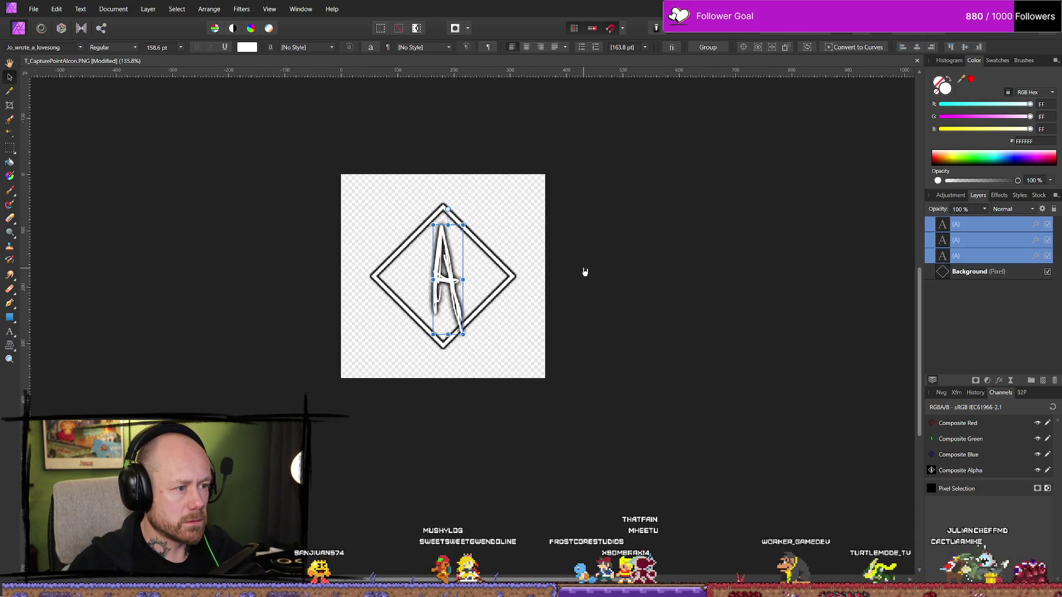
key(Left)
key(Left)
key(Left)
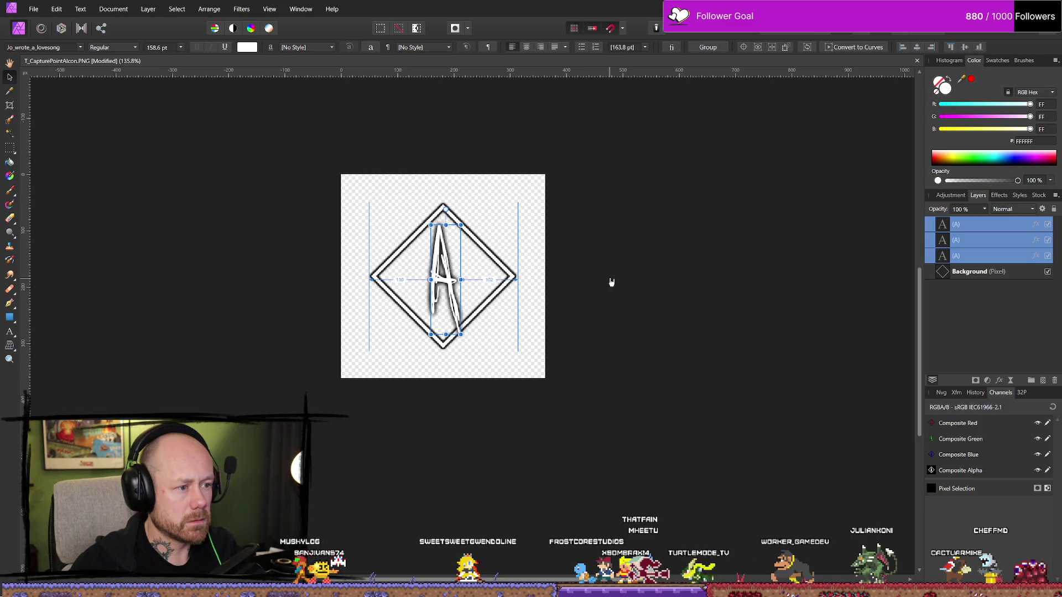
key(ctrl+d)
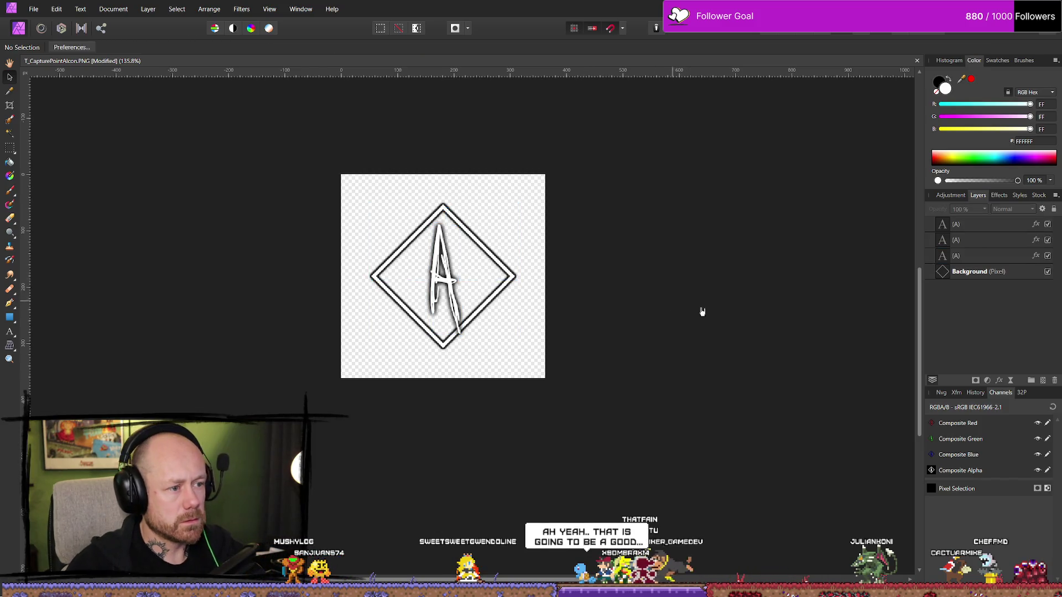
click(33, 9)
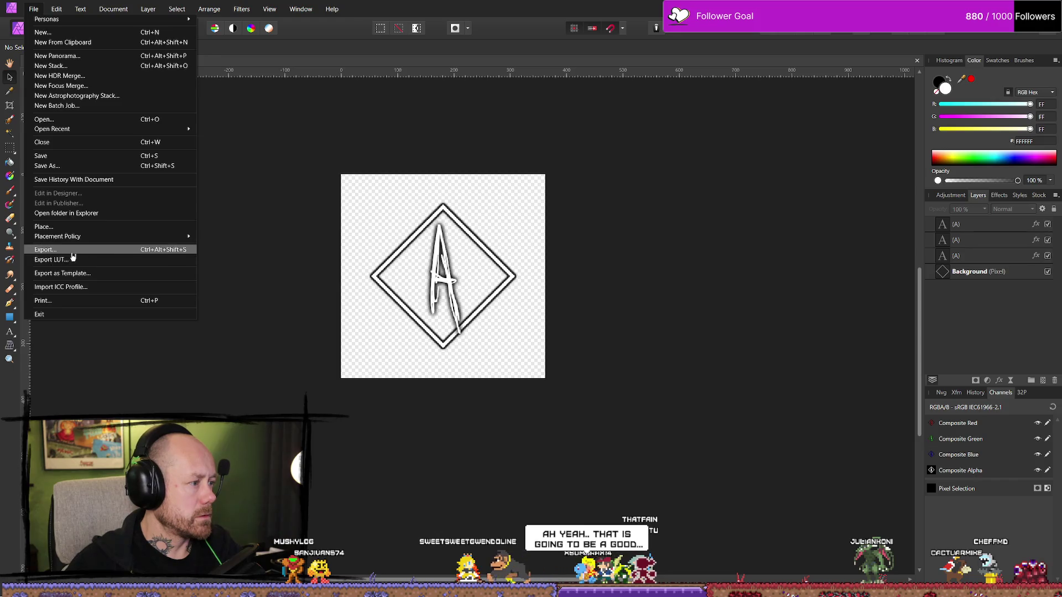
Export with PNG settings, saving over T_CapturePointAIcon.PNG and confirming the replacement
click(69, 249)
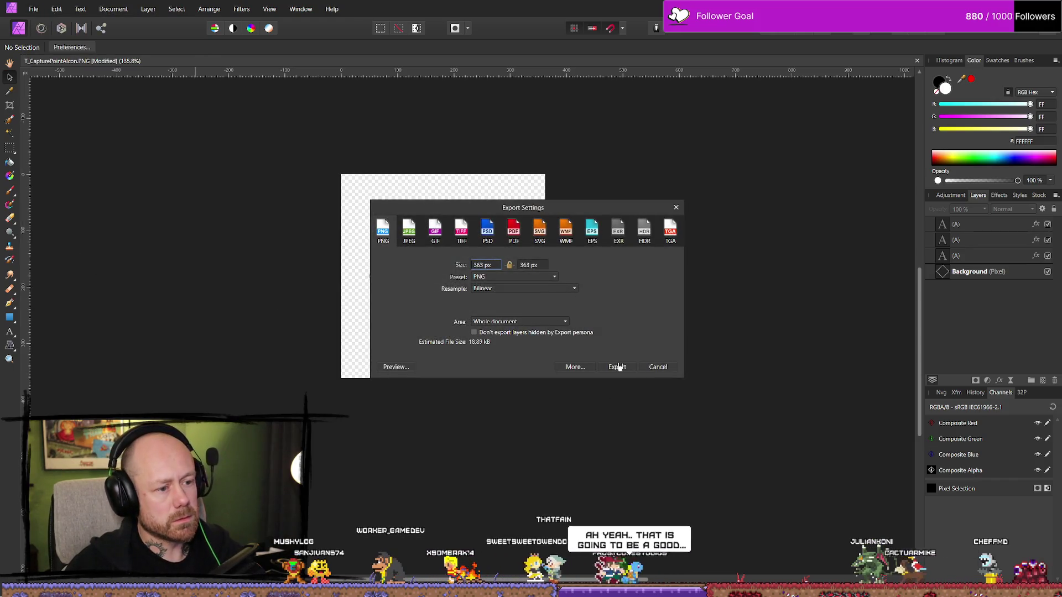
click(619, 367)
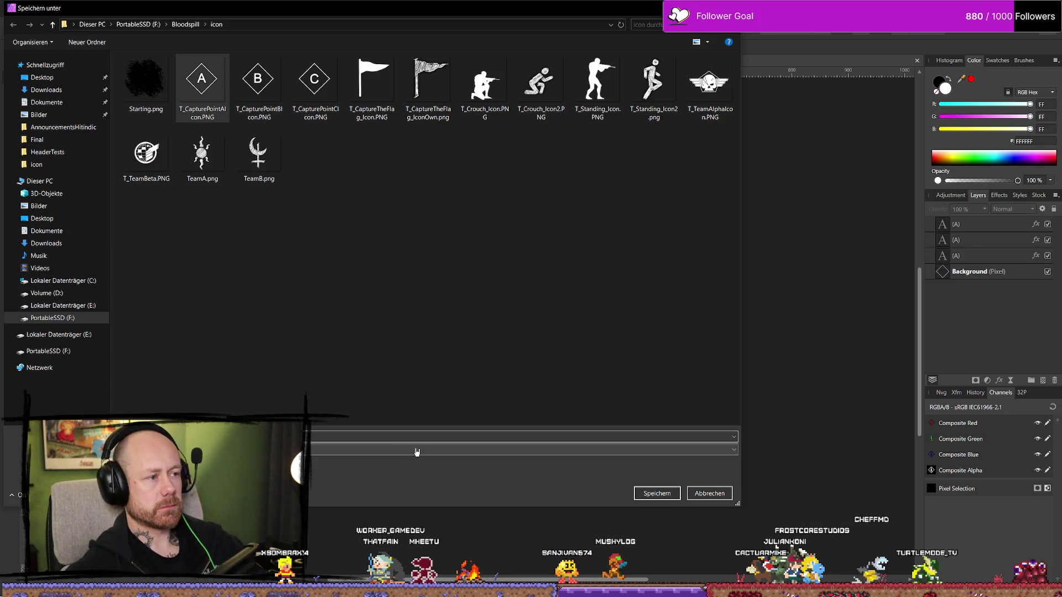
click(660, 496)
click(575, 349)
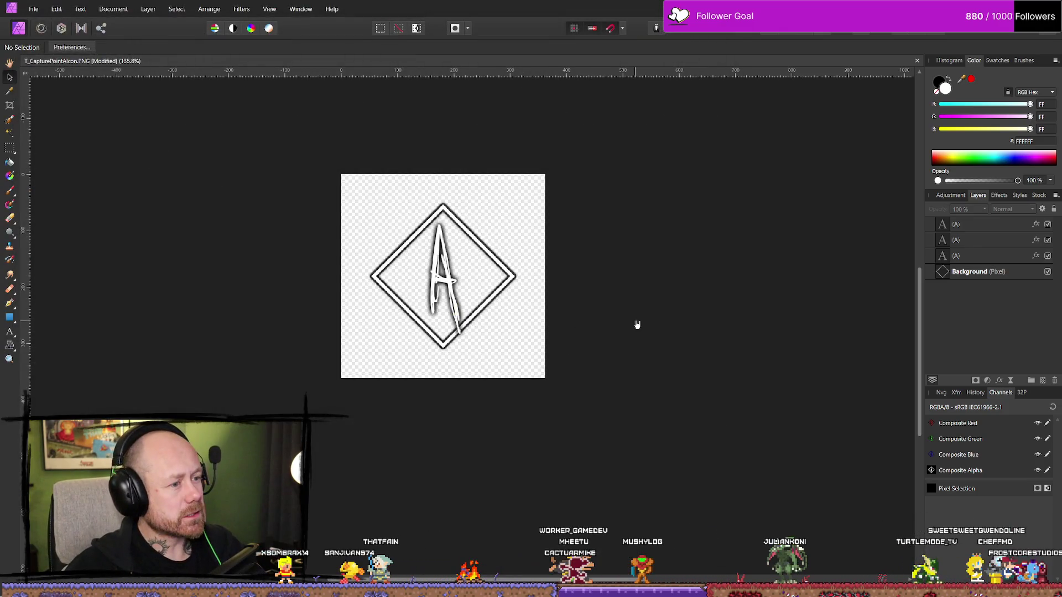
Delete the two extra A layers and retype the remaining letter as B
click(972, 224)
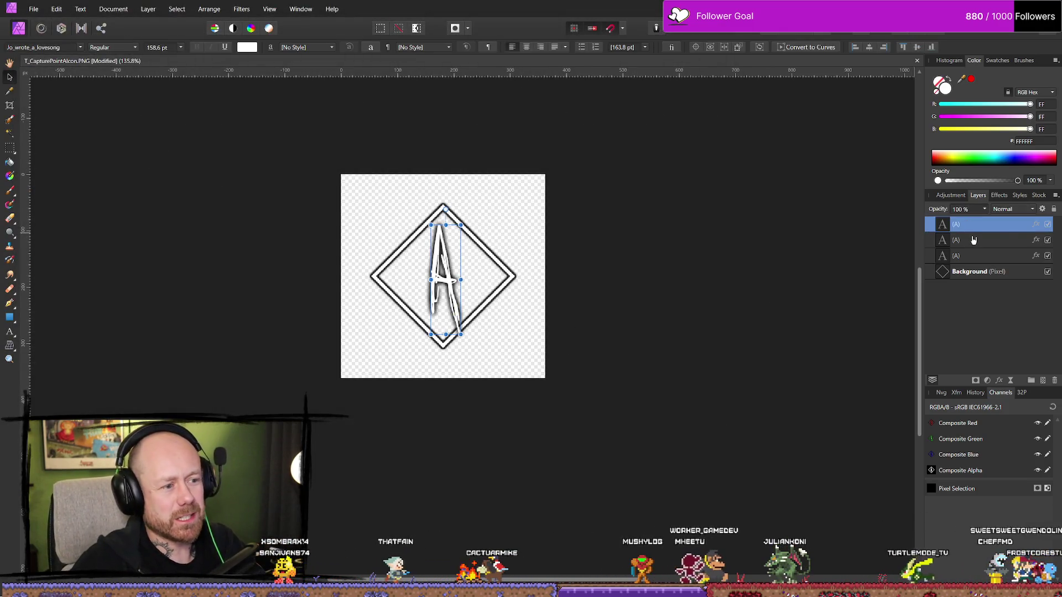
key(Delete)
key(Delete)
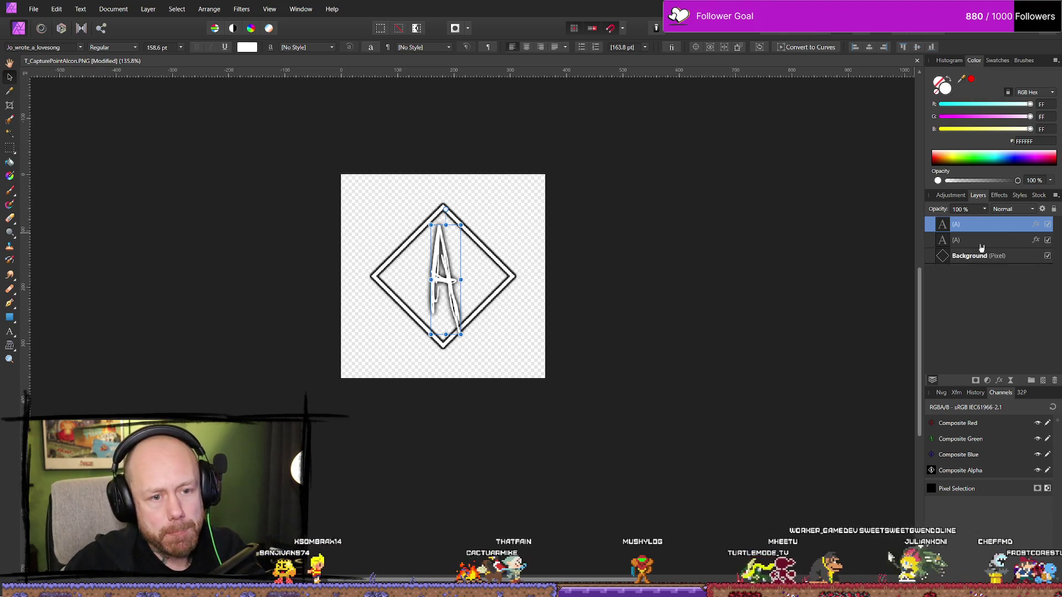
key(t)
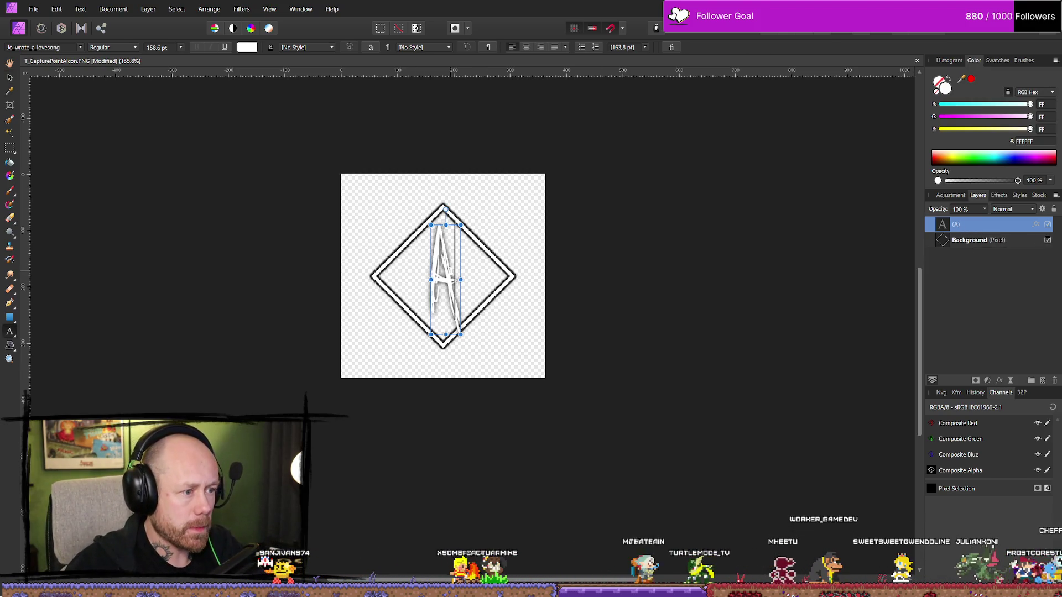
click(454, 271)
key(BackSpace)
text(B)
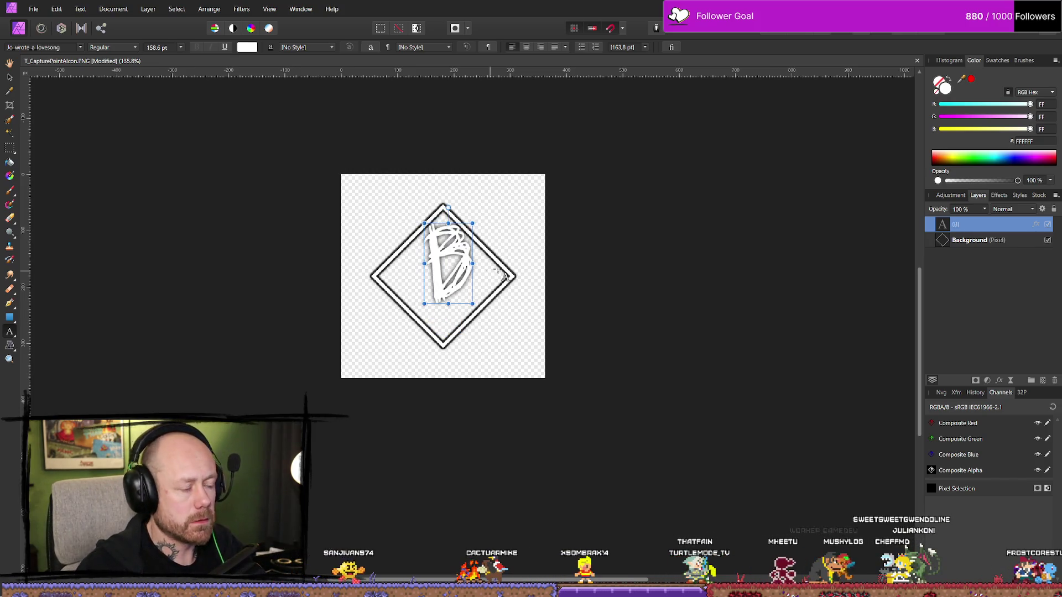
Centre the B in the diamond and duplicate it into three stacked layers
click(9, 76)
drag(450, 271, 445, 285)
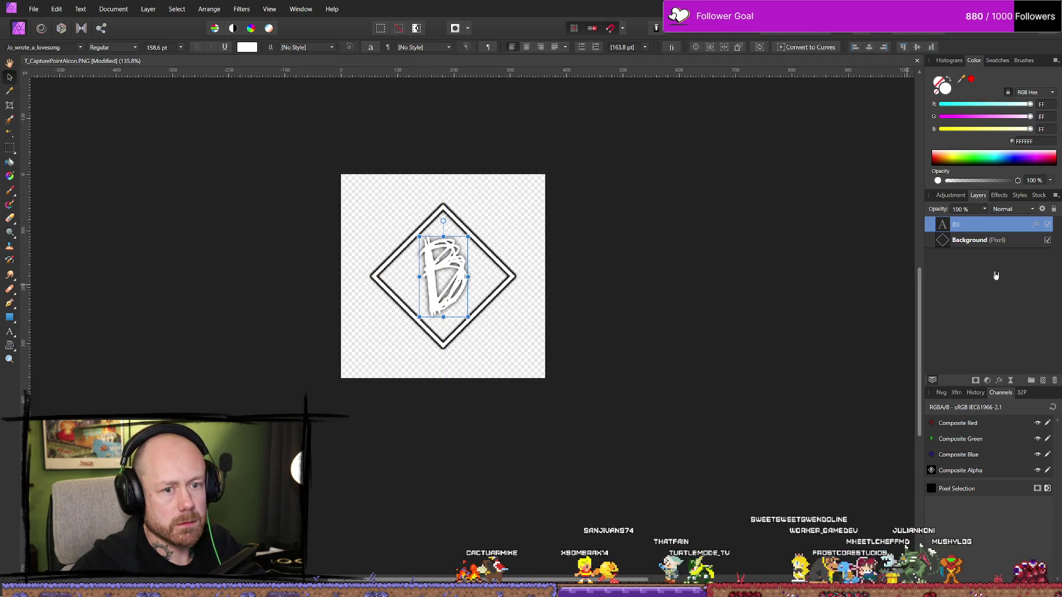
key(ctrl+j)
key(ctrl+j)
click(868, 396)
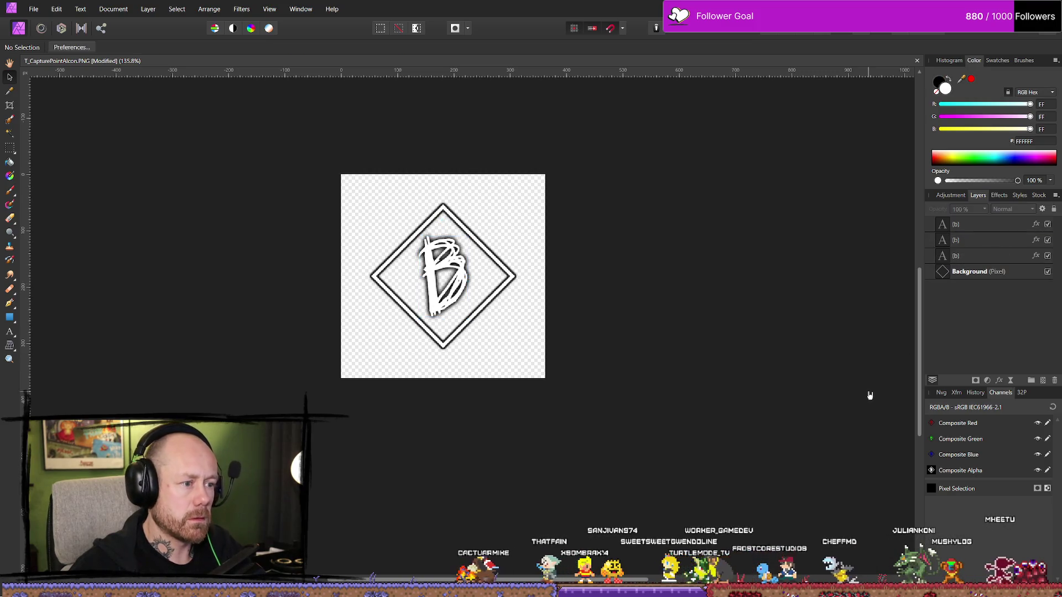
Export the B icon with the PNG preset, replacing T_CapturePointBIcon.PNG in the icon folder
scroll(754, 334, down, 5)
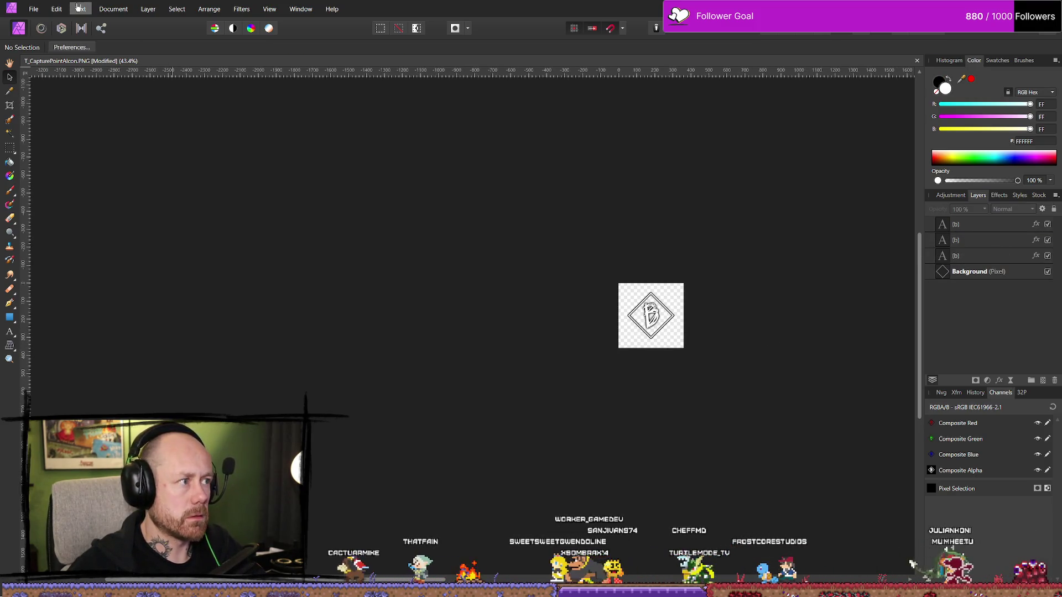
click(34, 9)
click(77, 250)
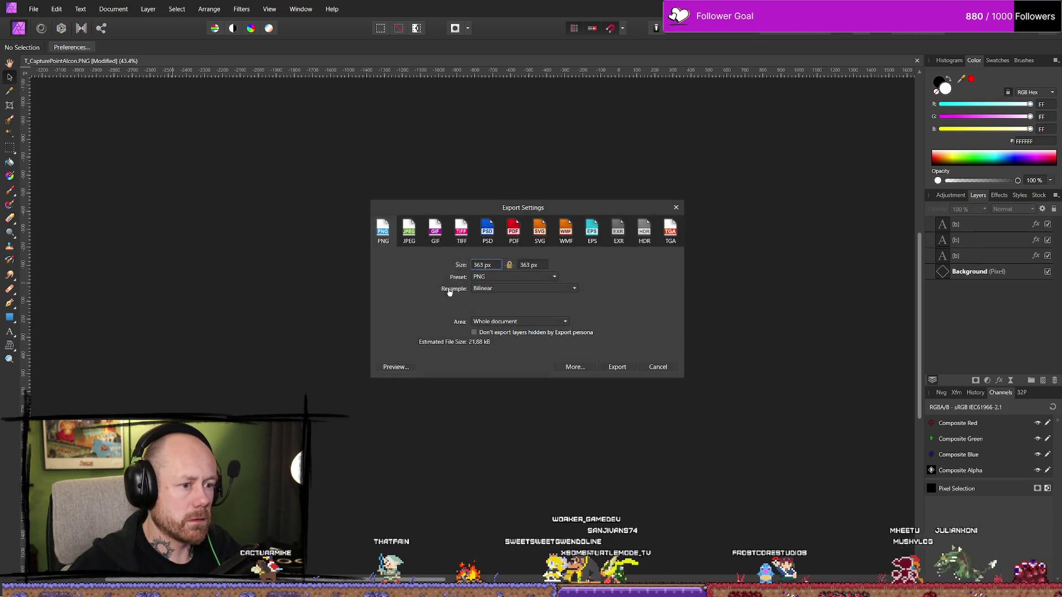
click(612, 367)
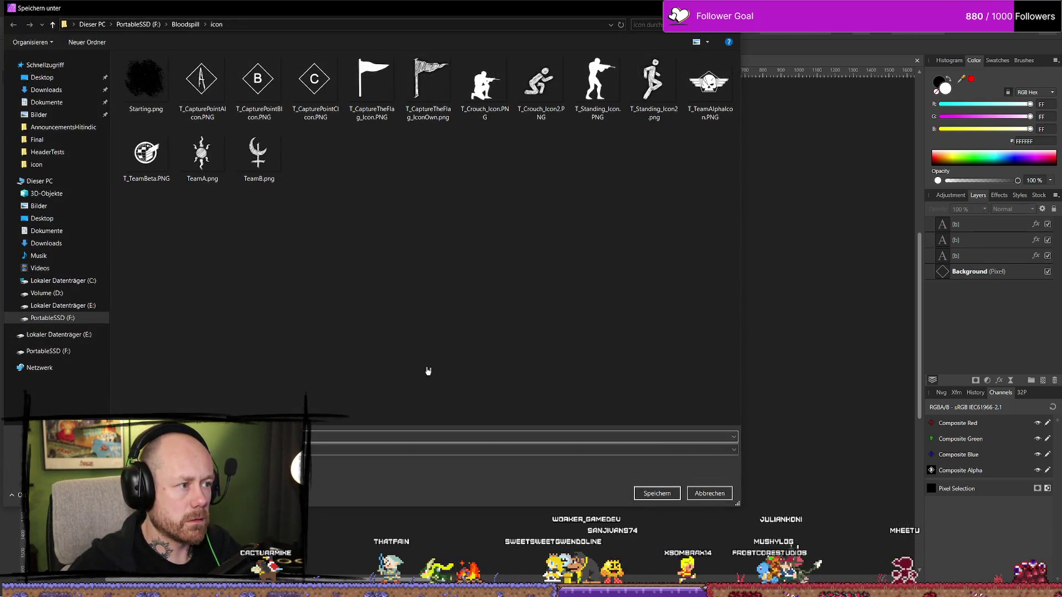
click(258, 83)
click(657, 493)
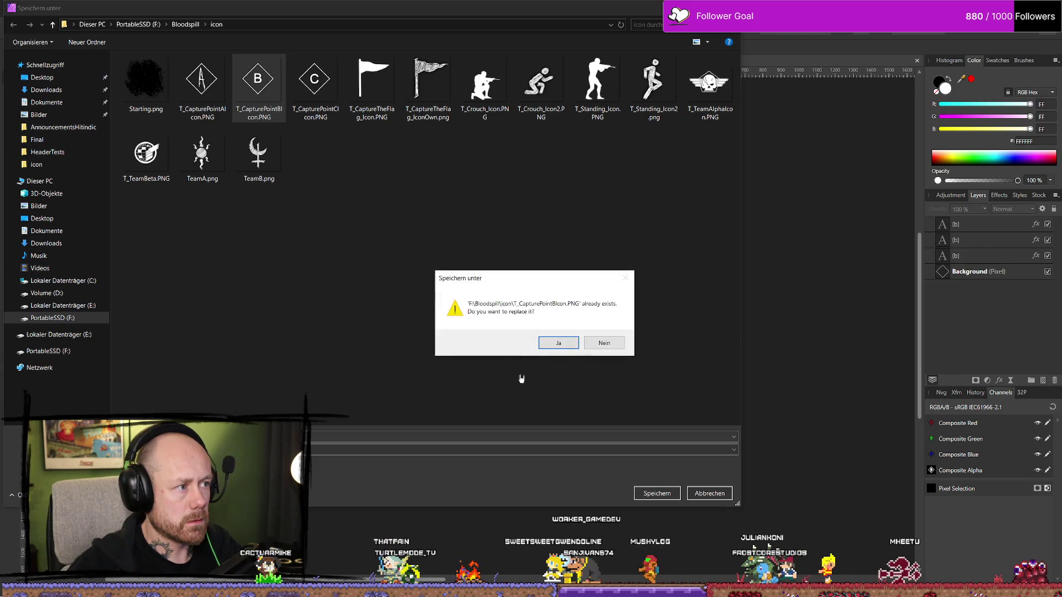
click(556, 342)
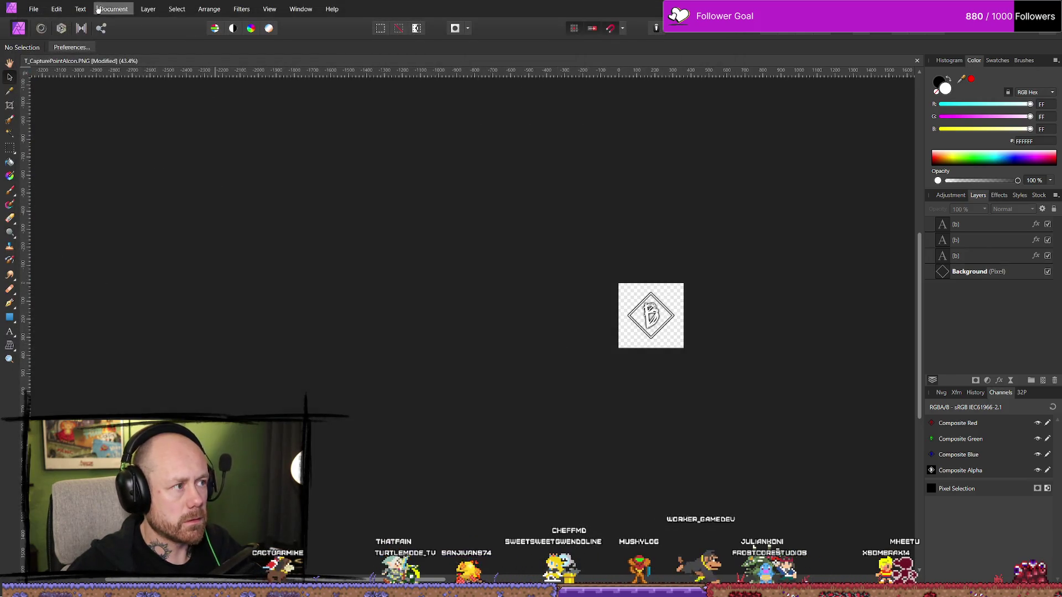
click(33, 9)
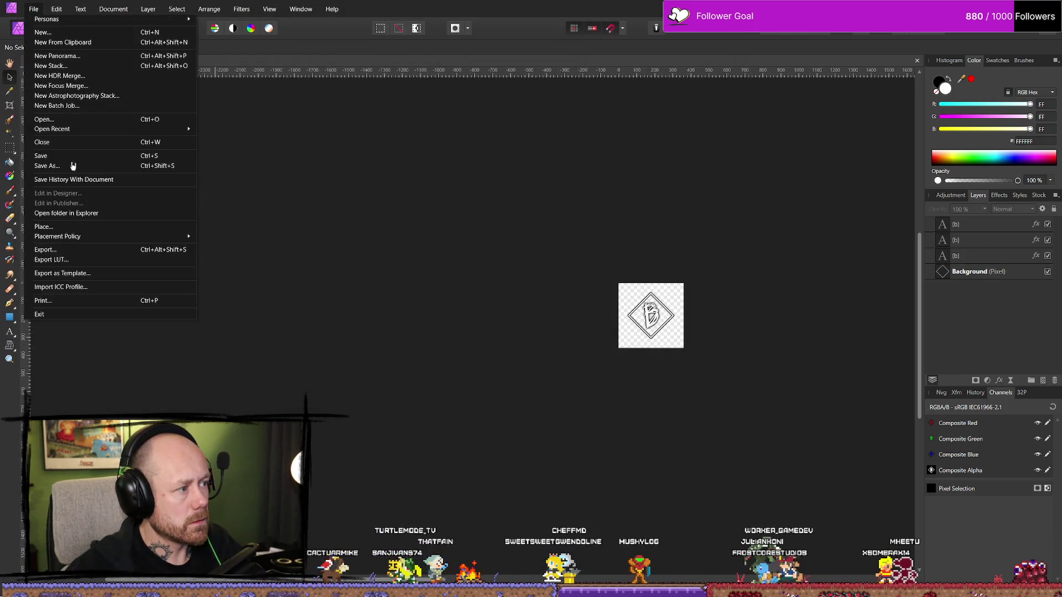
Retype the top B letter as C and delete the two leftover B text layers
click(584, 251)
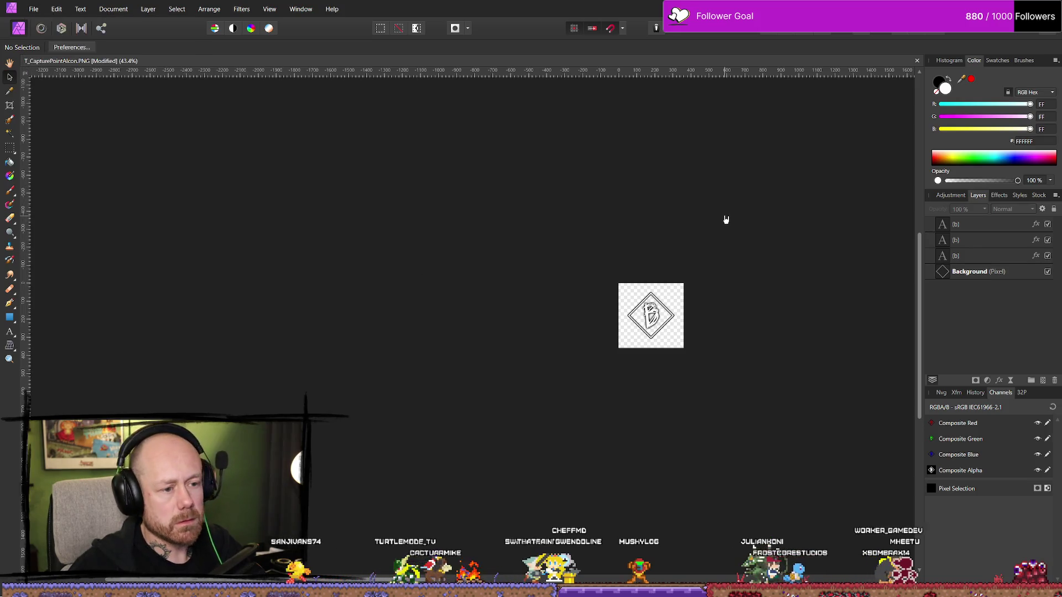
right_click(854, 261)
scroll(728, 389, up, 2)
scroll(739, 368, up, 5)
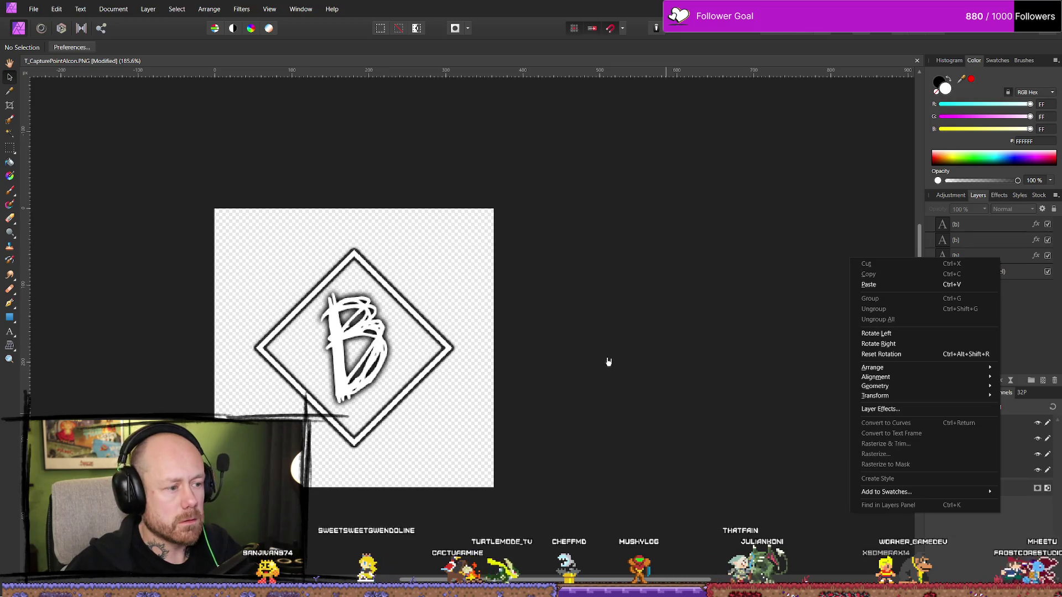
drag(608, 361, 713, 315)
click(478, 284)
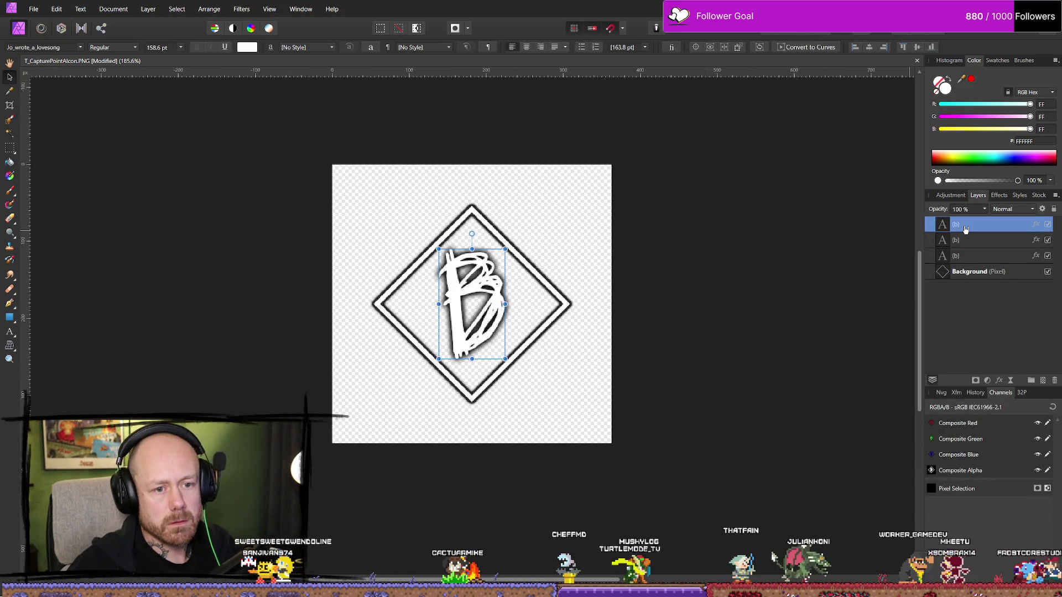
double_click(478, 285)
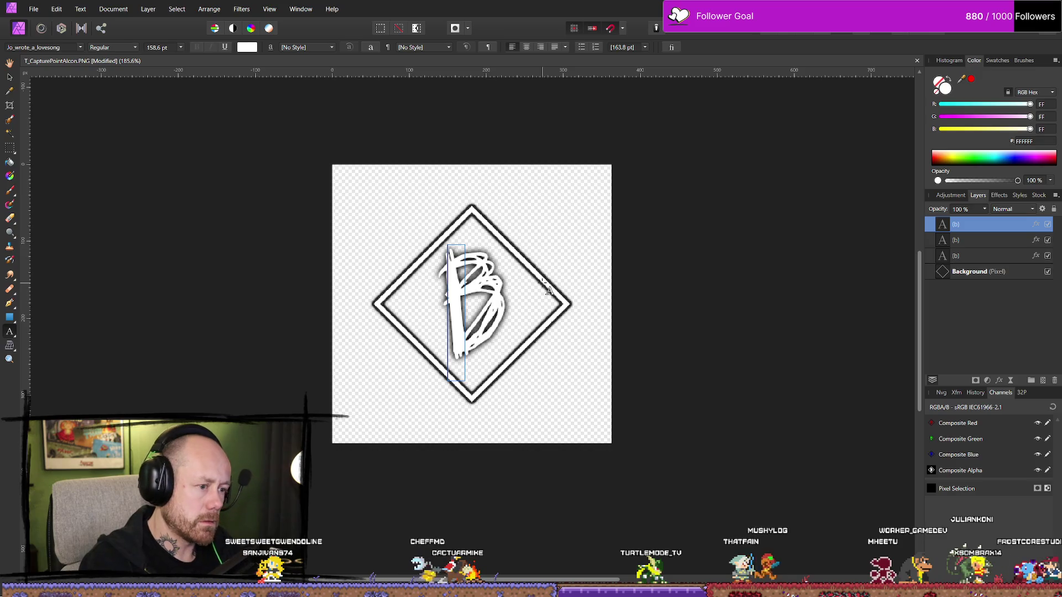
text(C)
click(972, 245)
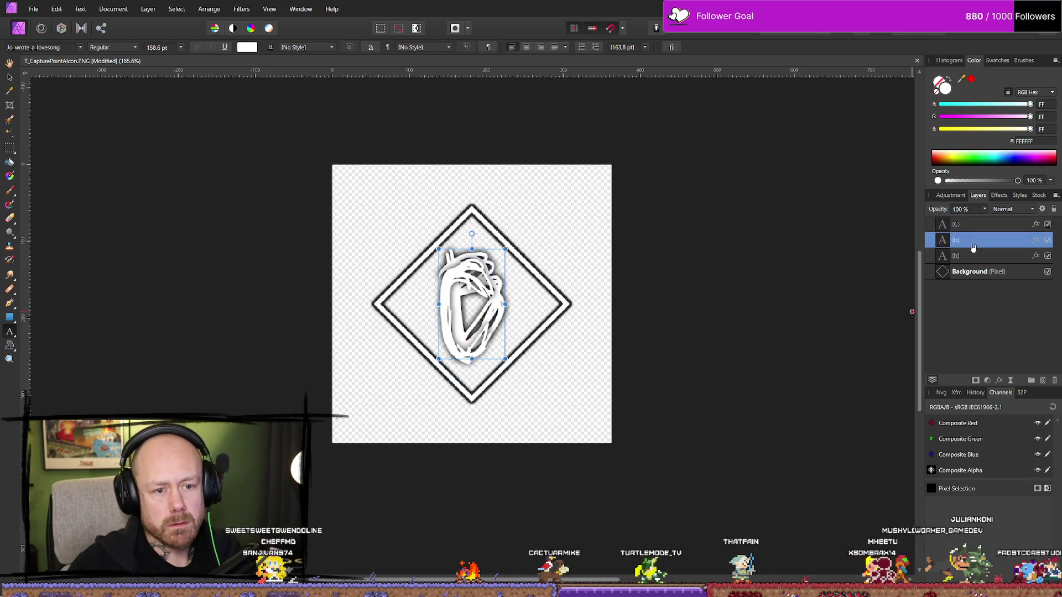
key(Delete)
key(Delete)
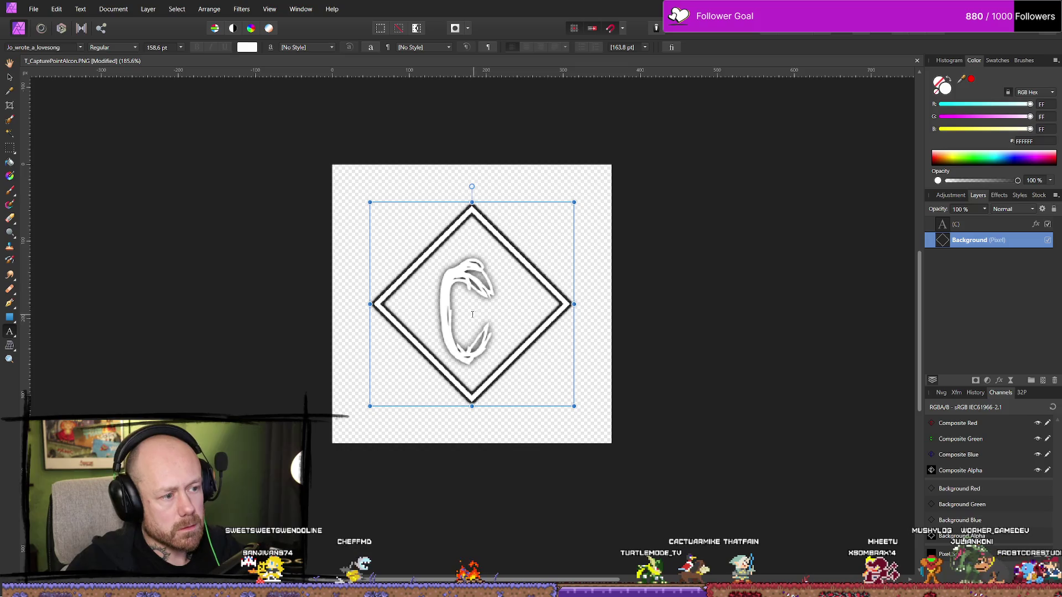
Nudge the C up slightly inside the diamond and duplicate its text layer twice
click(9, 77)
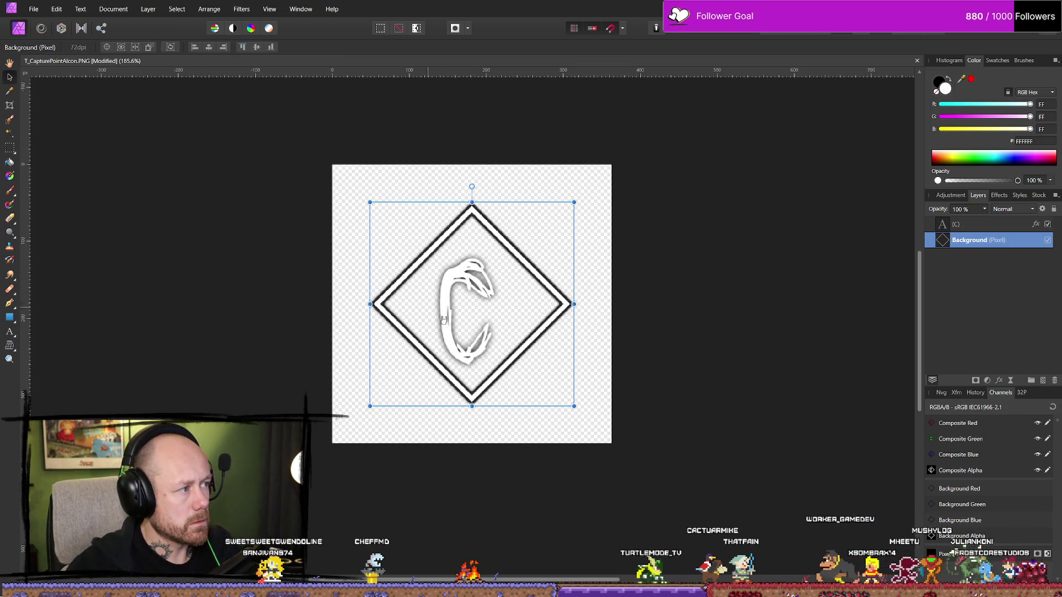
click(455, 353)
drag(452, 341, 457, 334)
key(ctrl+j)
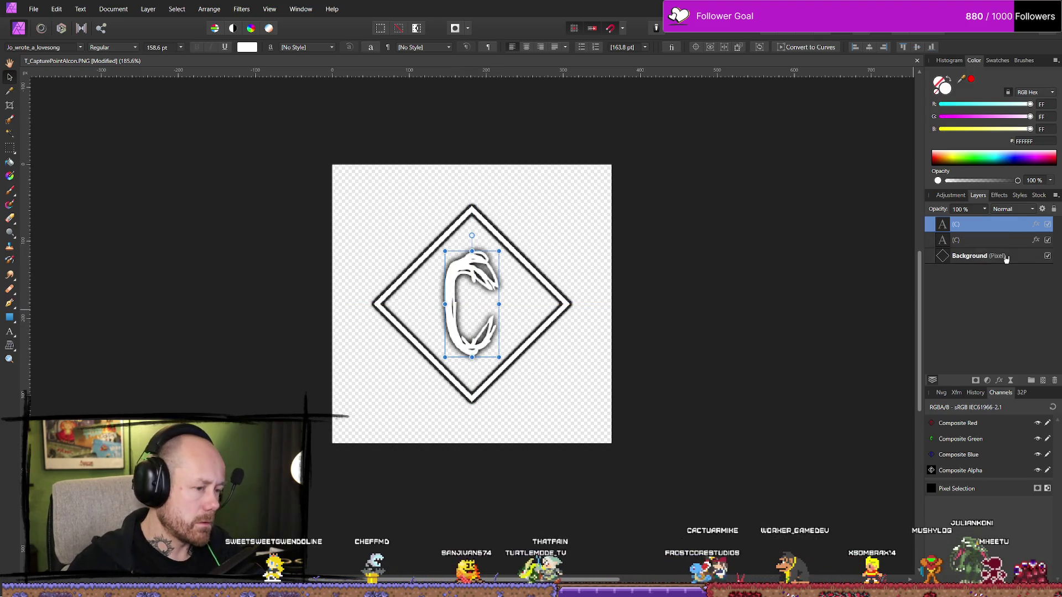
key(ctrl+j)
scroll(709, 352, down, 5)
click(783, 363)
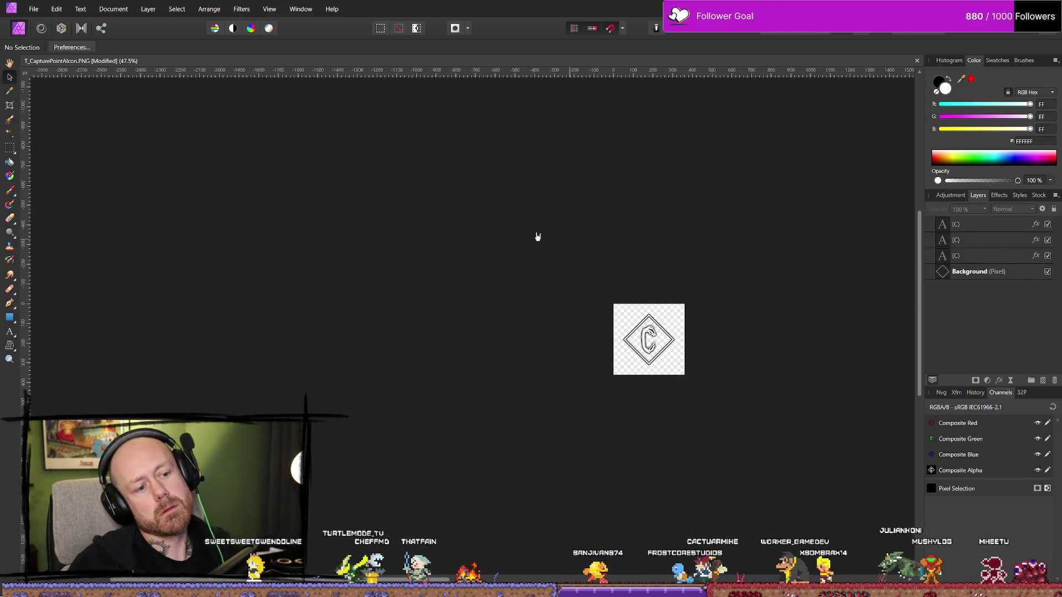
Export the C icon as PNG, replacing T_CapturePointCIcon.PNG
click(33, 9)
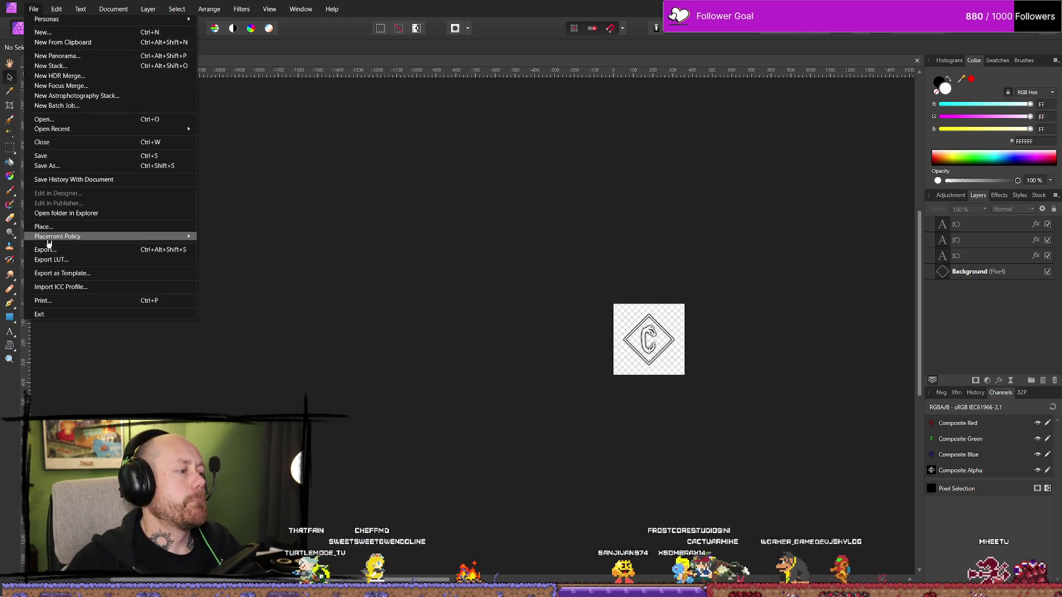
click(46, 249)
click(617, 367)
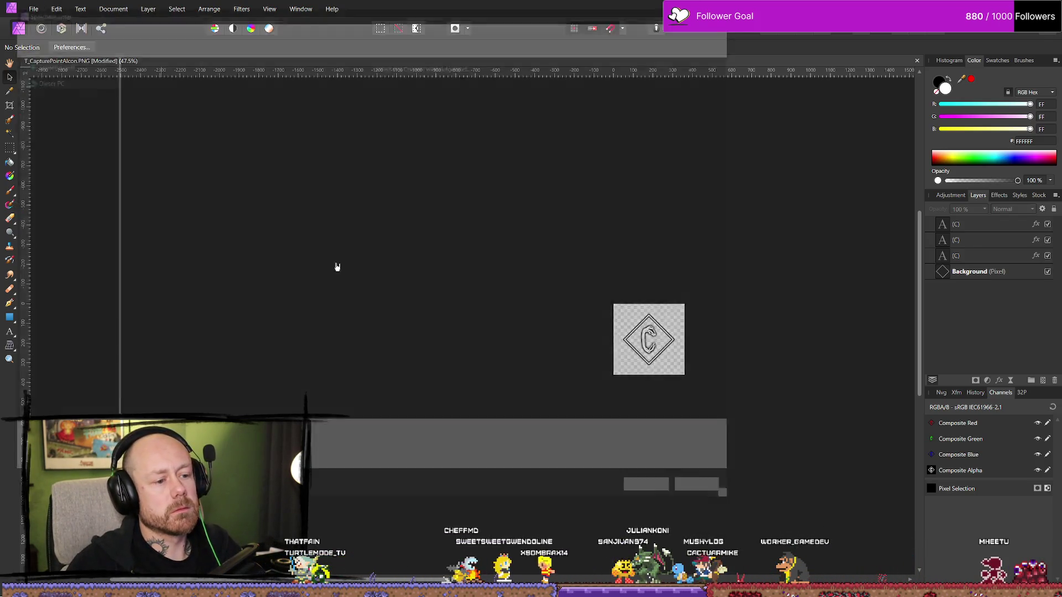
click(656, 494)
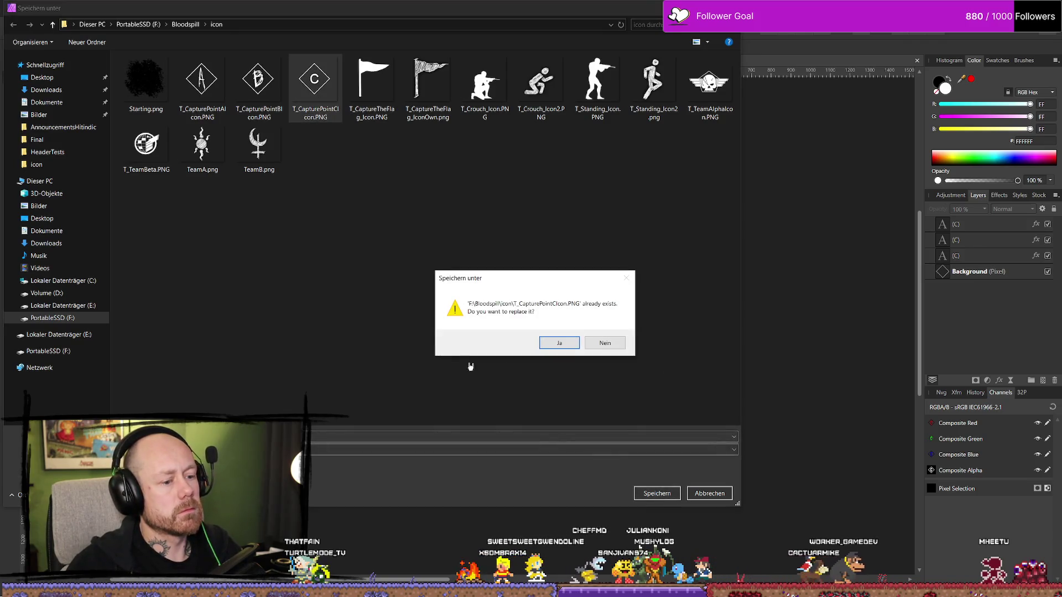
click(559, 343)
Save the layered icon document as a new .afphoto file
click(46, 8)
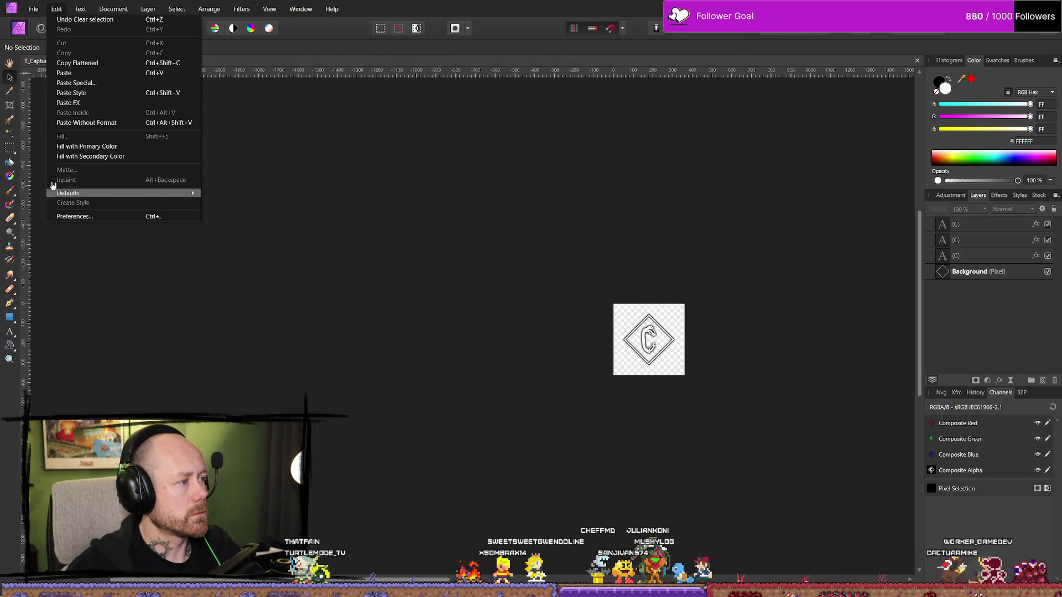
click(61, 157)
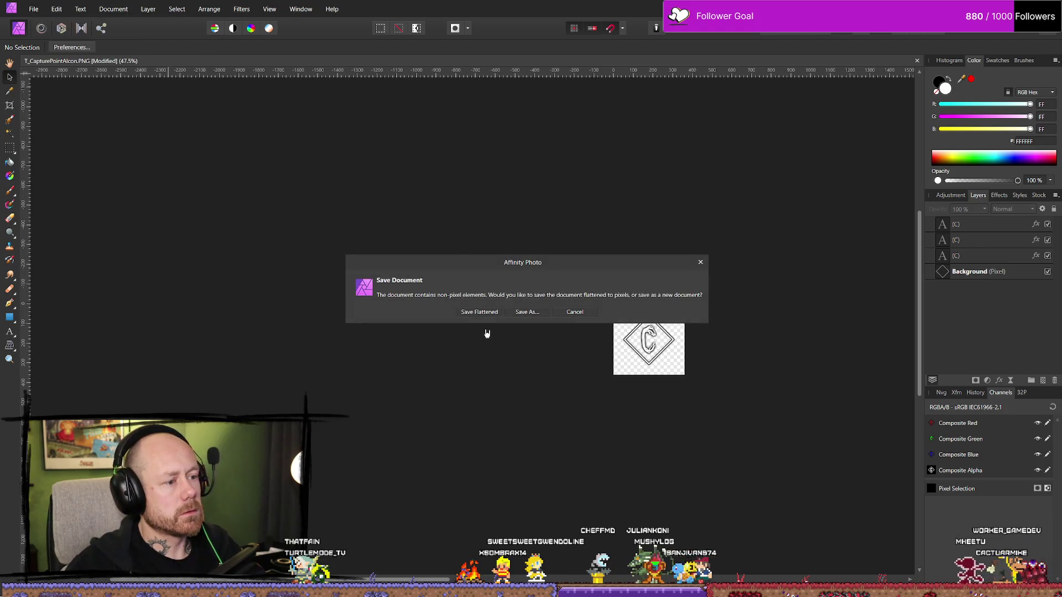
click(525, 313)
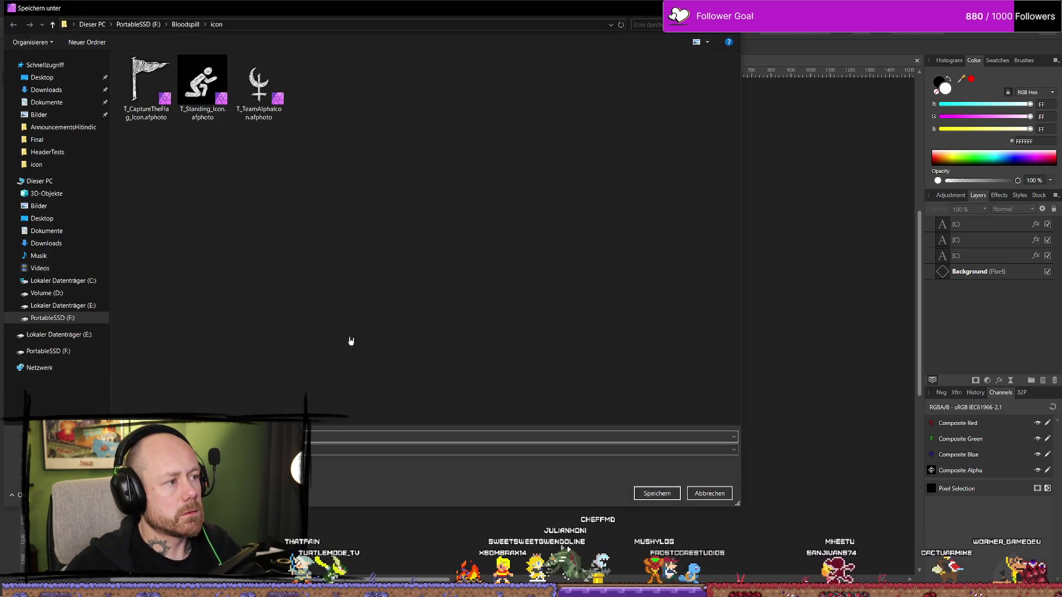
click(657, 493)
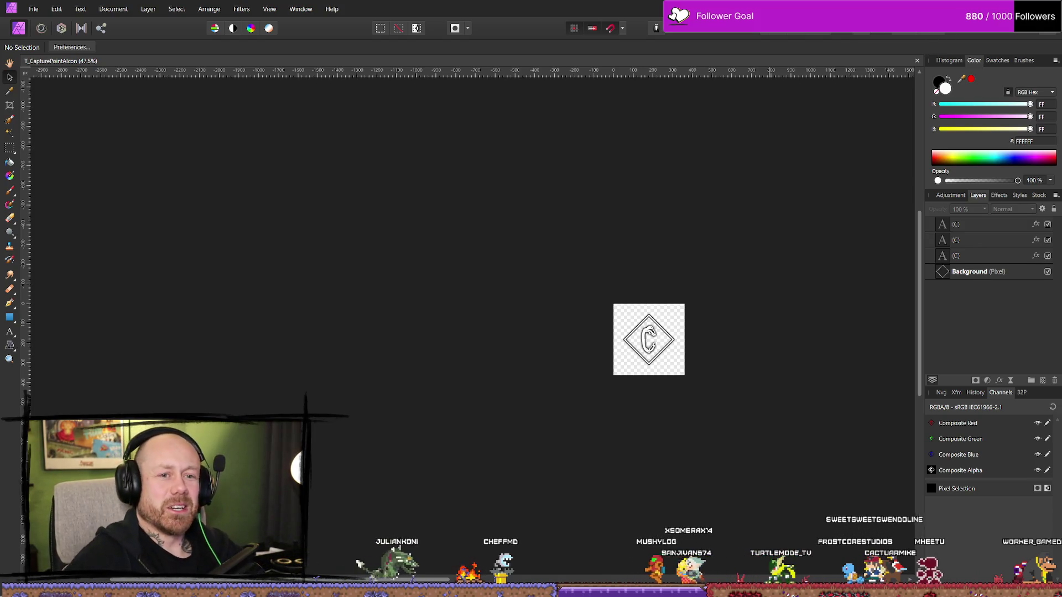
key(alt+Tab)
Open the FPS/UI/Textures folder in the Unreal content browser
key(ctrl+space)
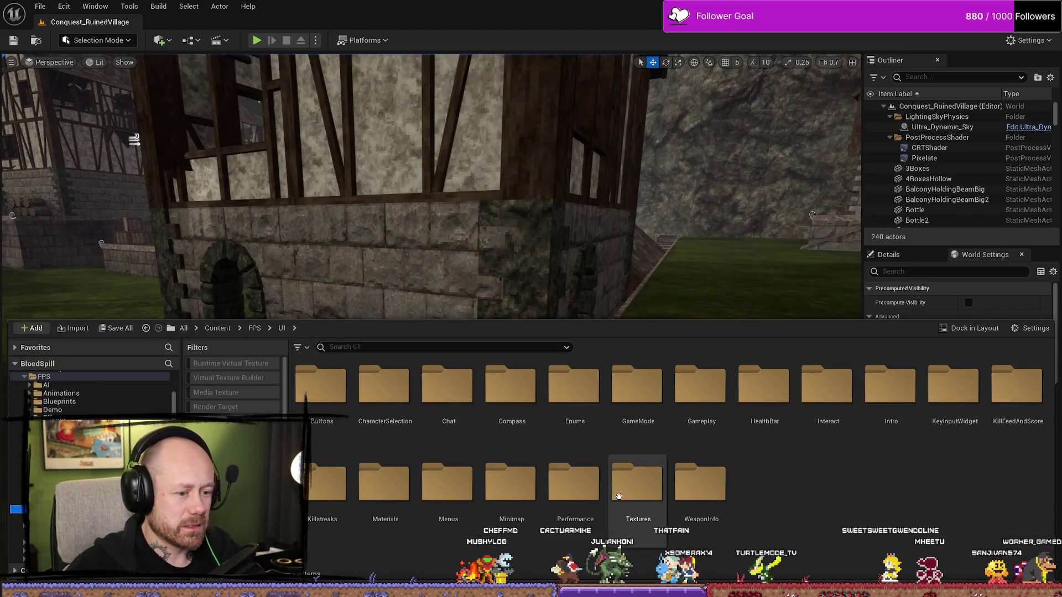
double_click(625, 485)
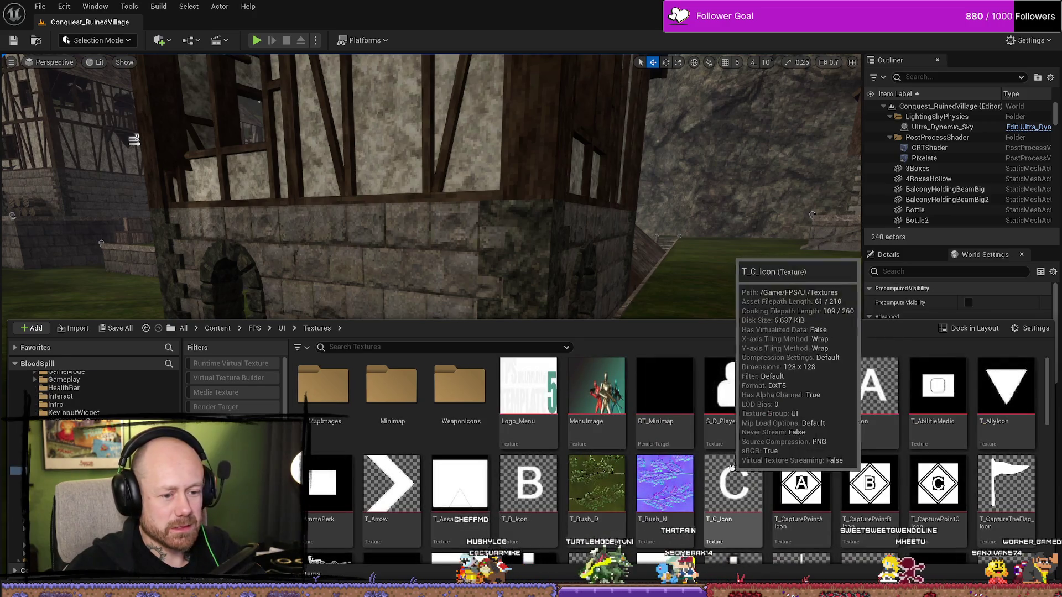
scroll(796, 483, down, 3)
scroll(814, 473, up, 5)
scroll(814, 474, down, 4)
scroll(814, 474, up, 2)
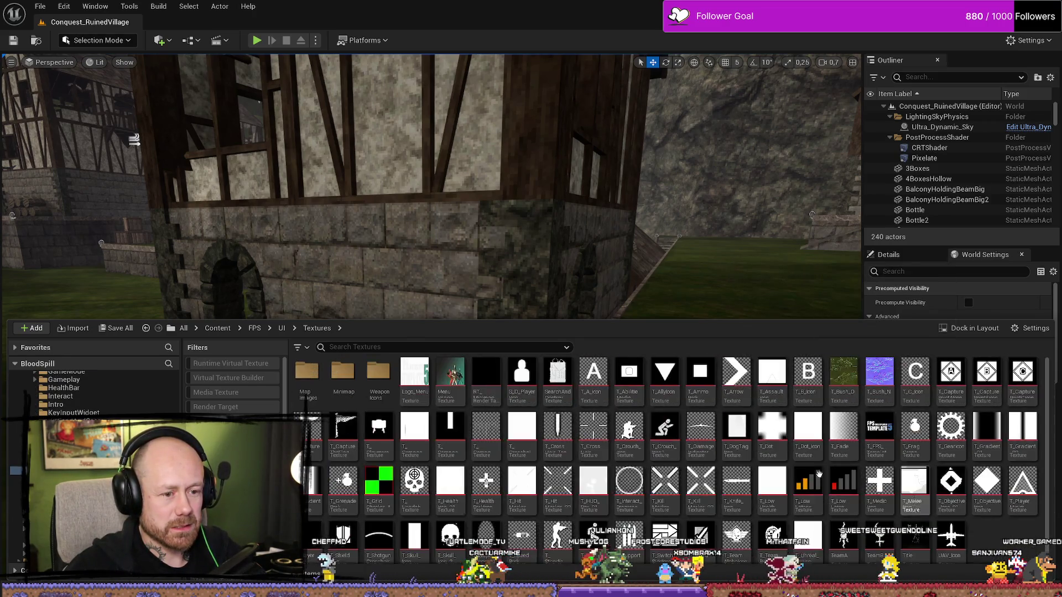
scroll(951, 485, down, 3)
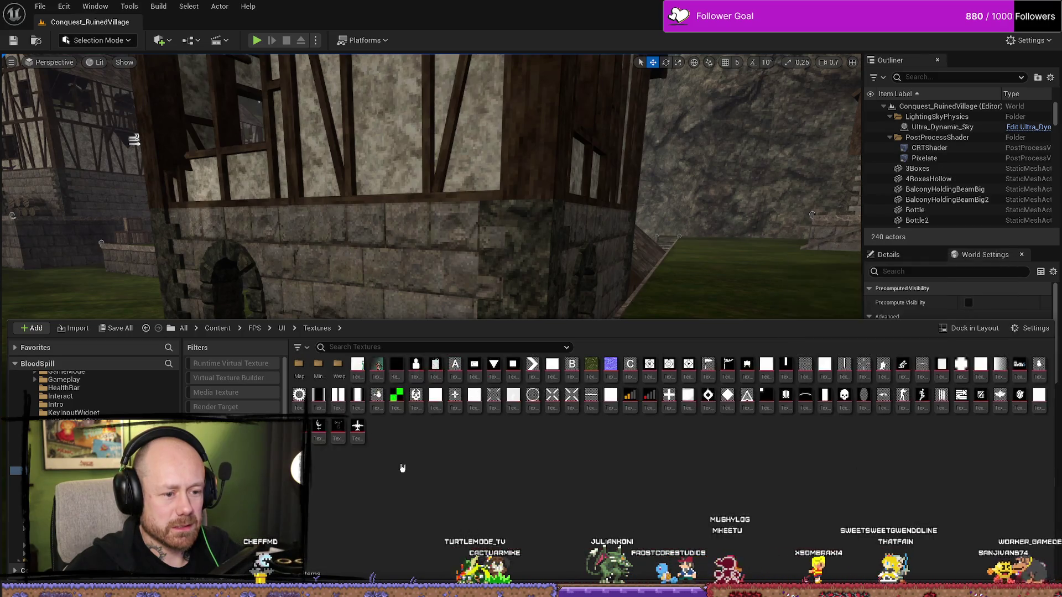
Drag the A, B and C capture-point PNGs from Explorer into Textures to reimport them
key(alt+Tab)
ctrl+click(464, 415)
ctrl+click(429, 442)
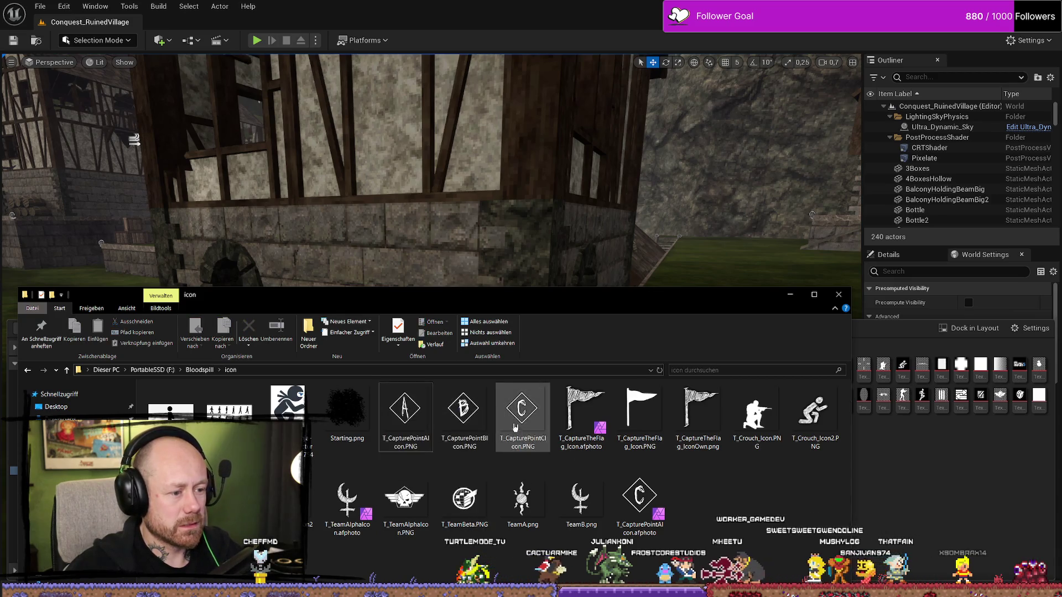
drag(410, 418, 946, 530)
click(883, 414)
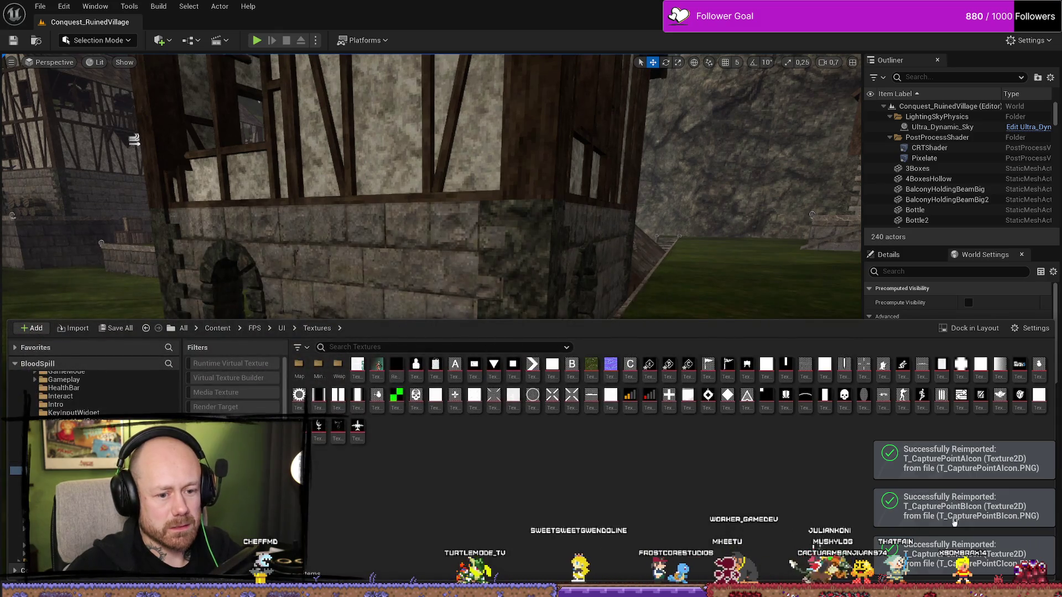
ctrl+scroll(828, 458, up, 3)
ctrl+scroll(819, 464, down, 3)
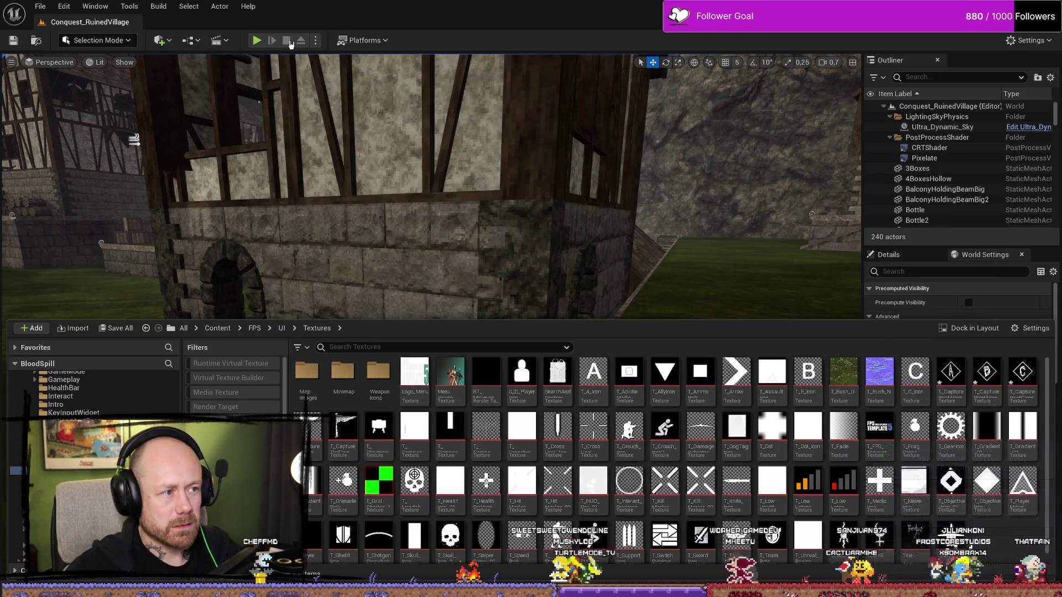
click(257, 41)
Deploy from the loadout screen and walk onto capture point A to capture it
click(683, 512)
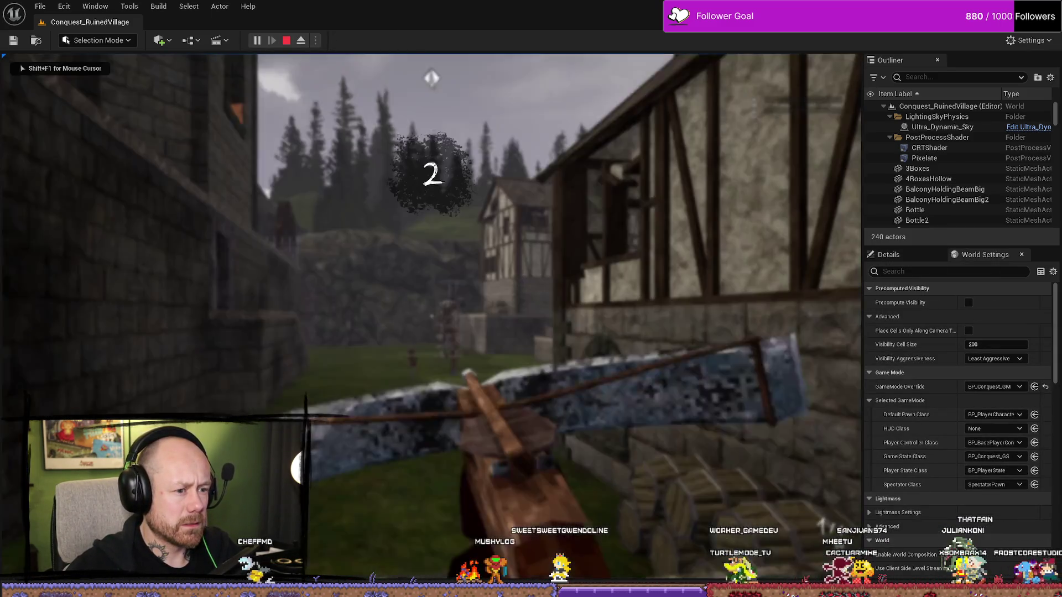
key(w)
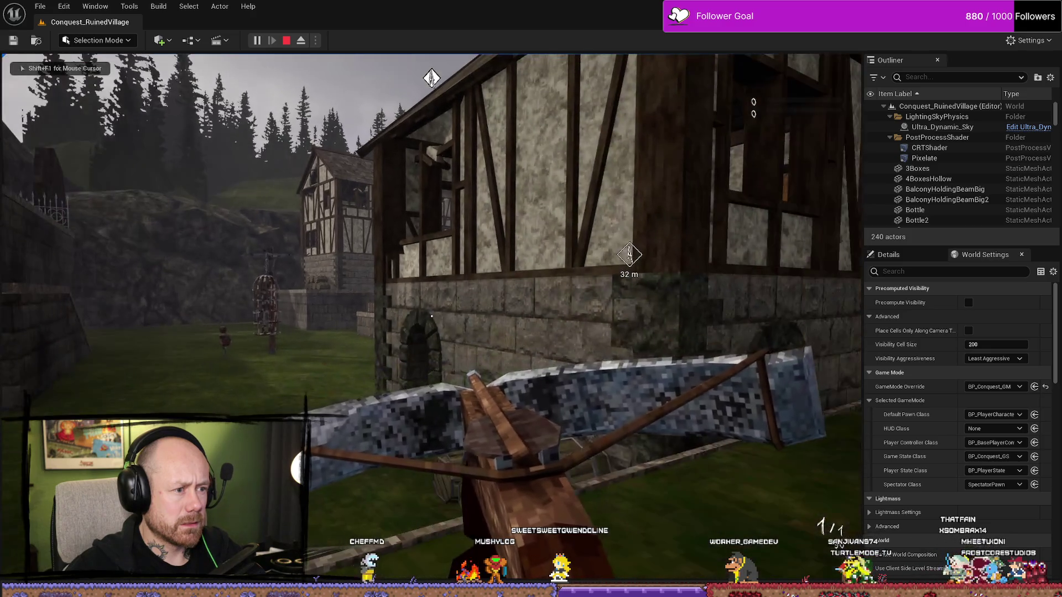
key(w)
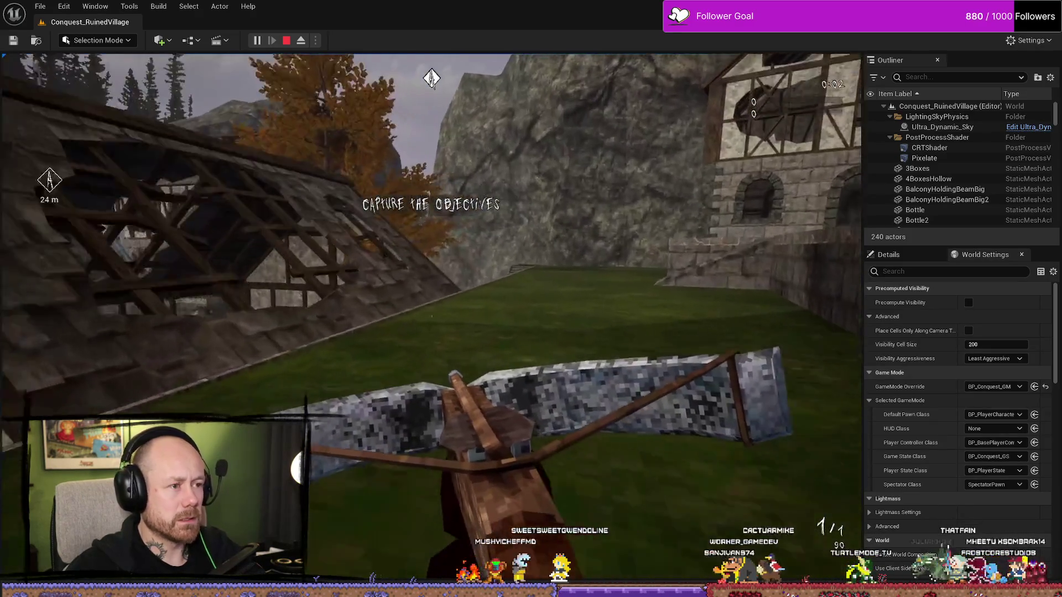
key(w)
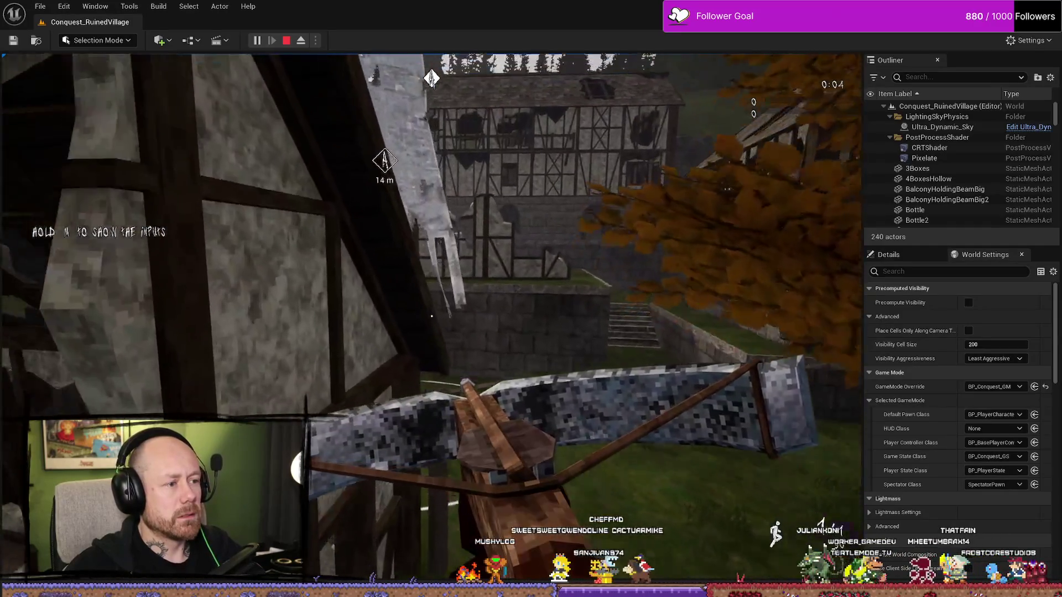
key(w)
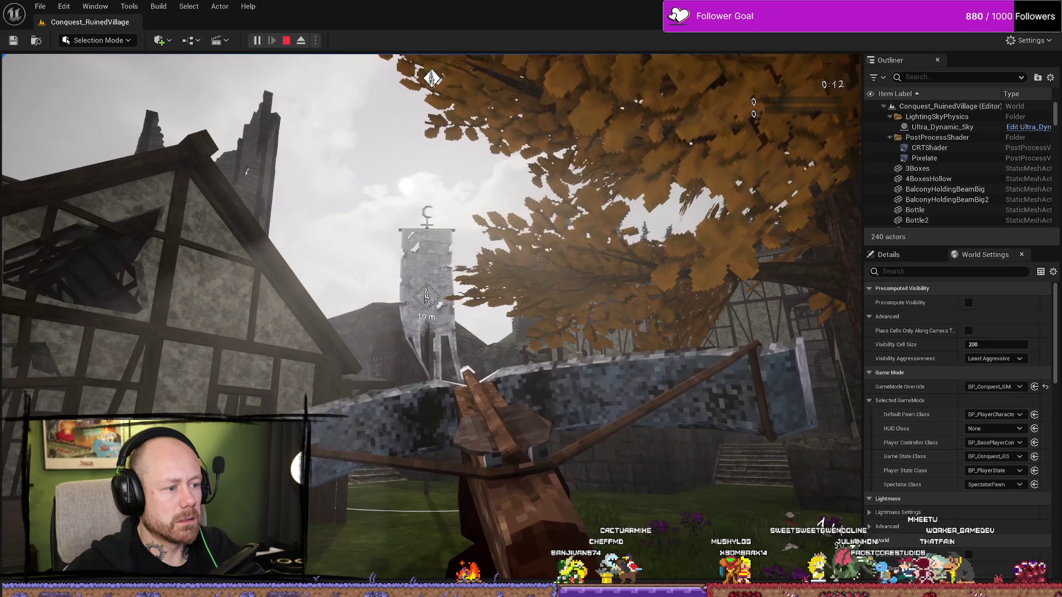
key(w)
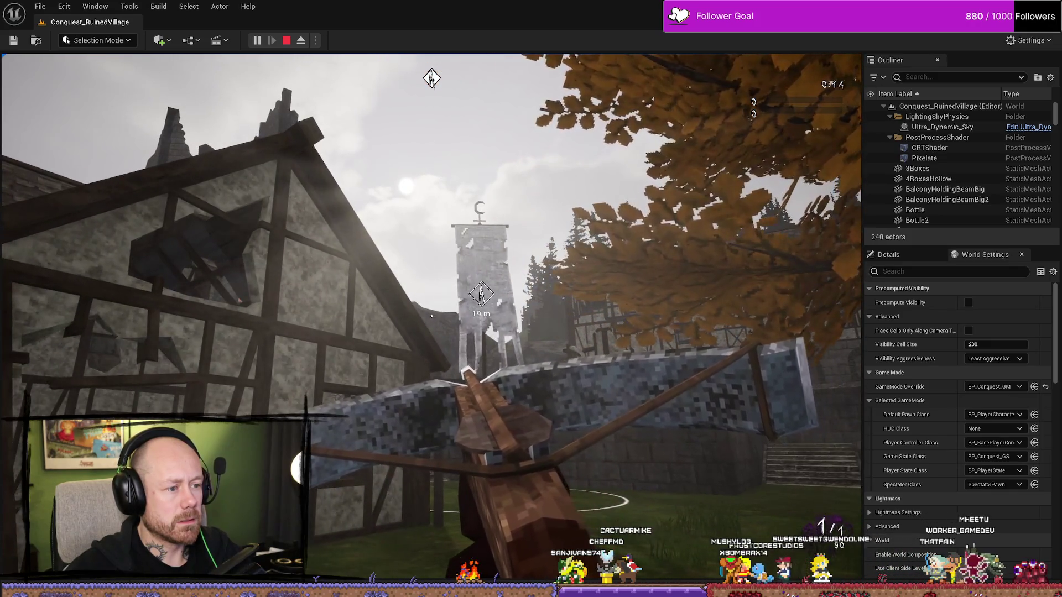
key(w)
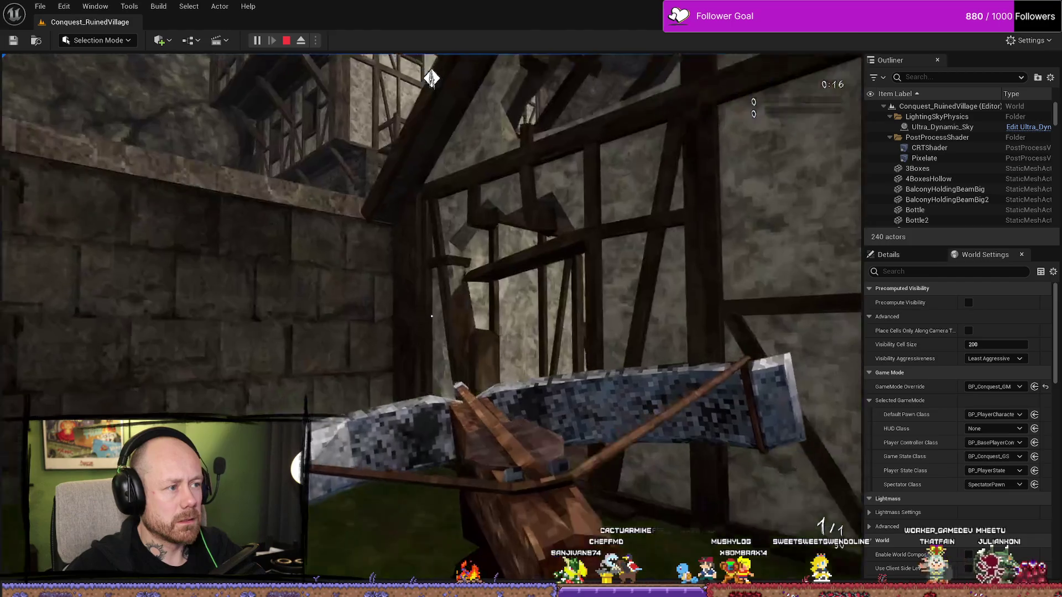
key(w)
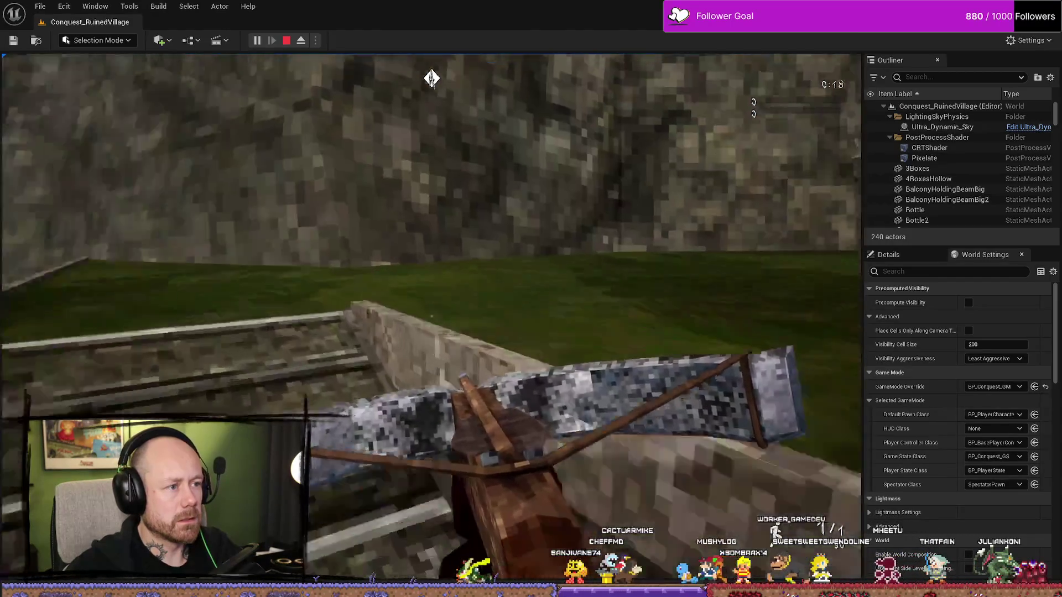
key(w)
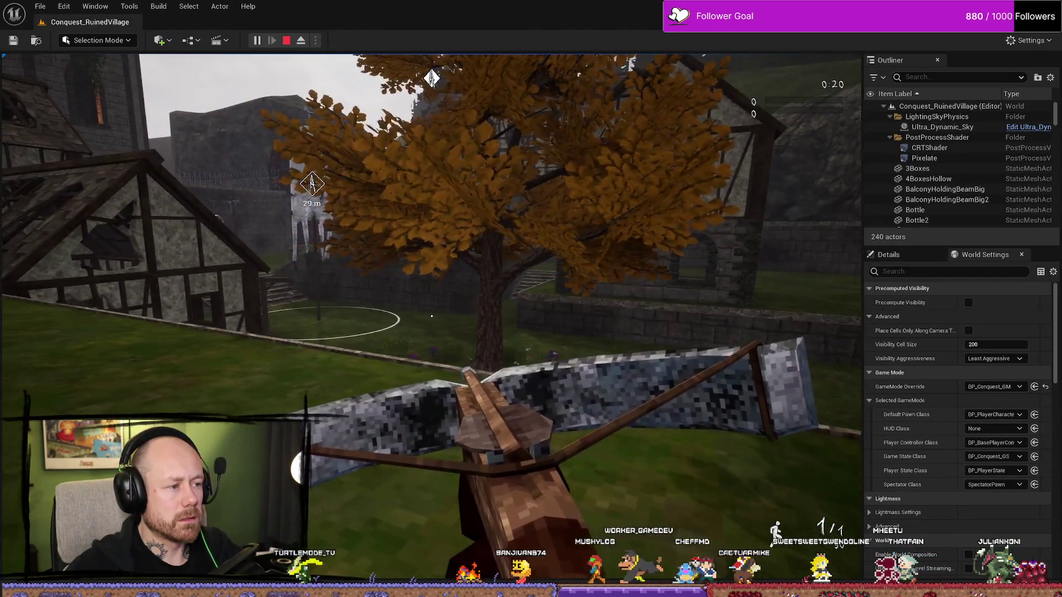
key(w)
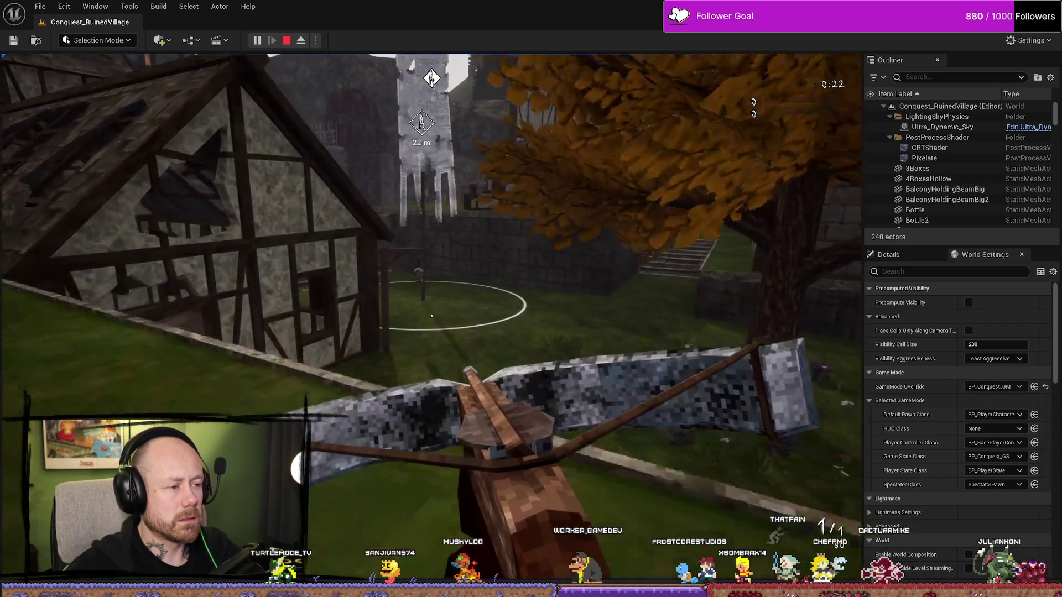
key(w)
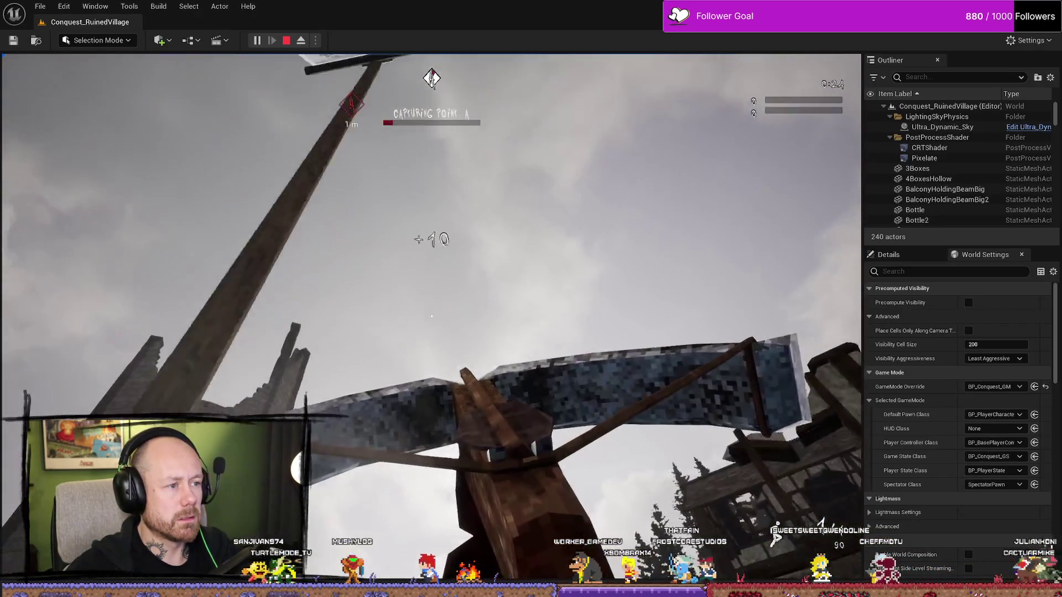
key(w)
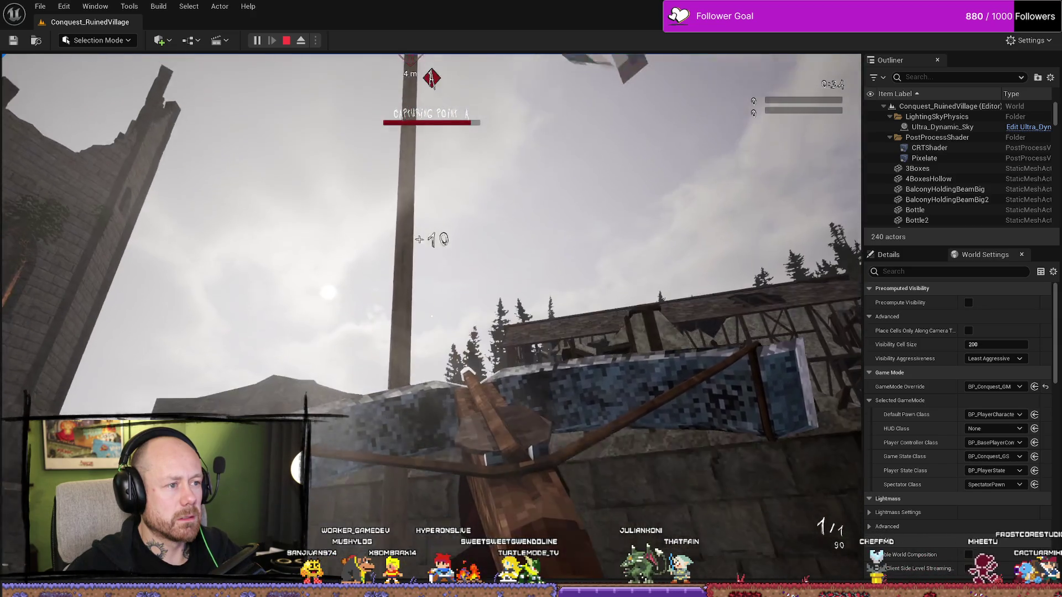
Walk around point A's courtyard, stairs and banner to inspect the diamond marker
key(s)
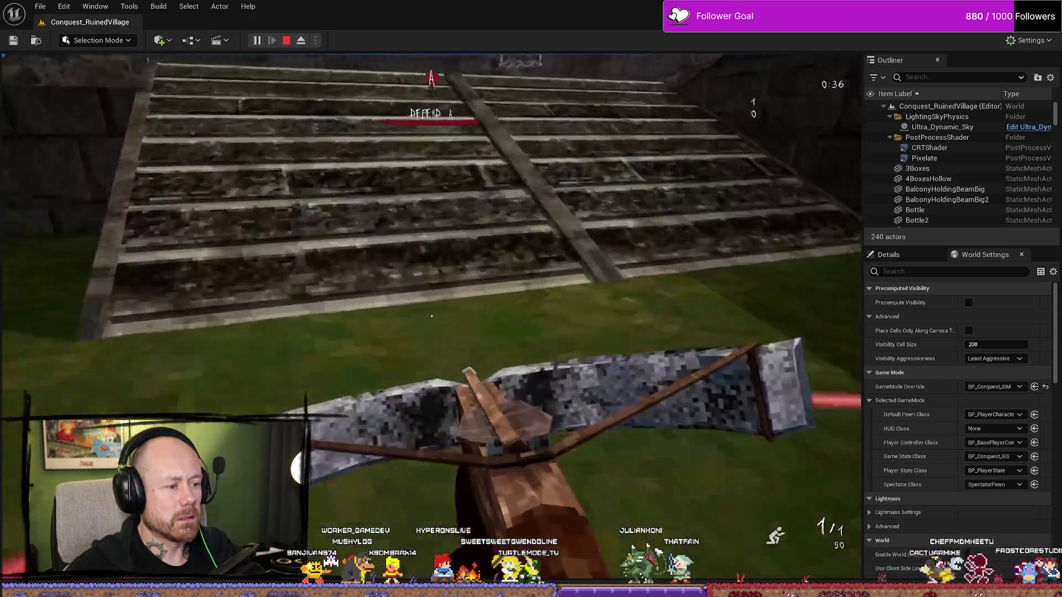
key(s)
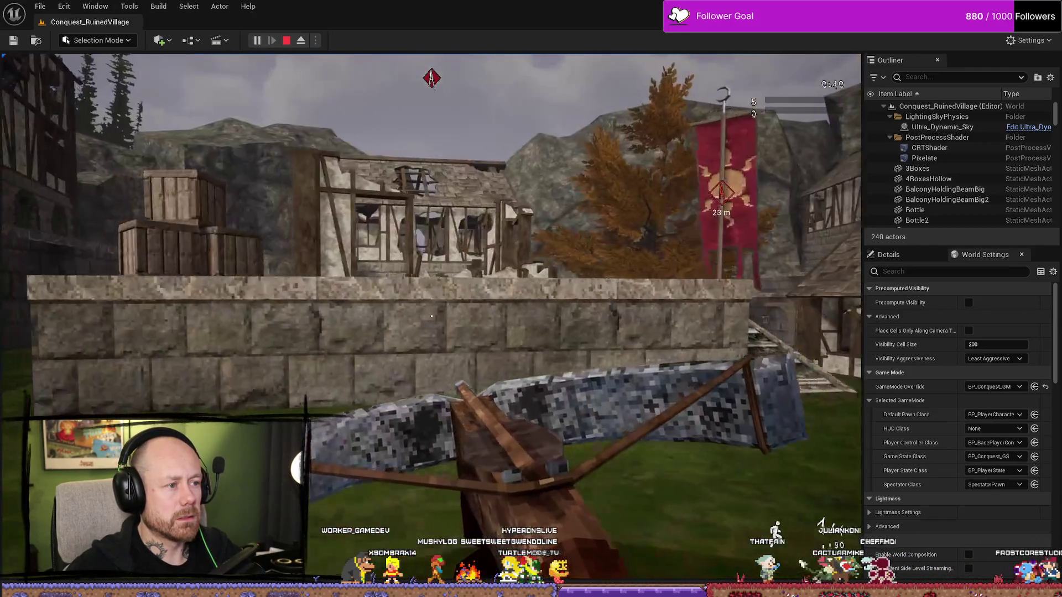
key(w)
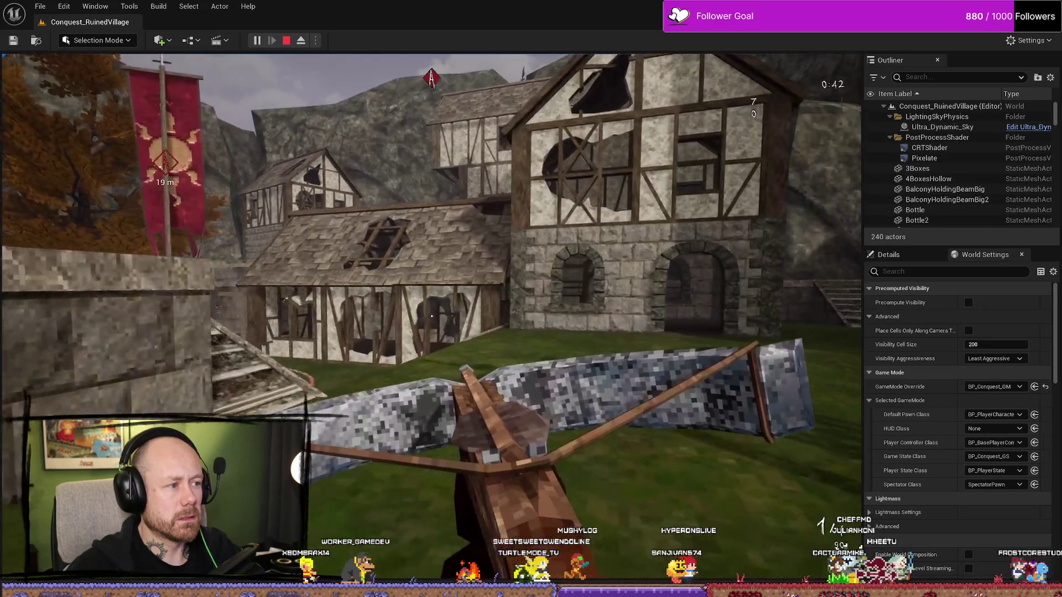
key(s)
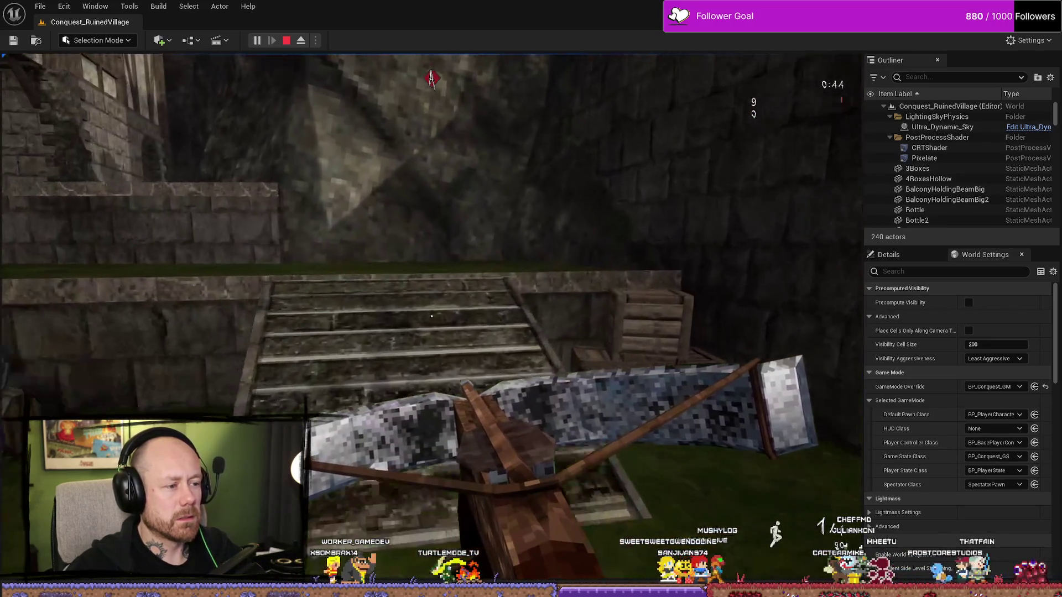
key(w)
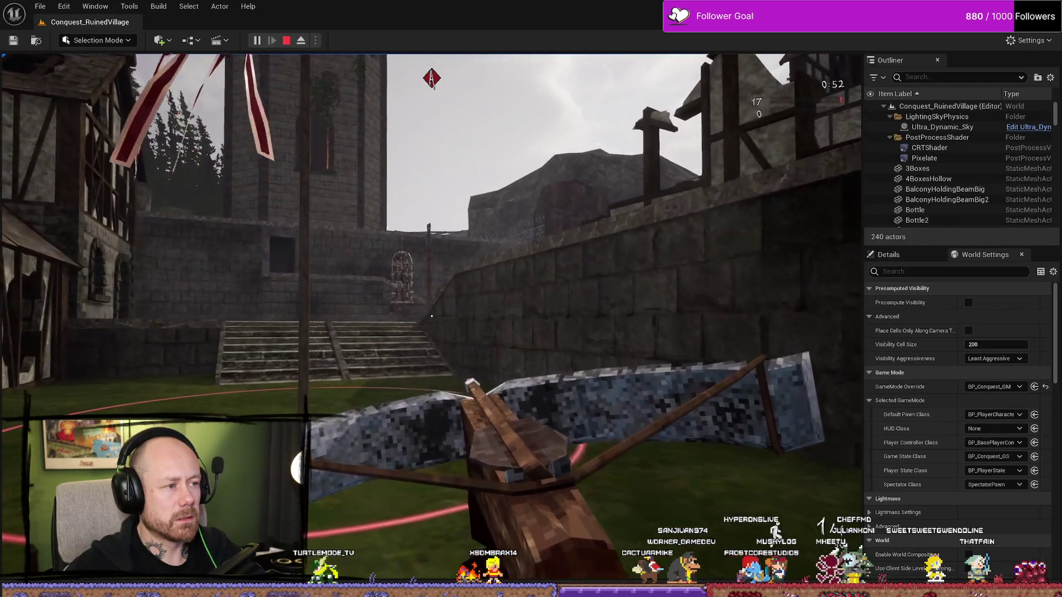
key(w)
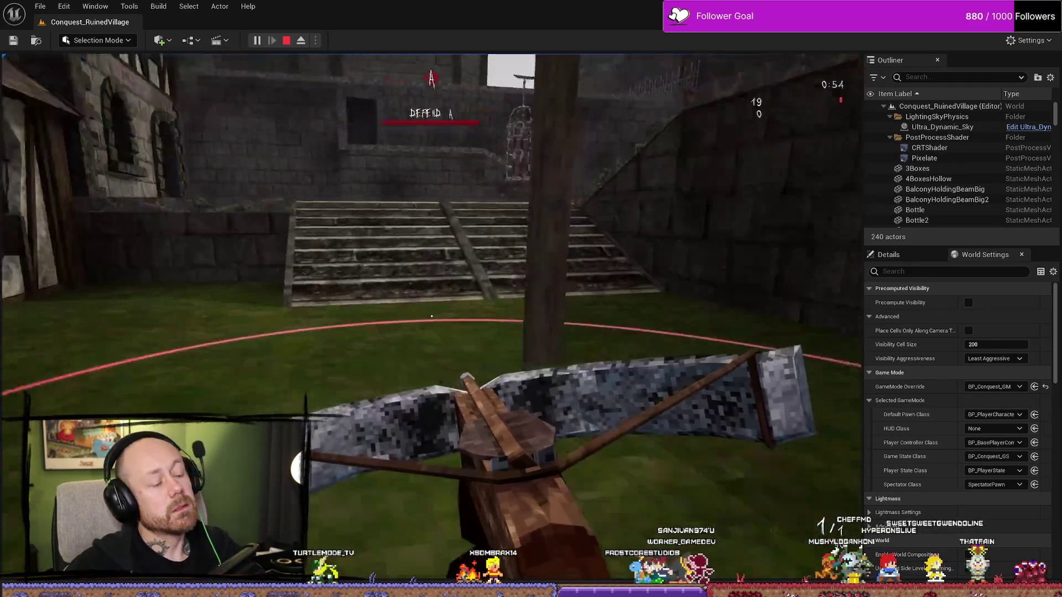
key(w)
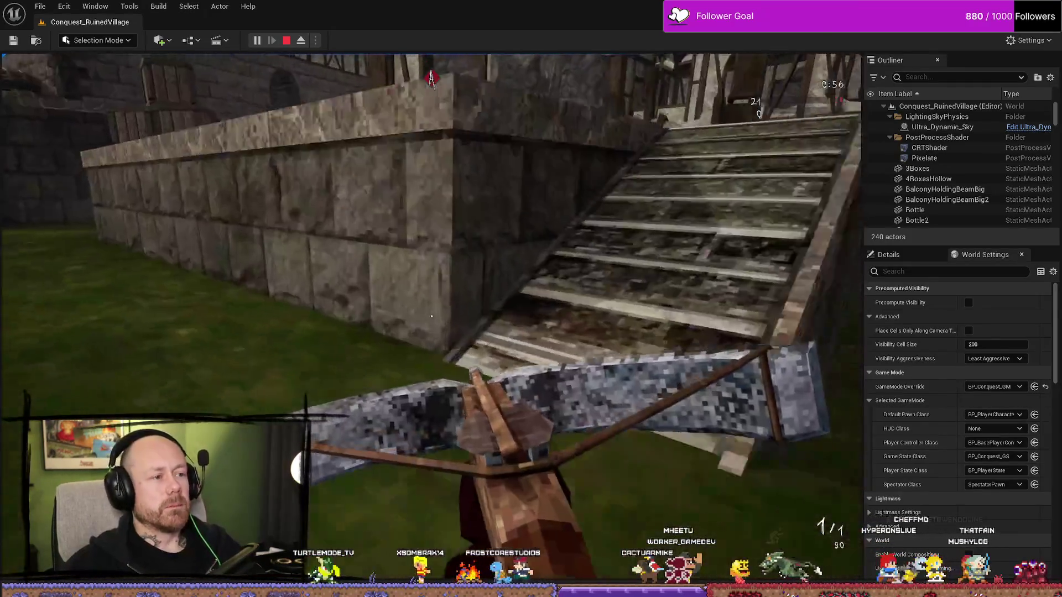
key(w)
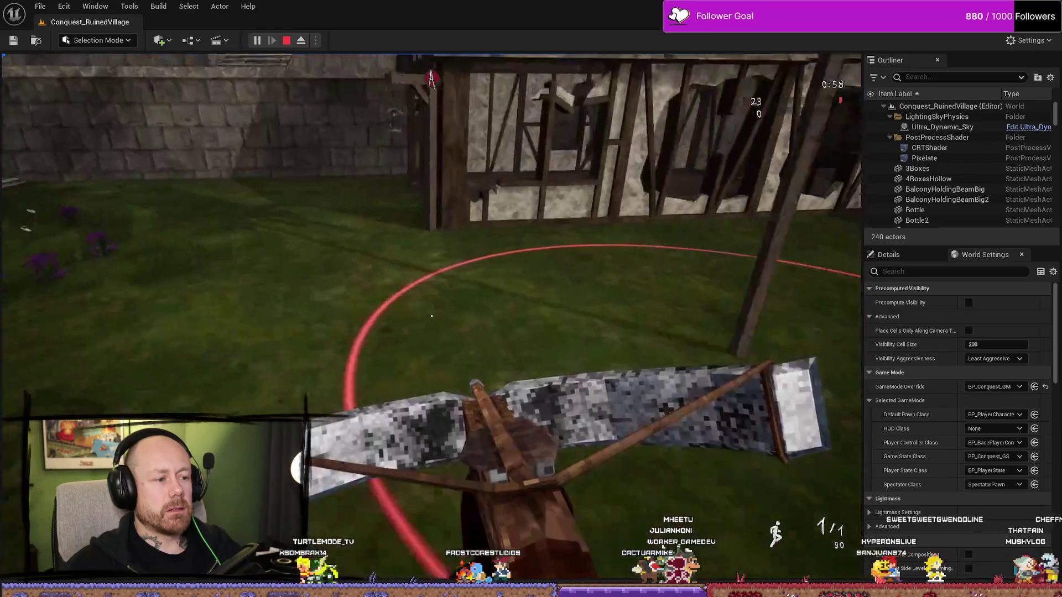
key(w)
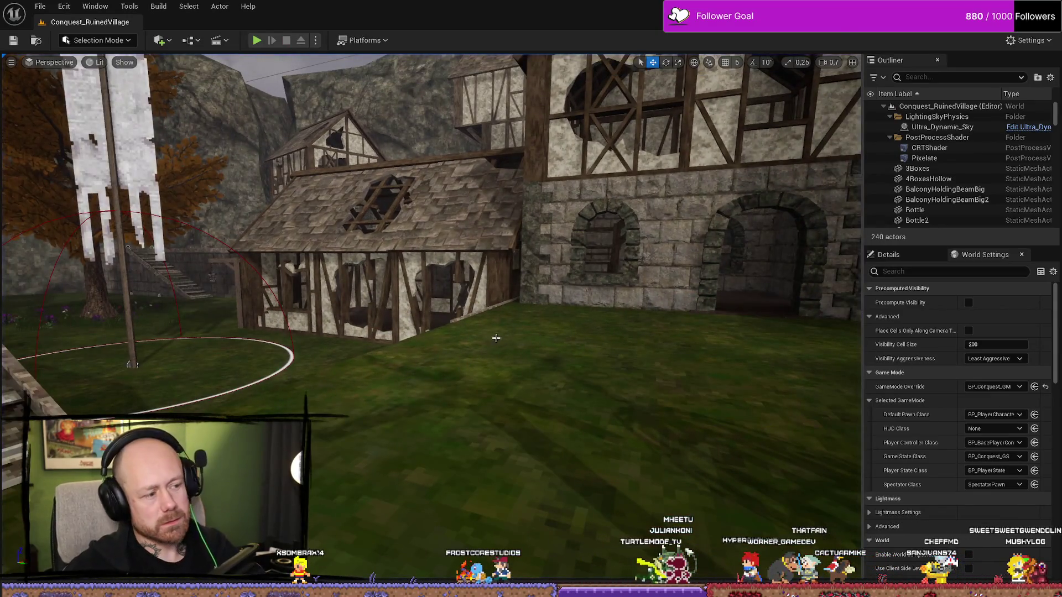
mouse_move(496, 340)
mouse_down()
mouse_move(465, 354)
mouse_move(496, 340)
mouse_up()
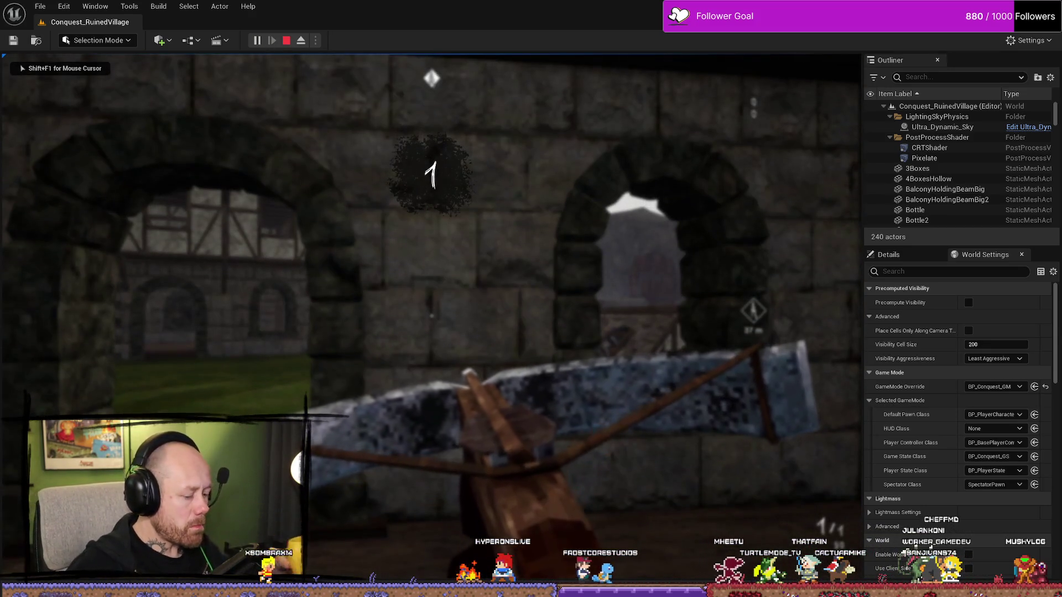
Play fullscreen, step into point A's capture zone, then stop the playtest
key(F11)
click(530, 299)
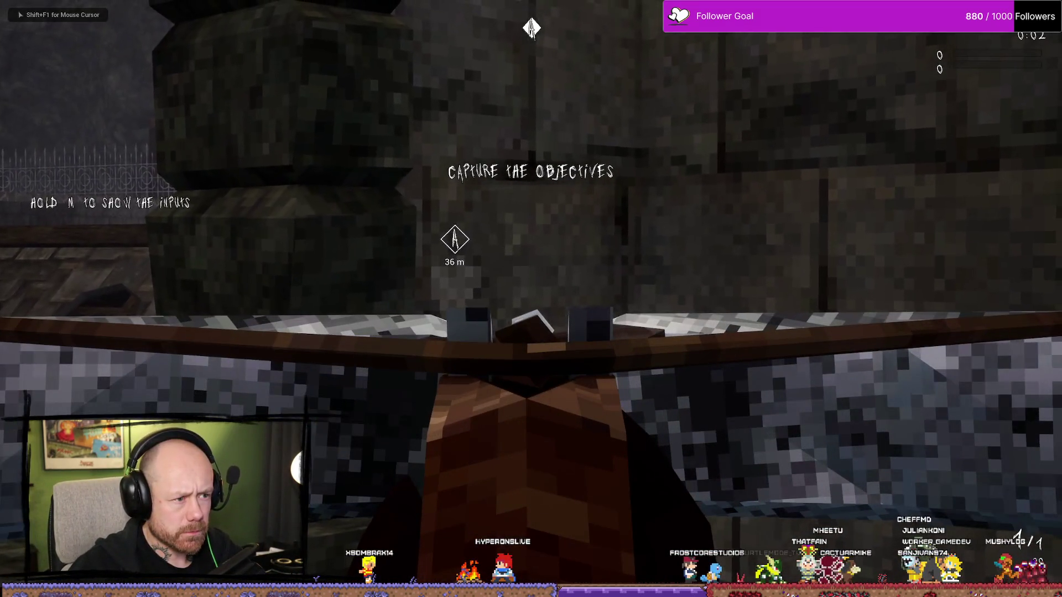
key(w)
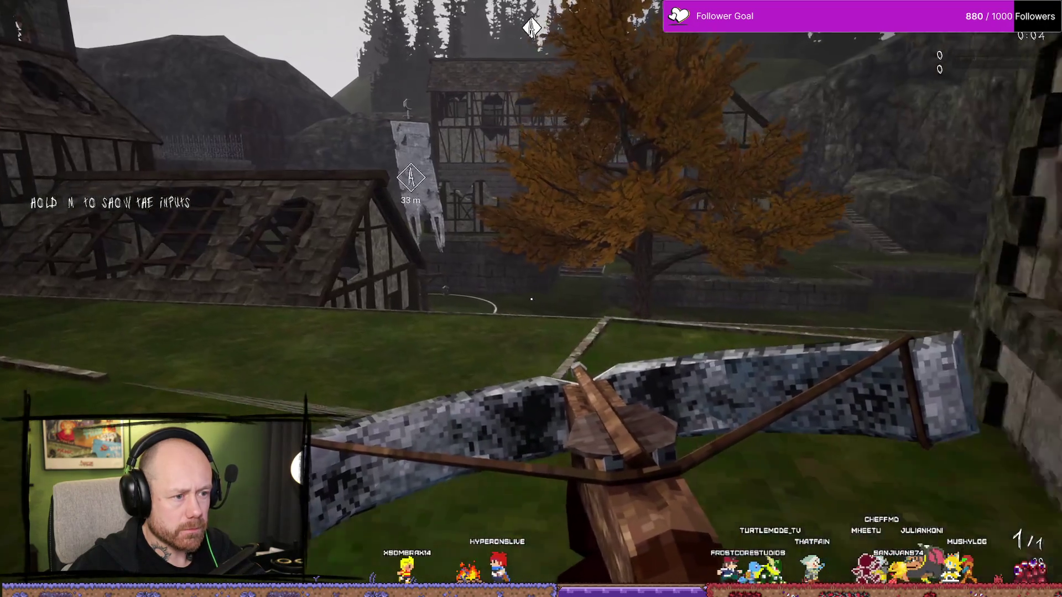
key(w)
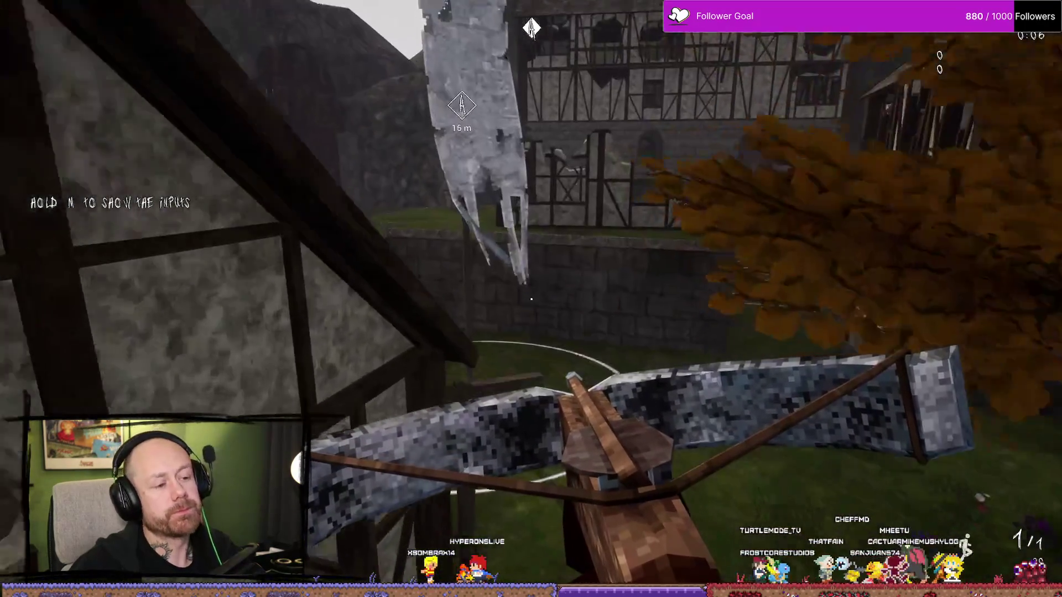
key(w)
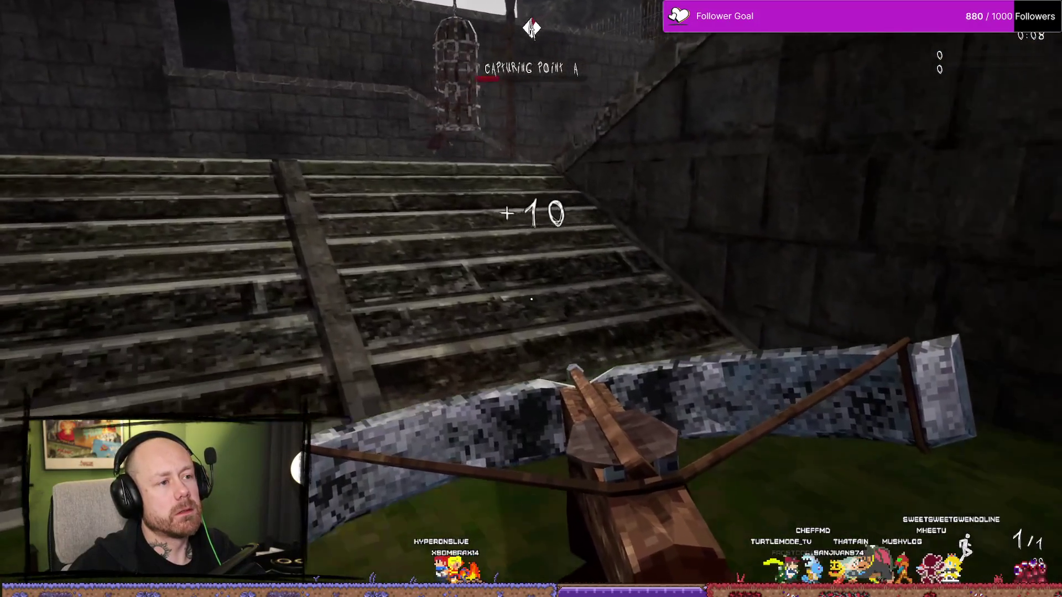
key(Escape)
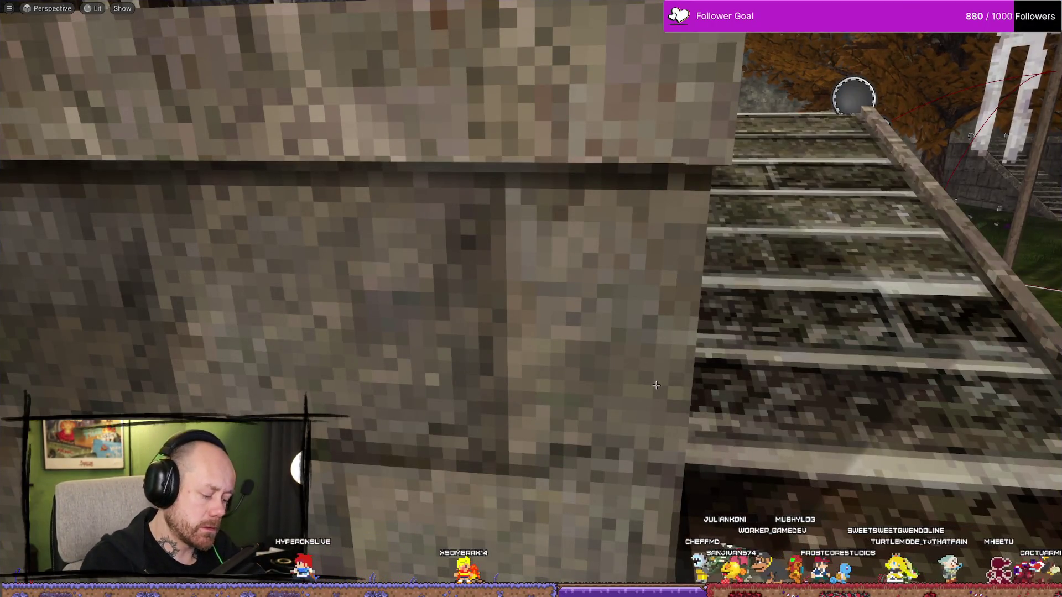
Restart the playtest with Alt+P and run onto objective A to capture it
key(alt+p)
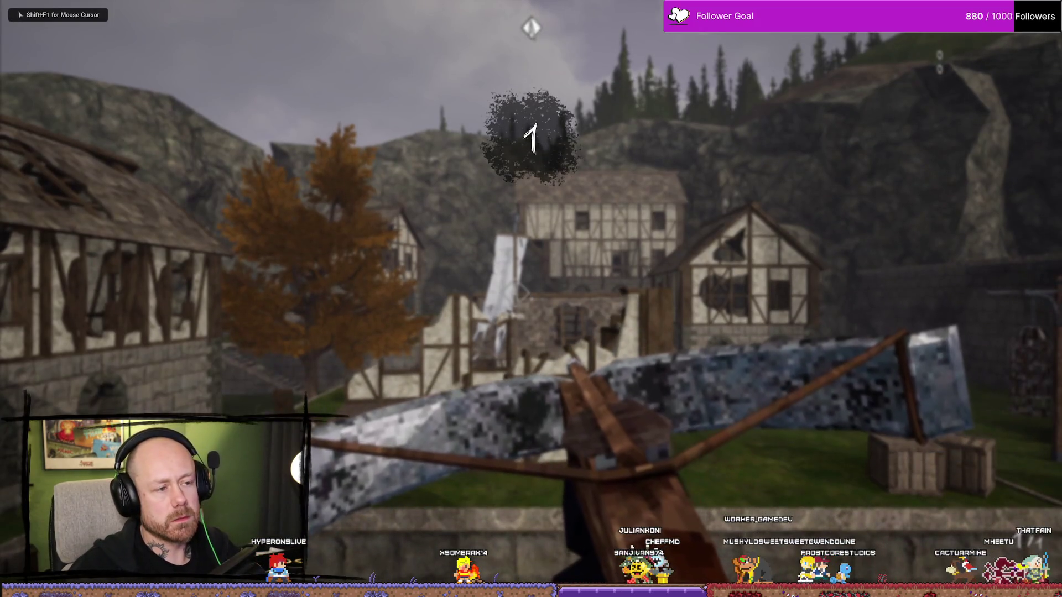
key(w)
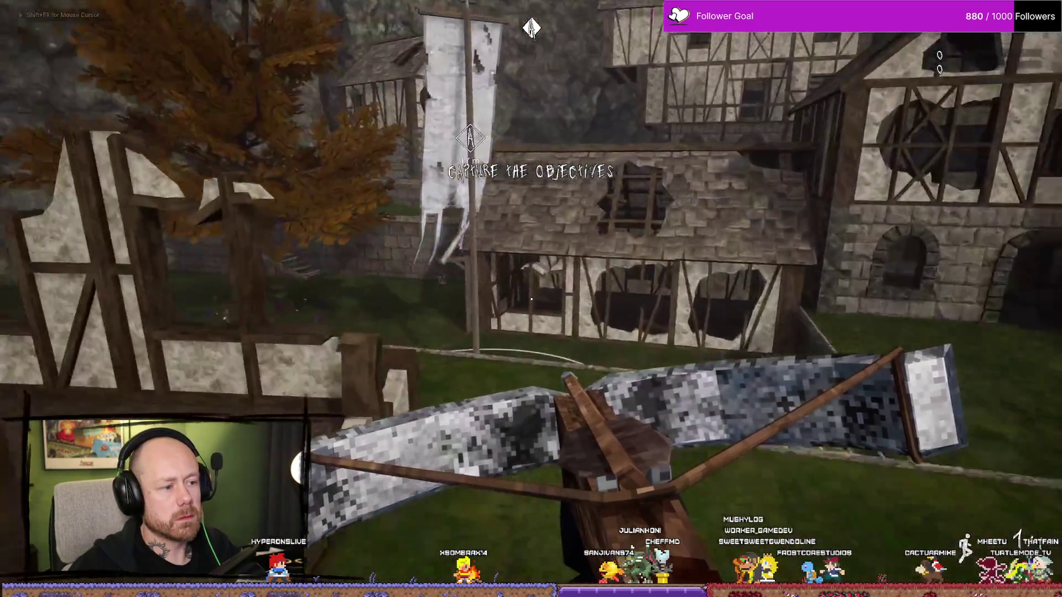
key(w)
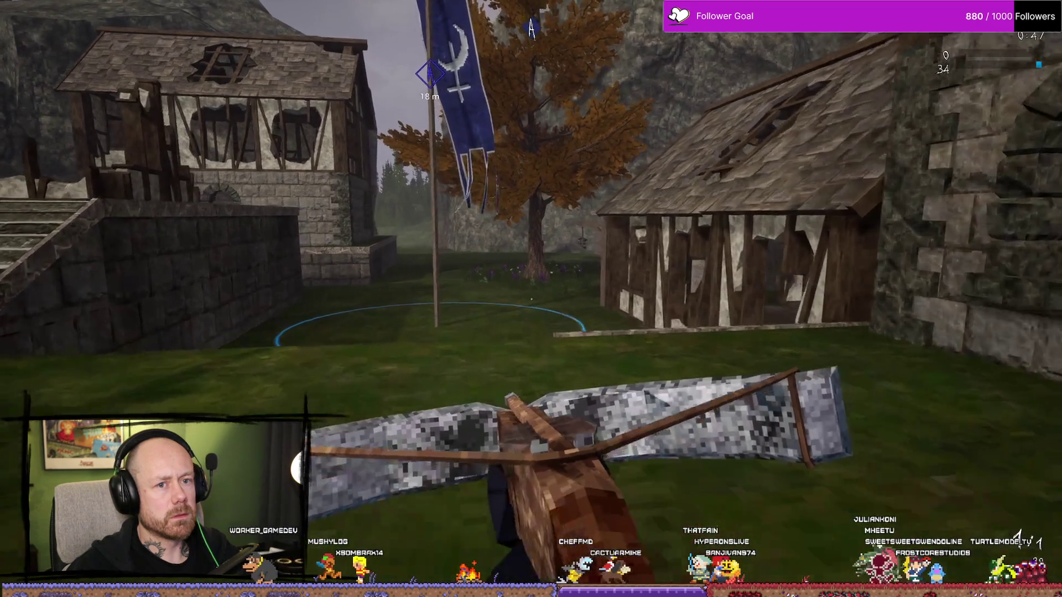
key(w)
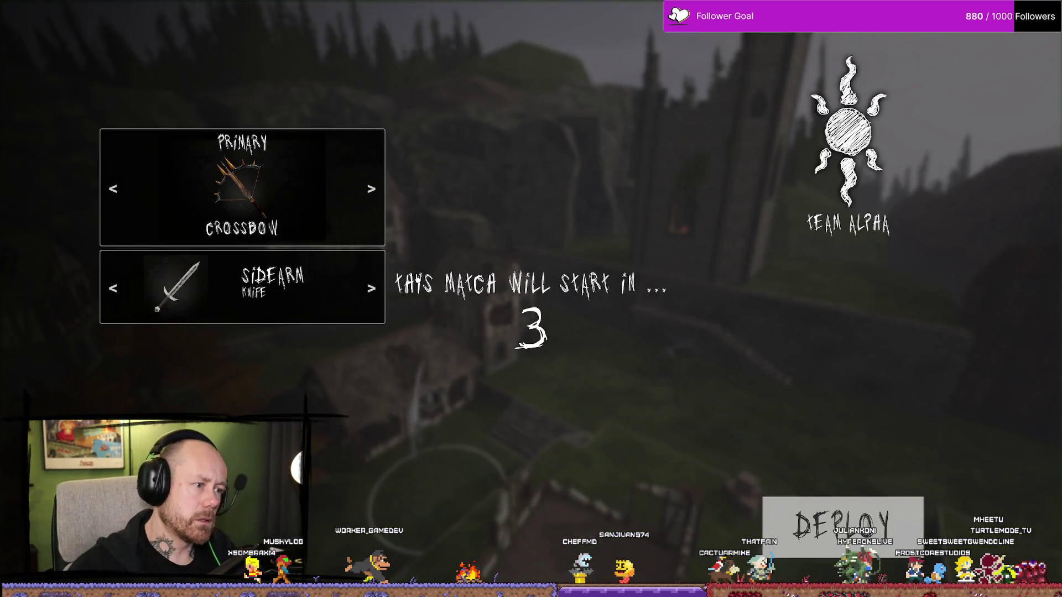
Deploy into the match and stand in point A's capture circle
click(846, 524)
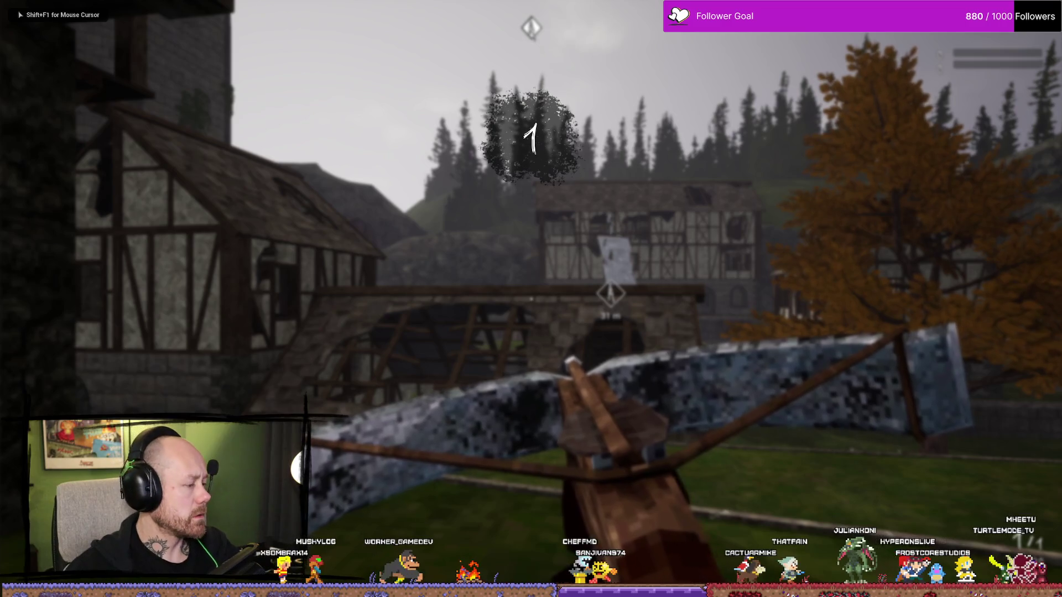
key(w)
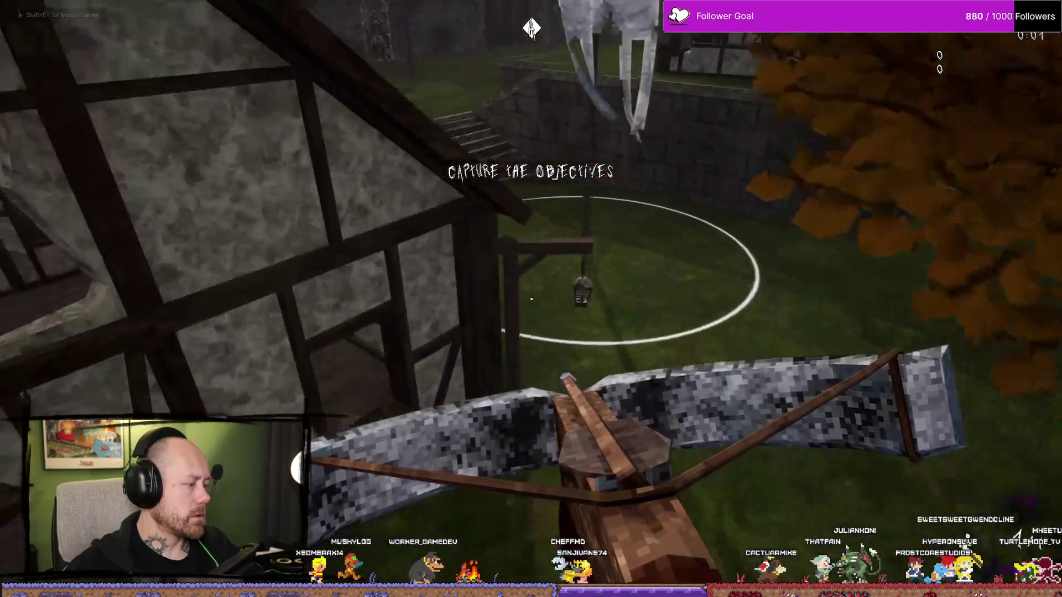
key(w)
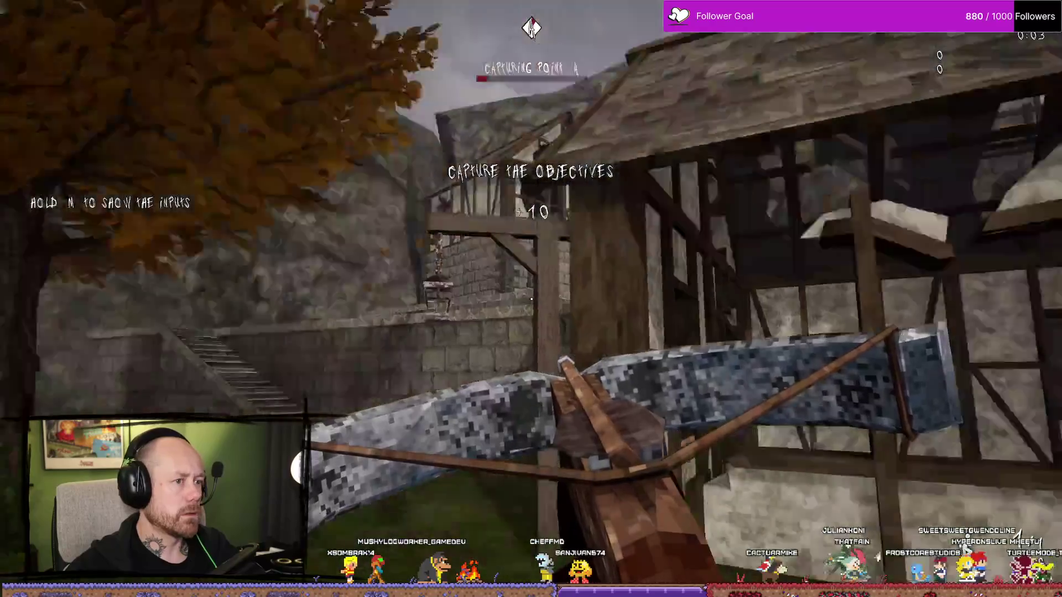
key(w)
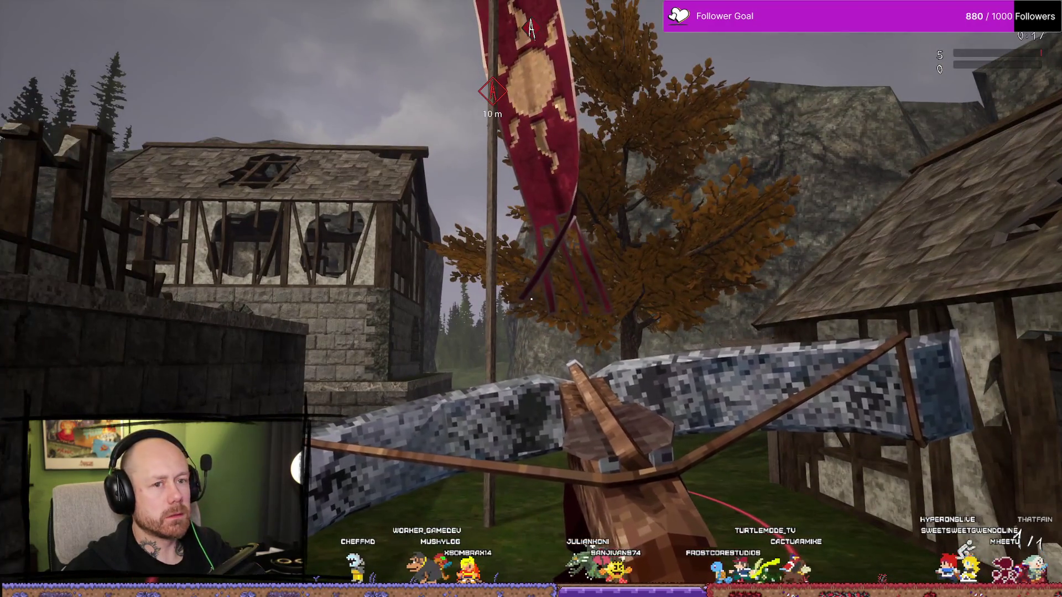
Return the game view to fullscreen, end the play session, and open the Content Browser
key(shift+F1)
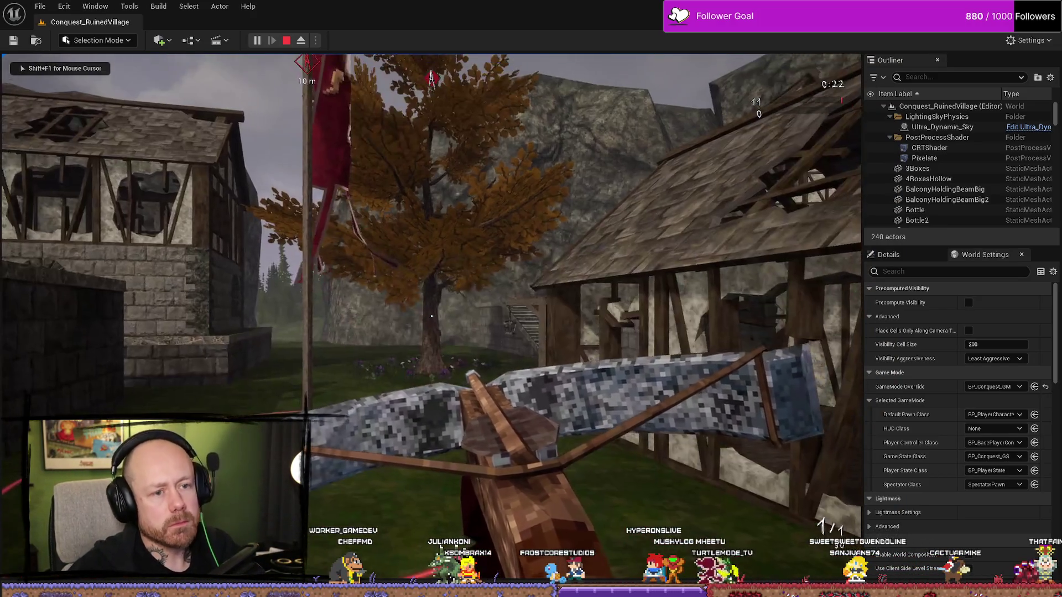
key(F11)
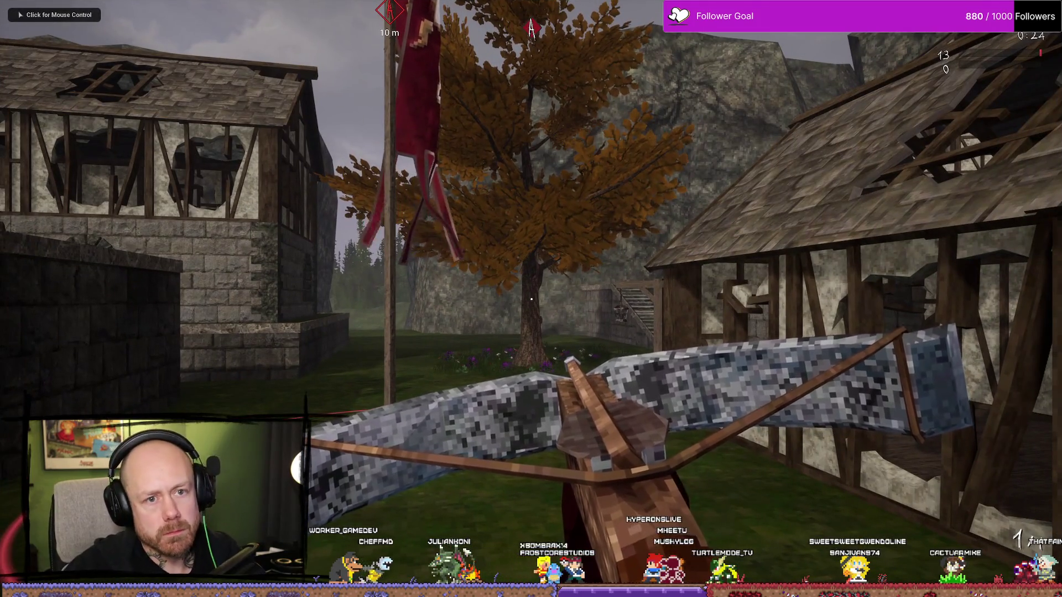
click(531, 299)
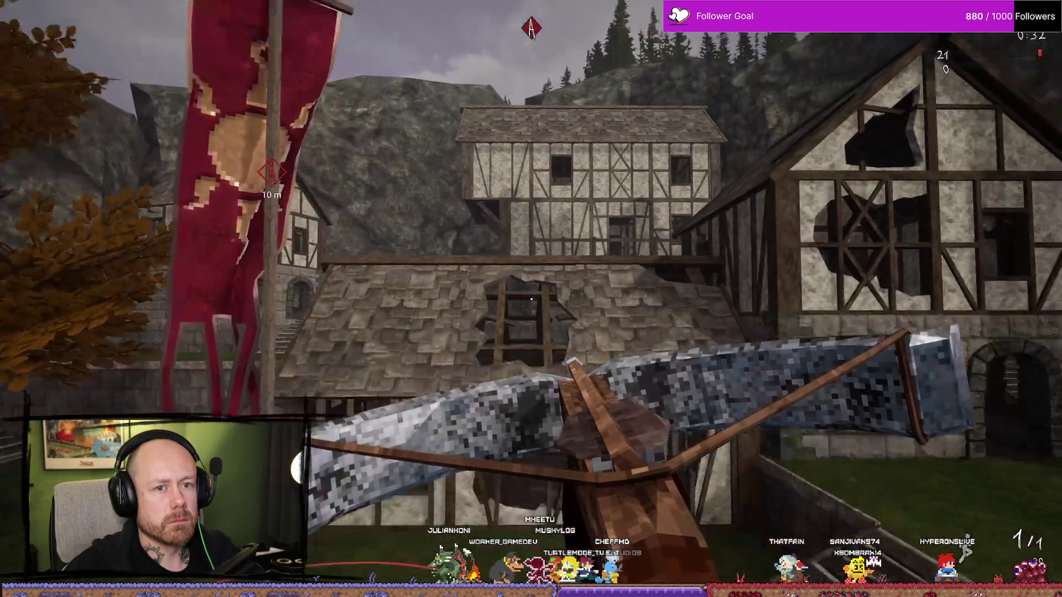
key(Escape)
key(ctrl+space)
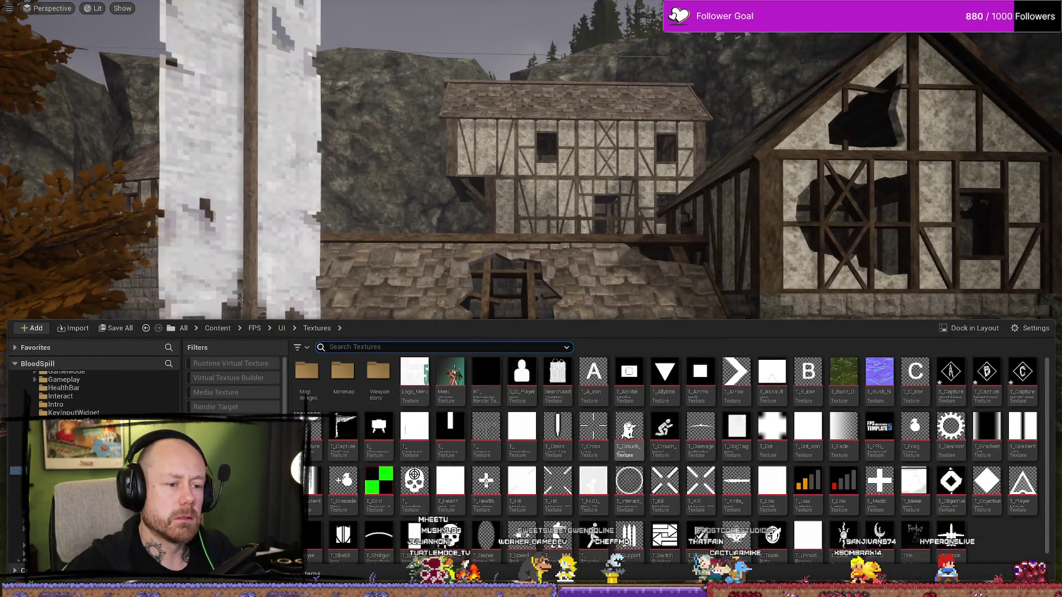
Load the CaptureTheFlag_RuinedVillage level, saving changes, and start Play-In-Editor with Alt+P
scroll(691, 437, up, 3)
scroll(759, 444, down, 2)
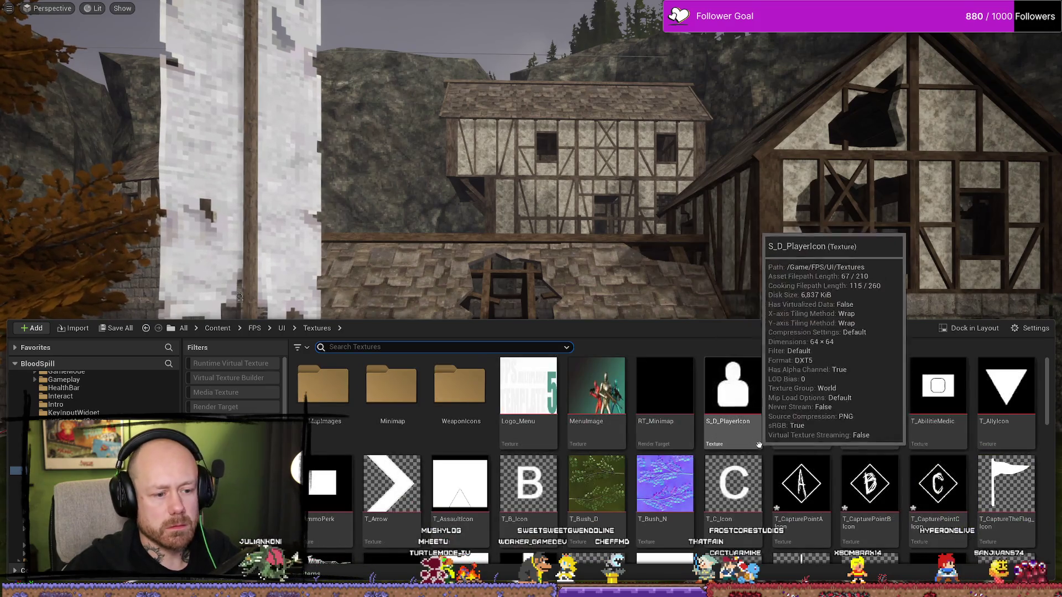
scroll(758, 444, down, 3)
scroll(794, 454, up, 3)
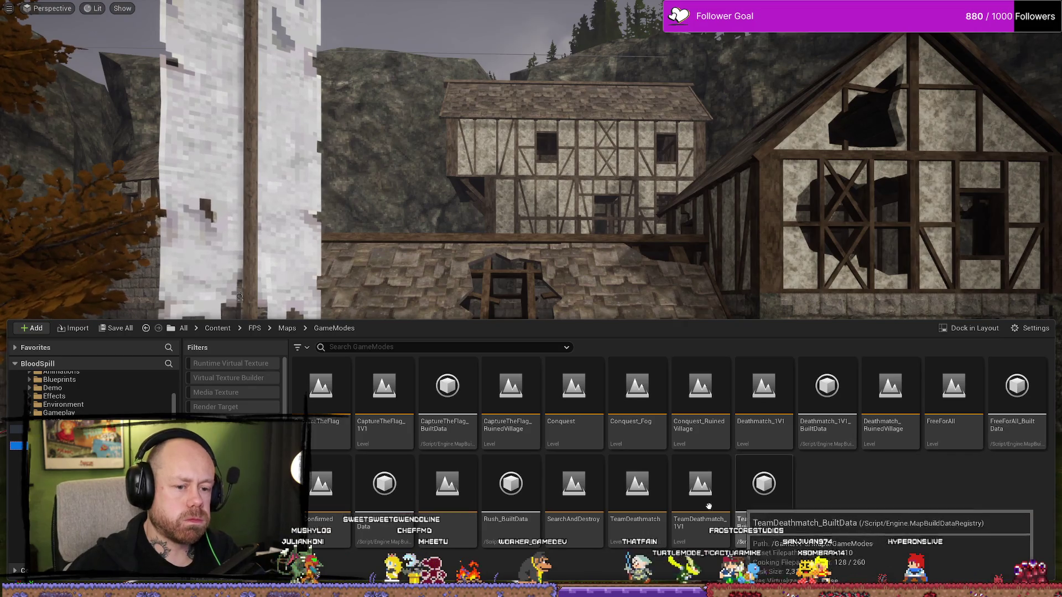
double_click(509, 405)
click(571, 419)
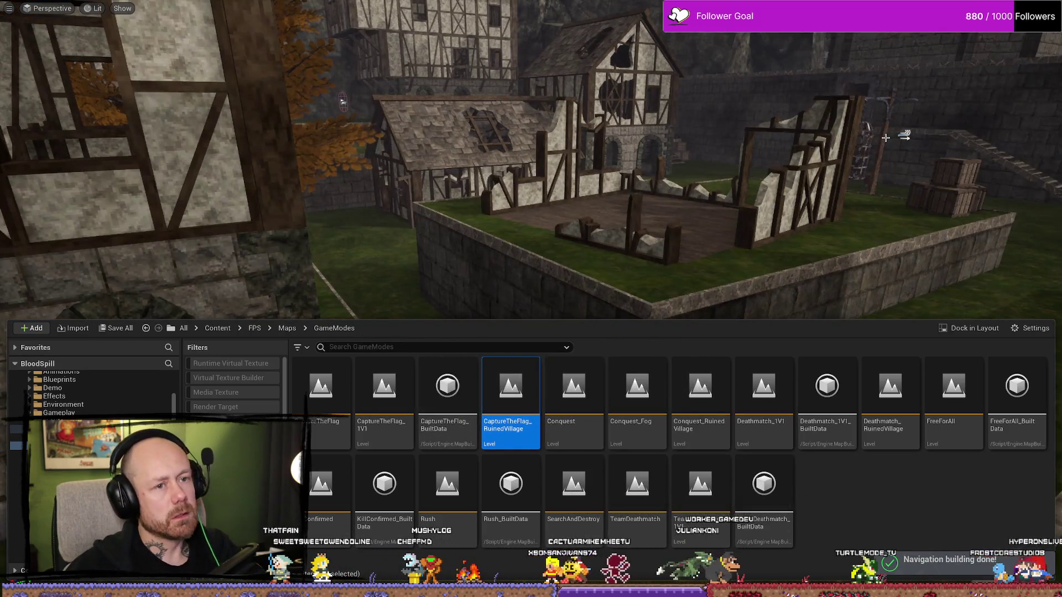
key(alt+p)
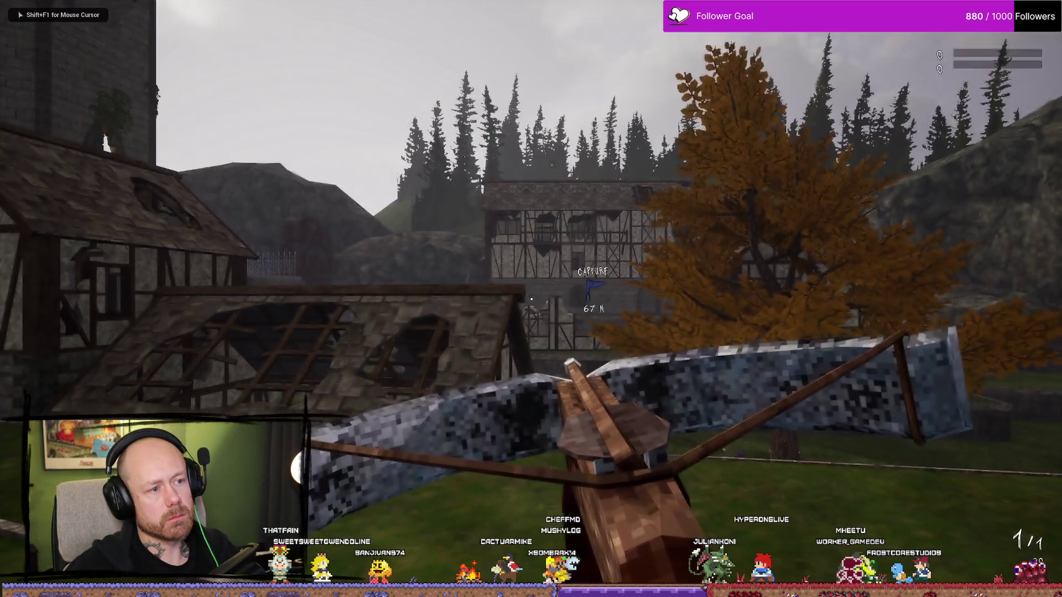
Walk toward the enemy flag to check the capture marker, then stop the playtest
key(w)
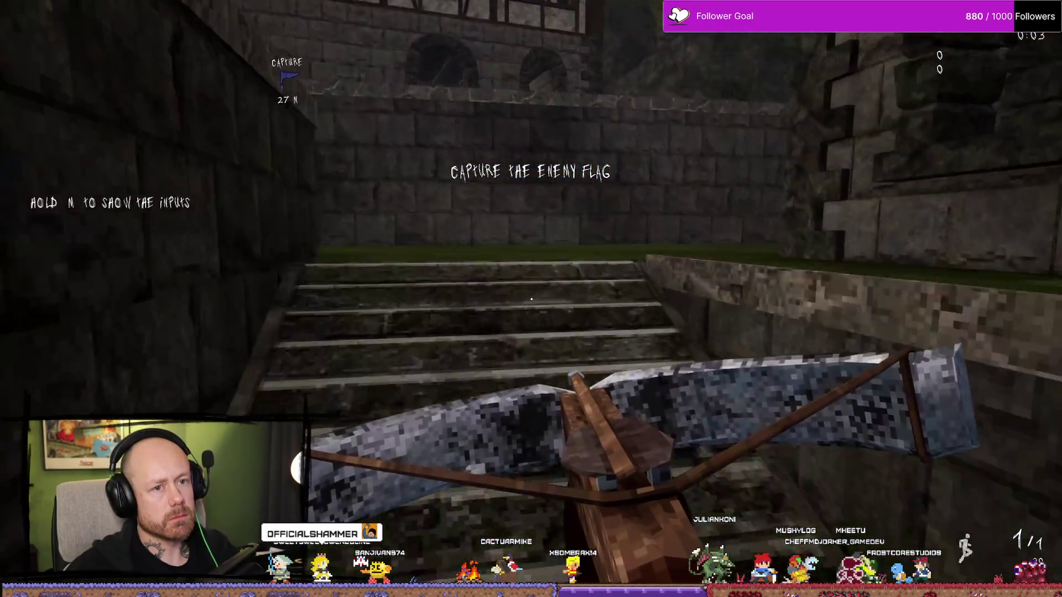
mouse_move(531, 299)
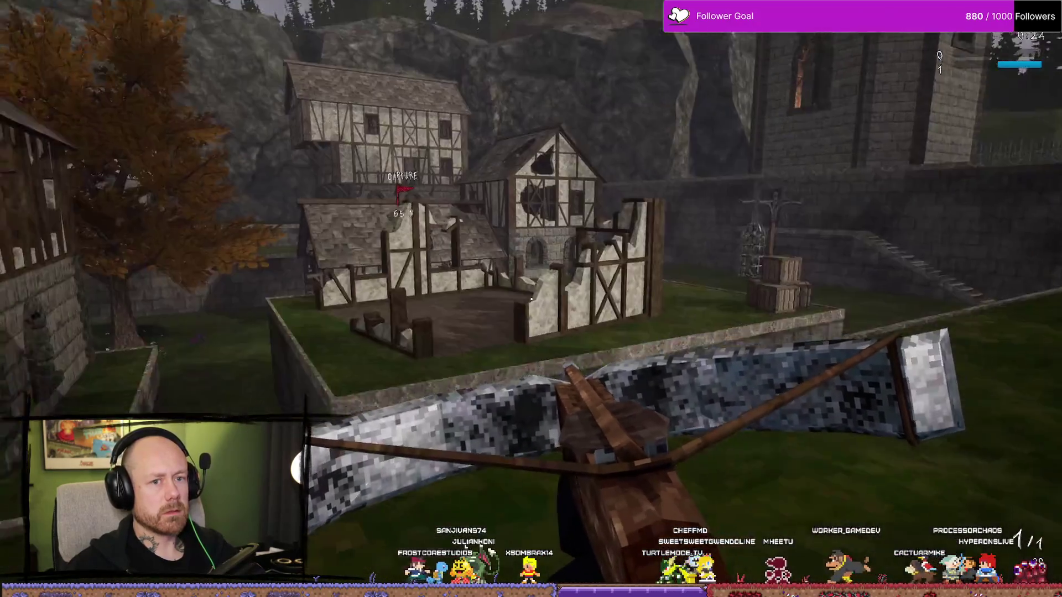
key(Escape)
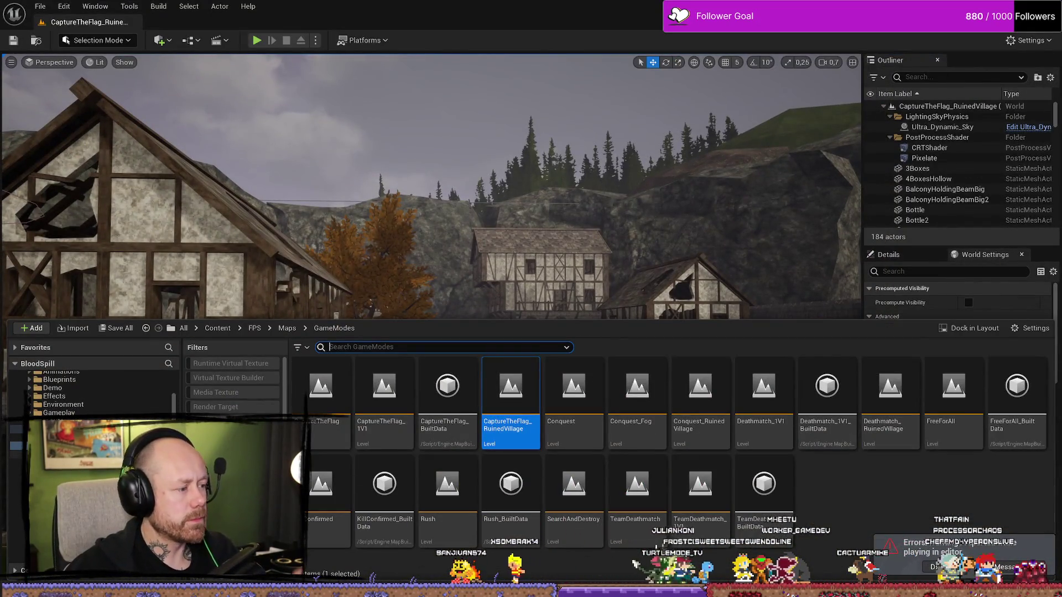
Open WB_EndGameScores from FPS/UI/KillFeedAndScore and pan its team score layout
click(55, 486)
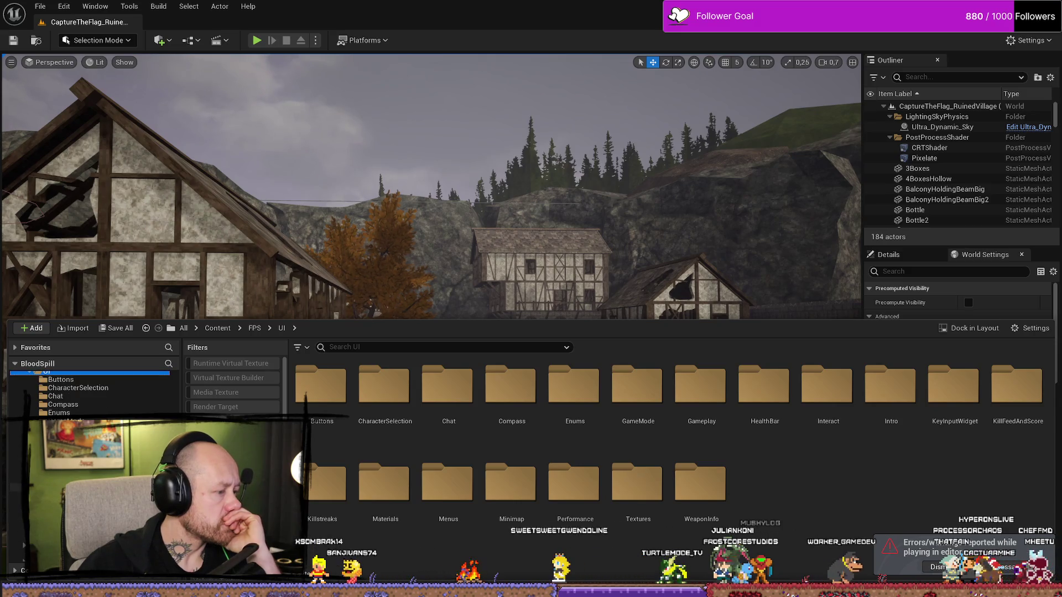
double_click(1016, 385)
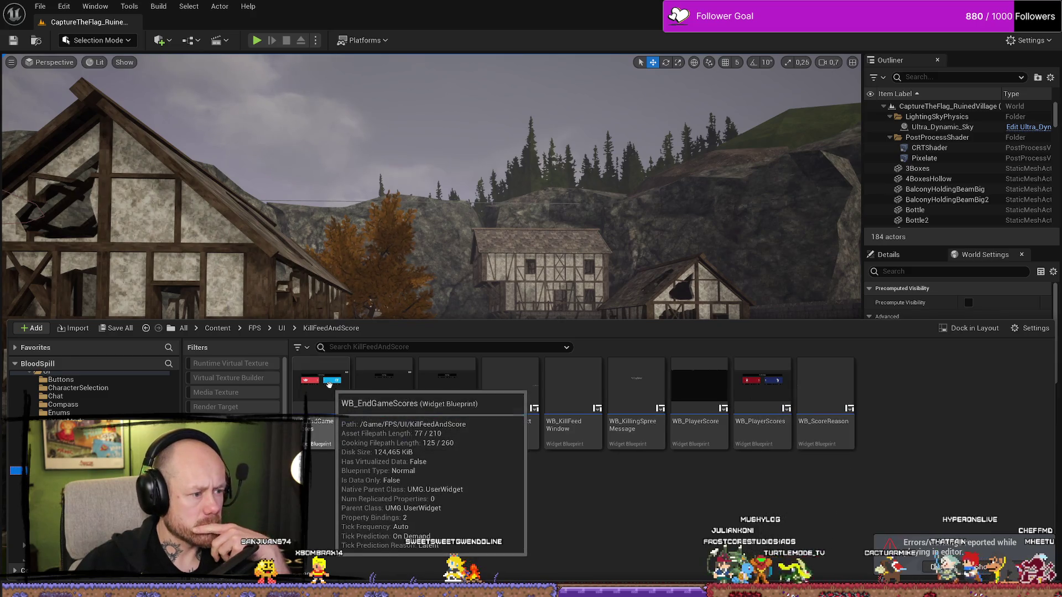
double_click(331, 389)
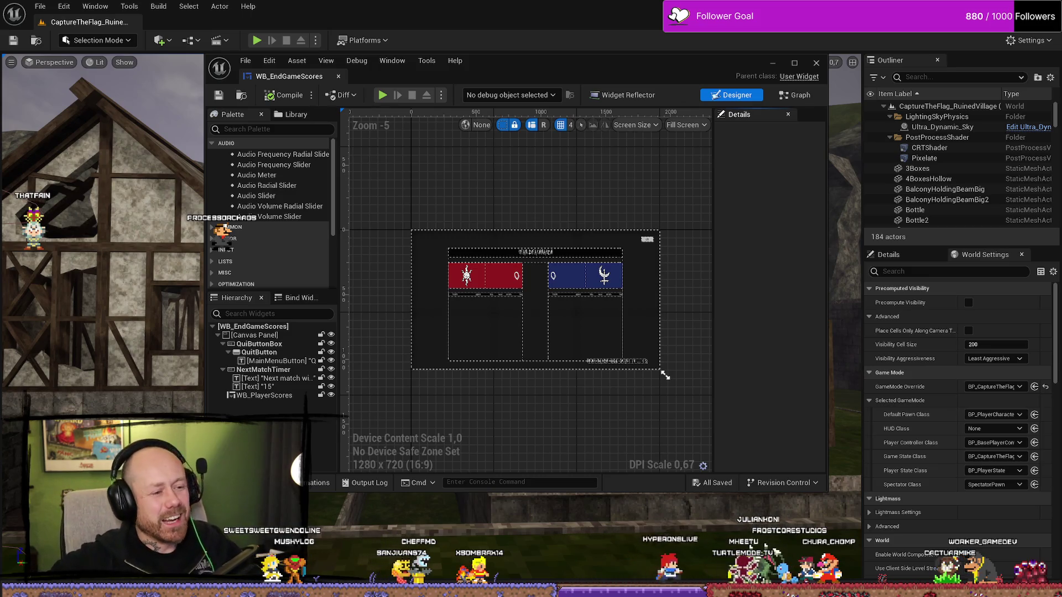
drag(586, 162, 555, 195)
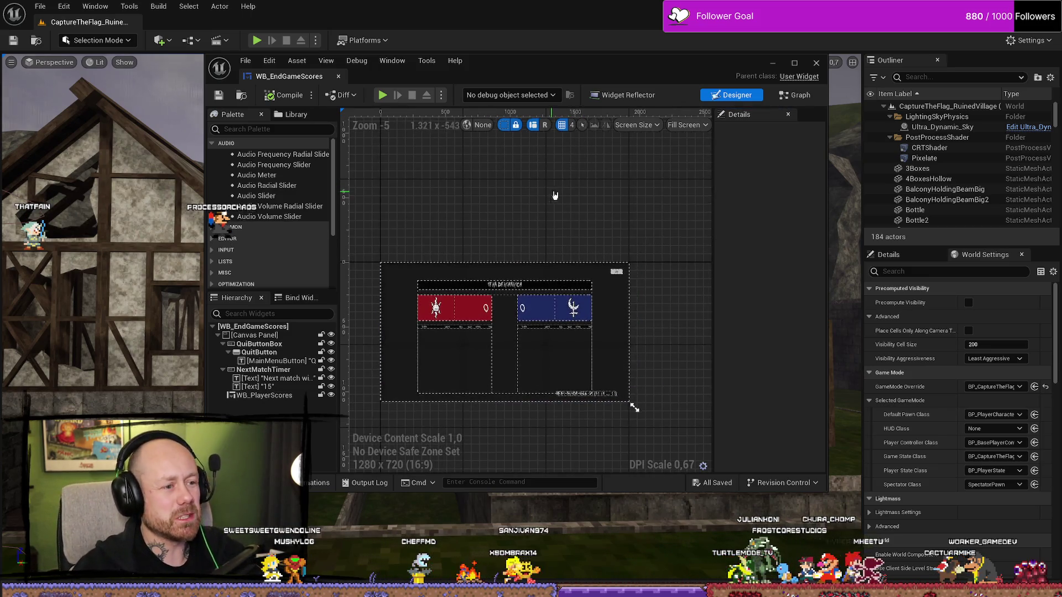
key(ctrl+space)
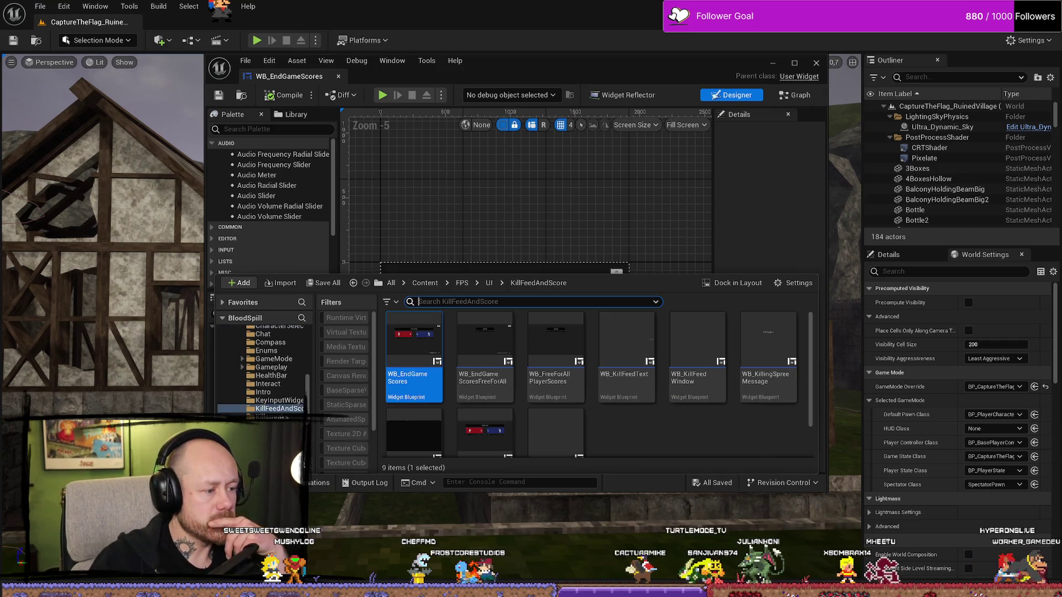
Open WB_GameModeScores from the UI/GameMode folder, maximize its editor, and show the Event Graph
key(Down)
key(Down)
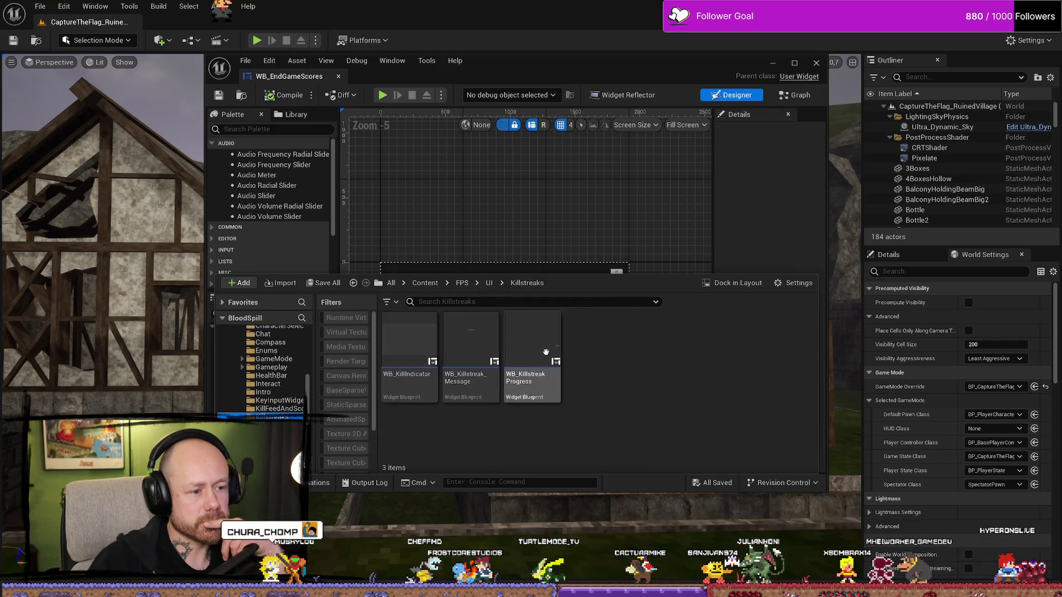
click(545, 352)
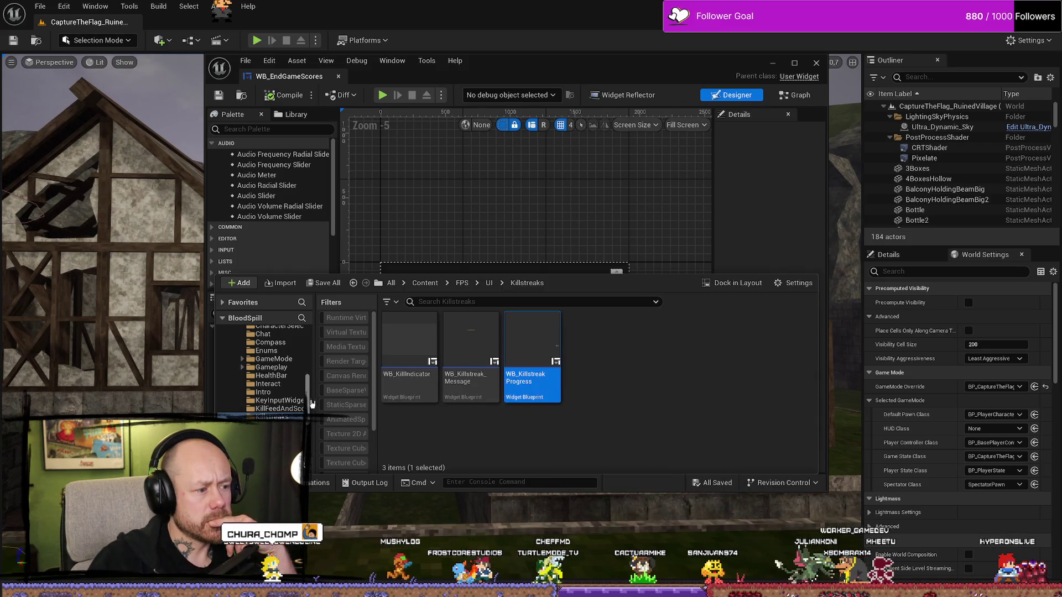
click(271, 367)
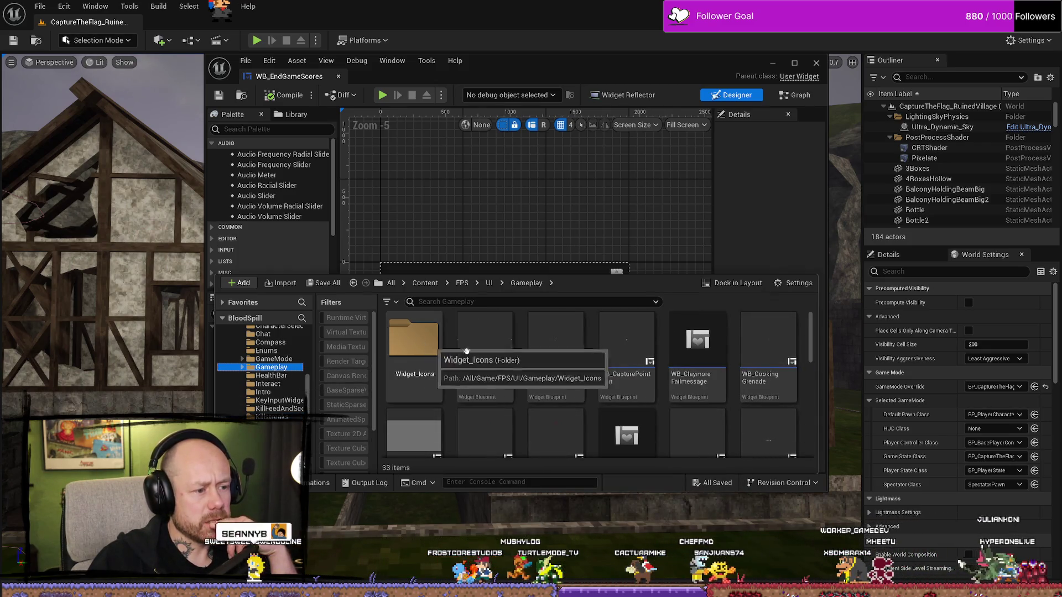
scroll(735, 390, down, 5)
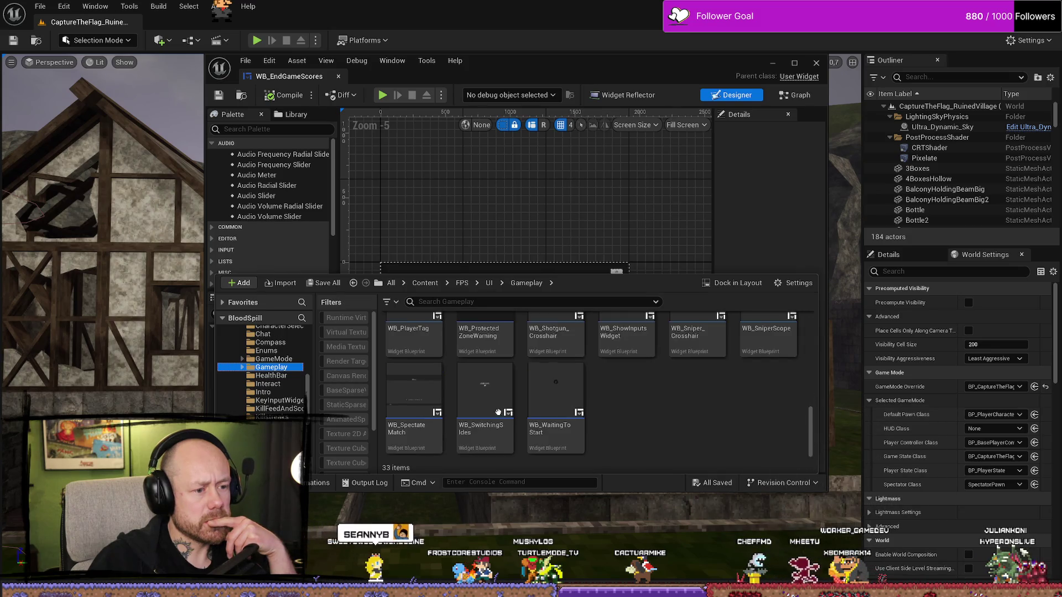
key(Up)
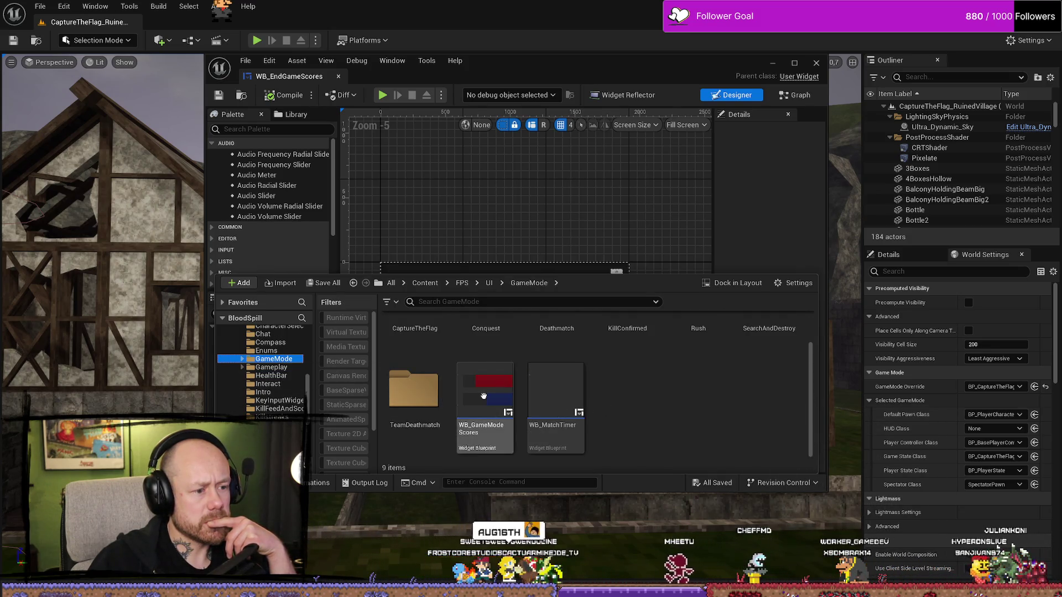
double_click(483, 396)
click(585, 274)
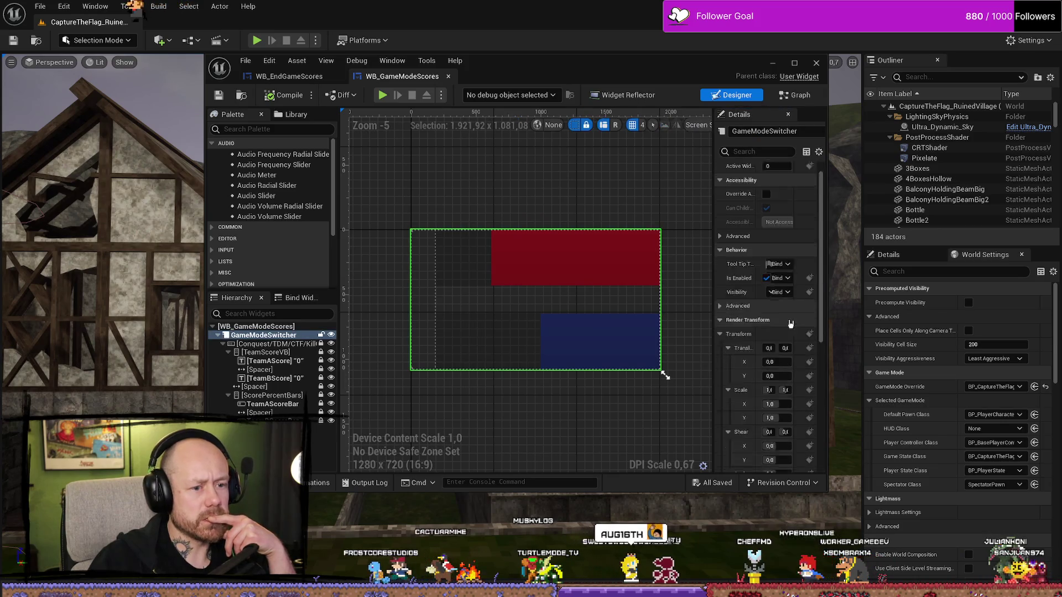
click(794, 63)
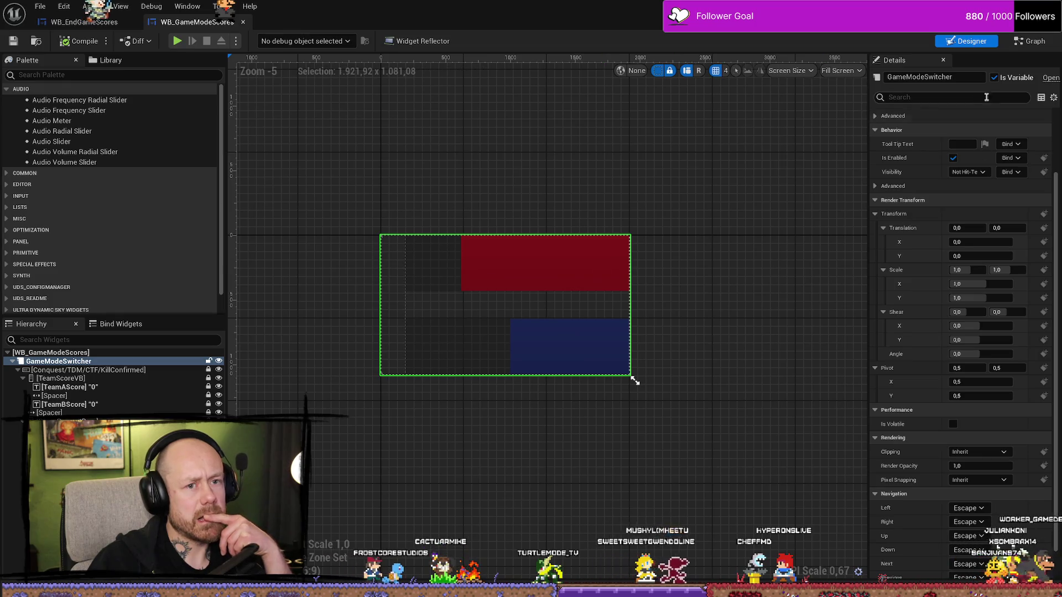
click(1030, 40)
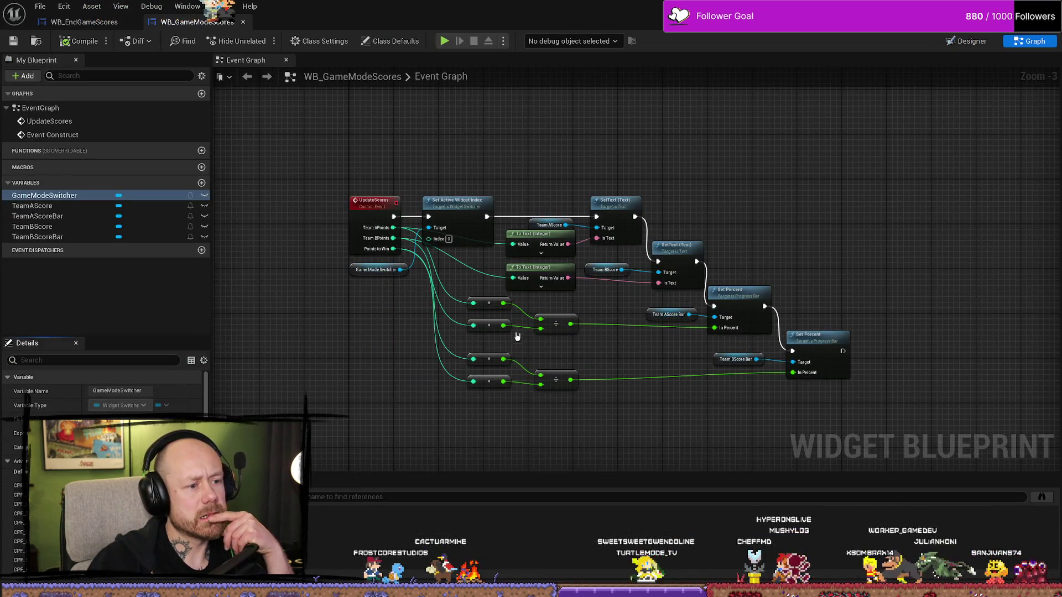
Inspect the TeamBScoreBar, TeamBScore, TeamAScoreBar, TeamAScore and GameModeSwitcher variables
click(78, 239)
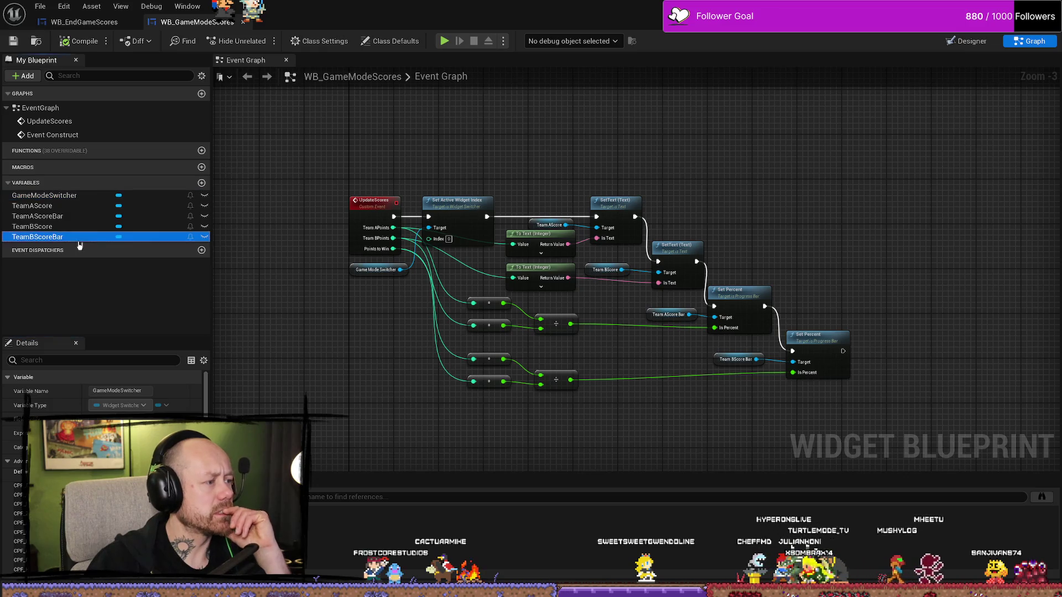
click(60, 227)
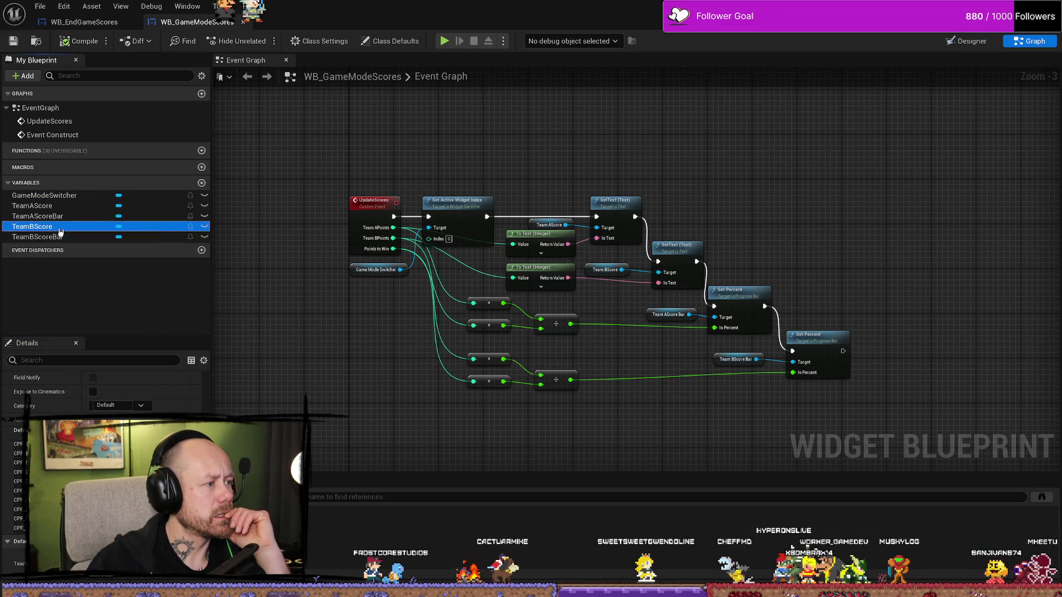
click(63, 217)
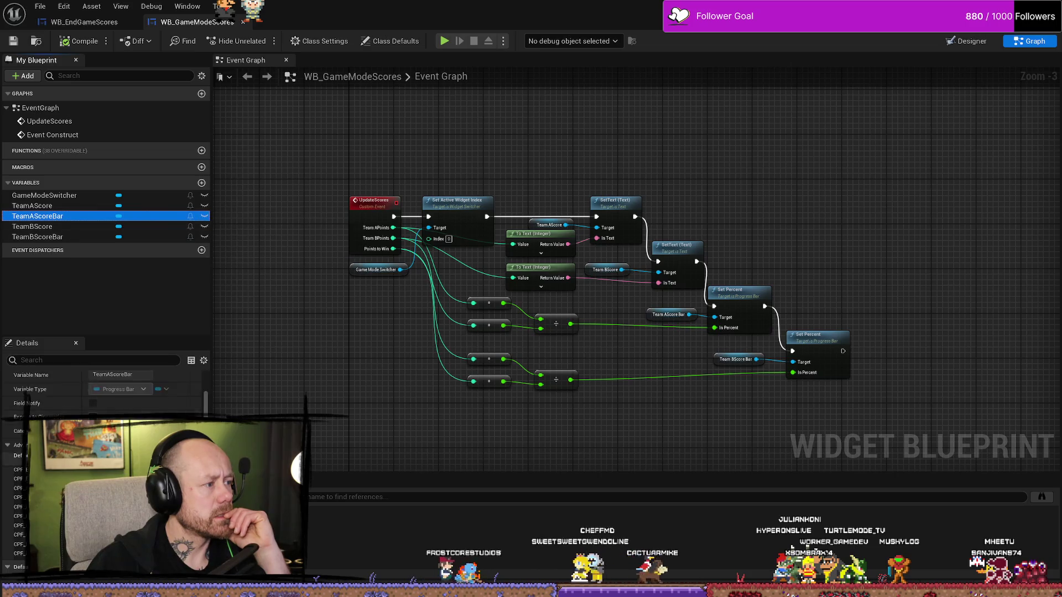
click(55, 206)
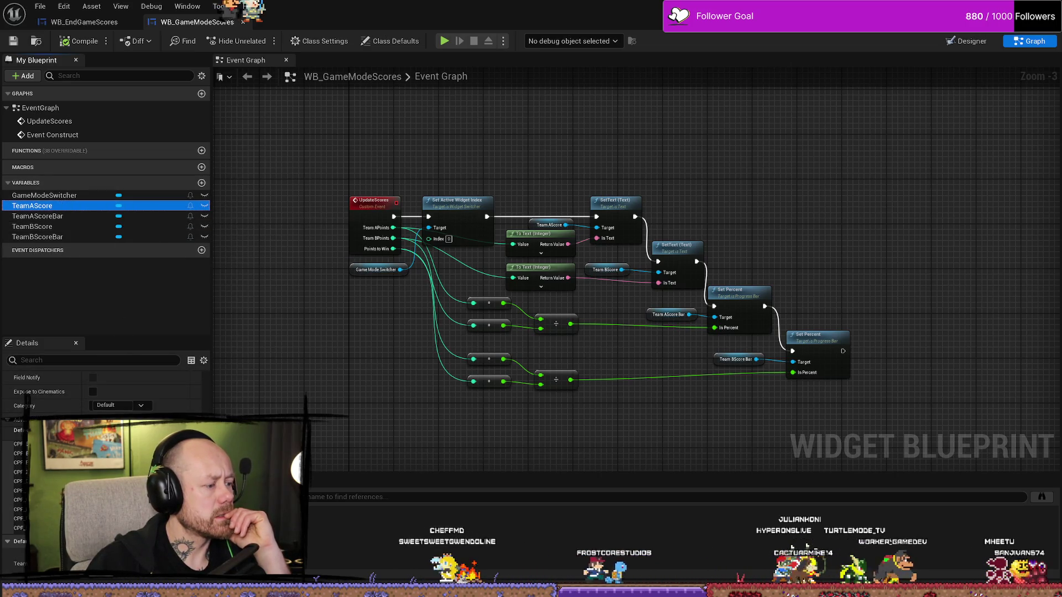
click(44, 195)
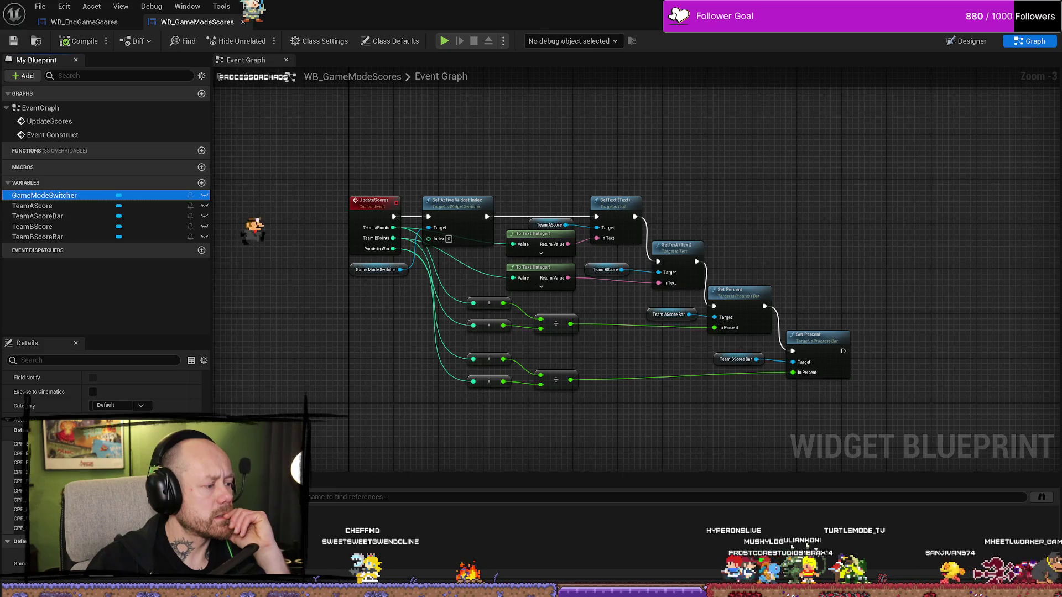
scroll(614, 317, up, 3)
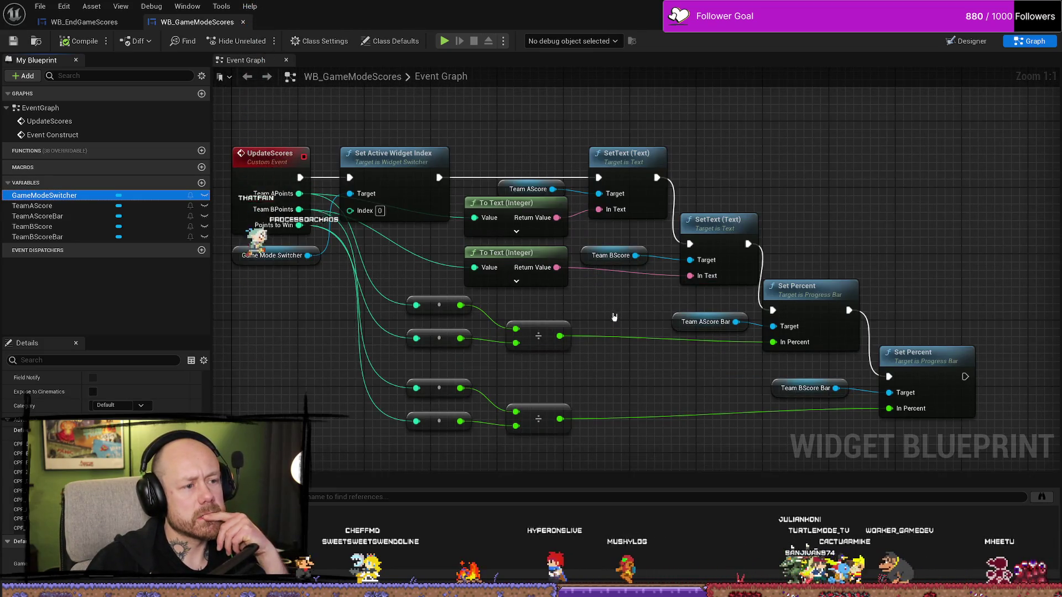
scroll(614, 317, down, 2)
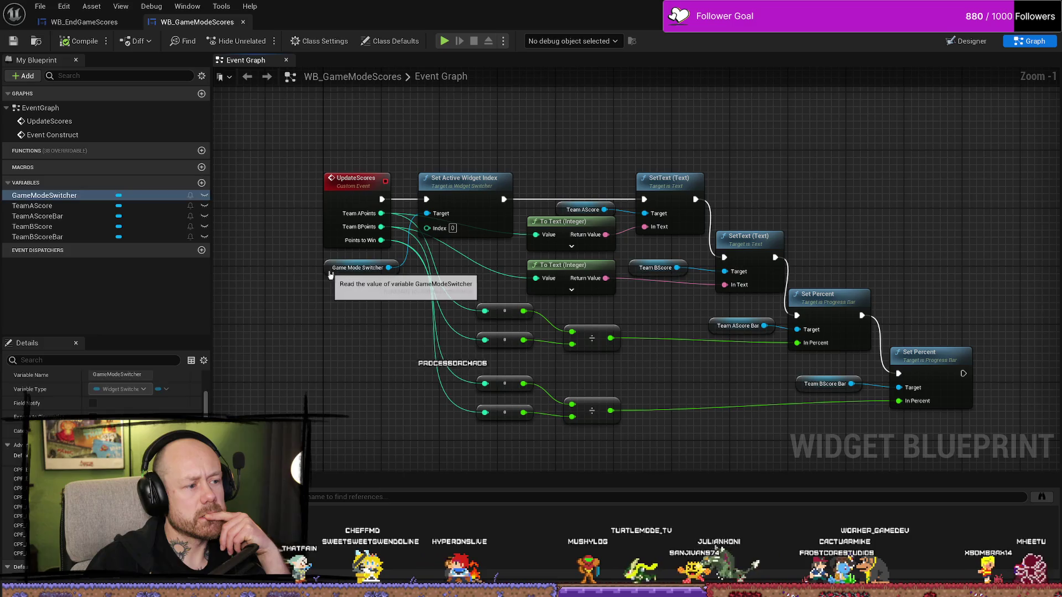
Jump to the UpdateScores event and Event Construct nodes in the event graph
click(50, 121)
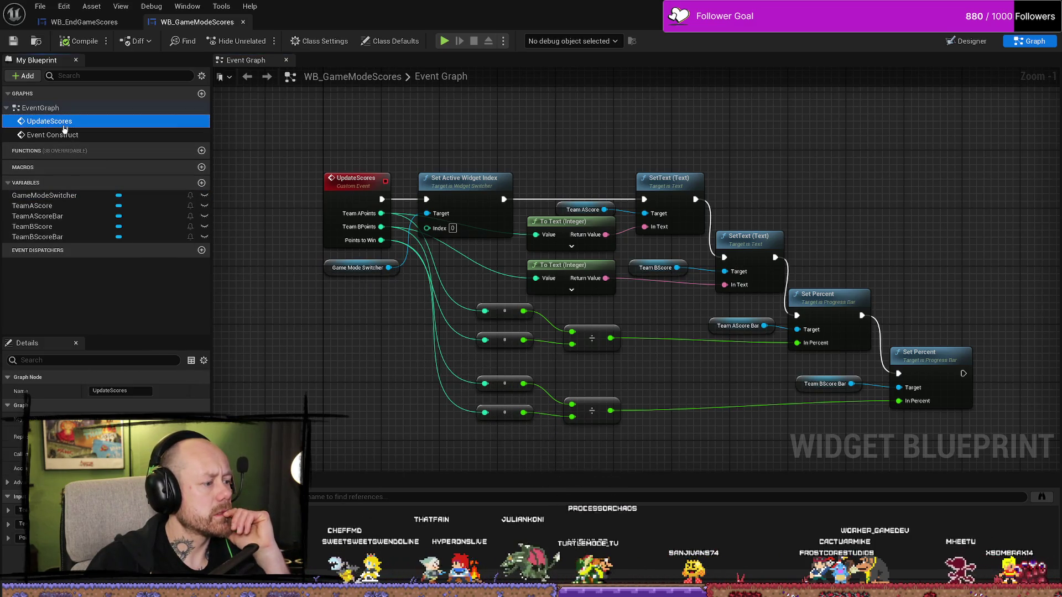
double_click(65, 126)
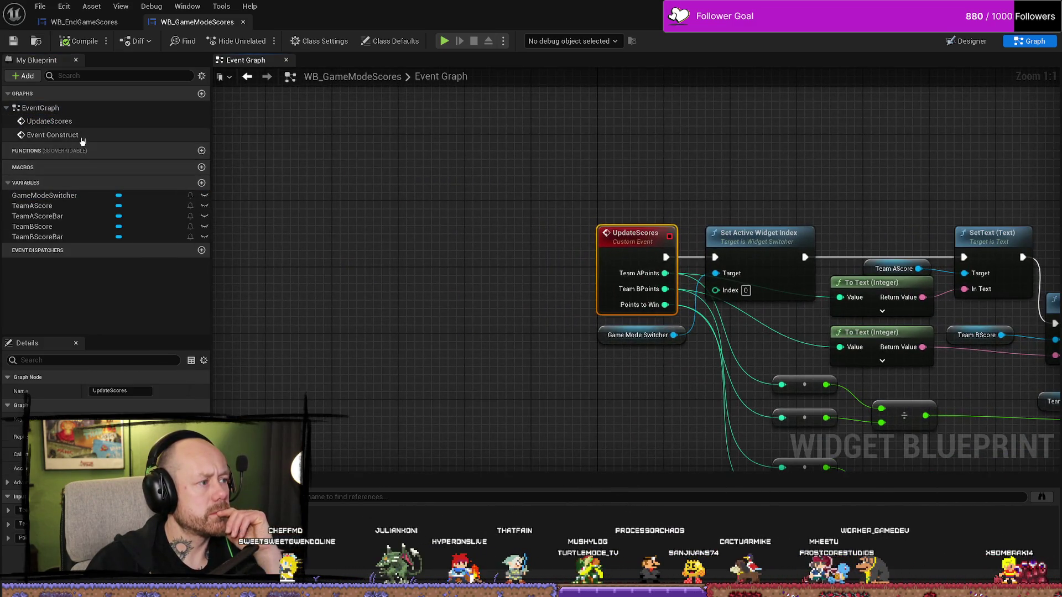
double_click(82, 137)
scroll(440, 204, down, 6)
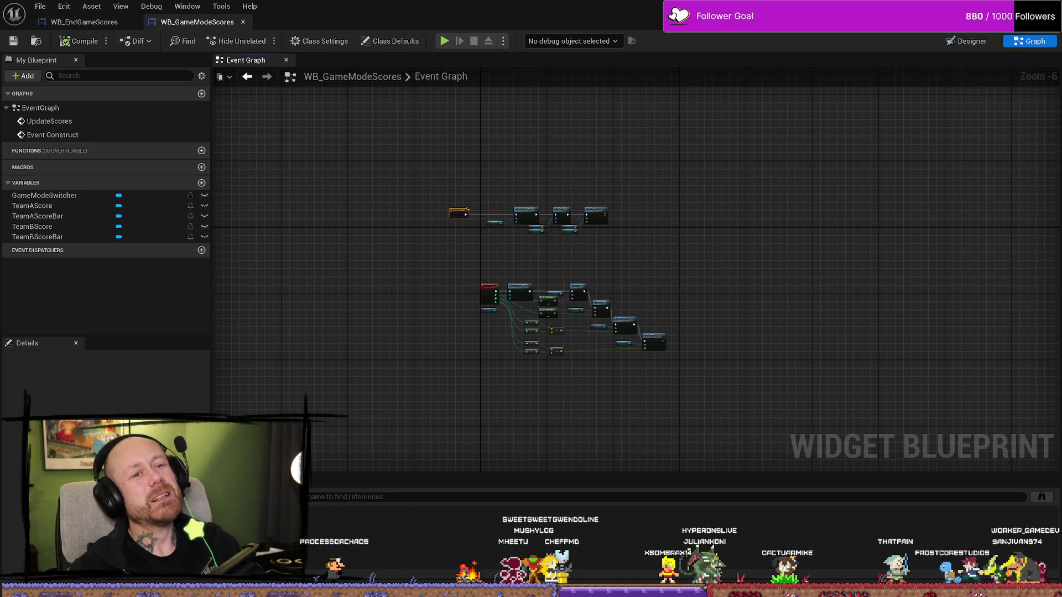
scroll(569, 312, up, 7)
scroll(595, 387, down, 5)
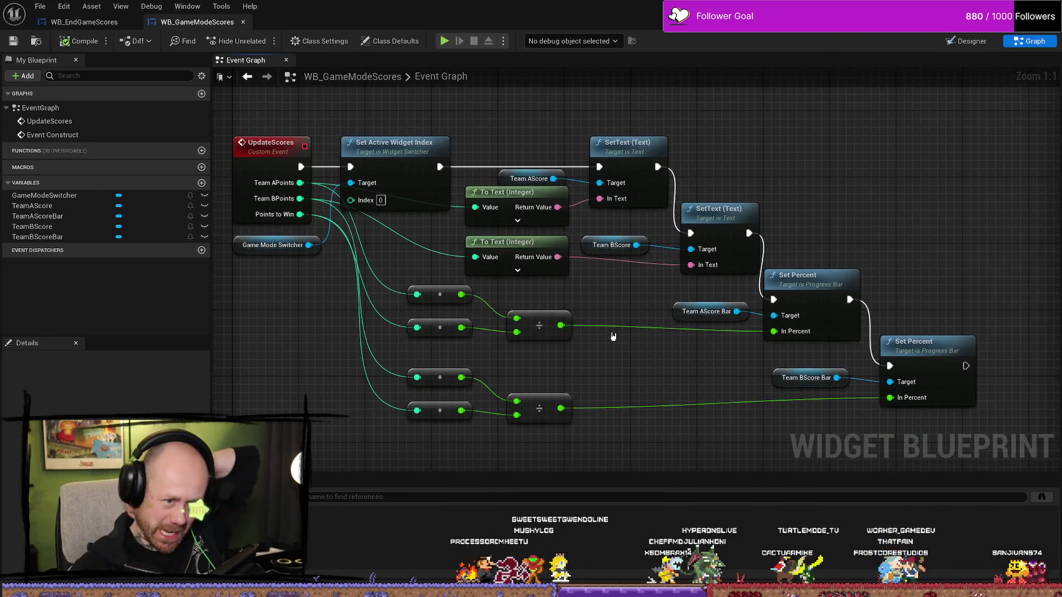
scroll(628, 324, up, 4)
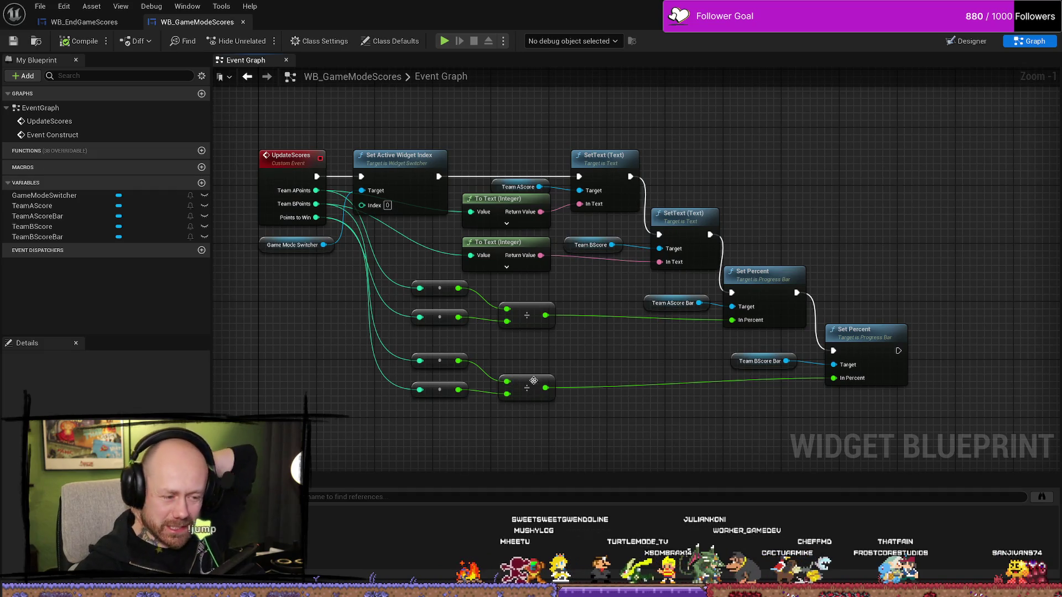
Nudge the two lower multiply nodes and the divide node slightly upward
drag(560, 348, 400, 404)
drag(538, 382, 538, 373)
click(575, 350)
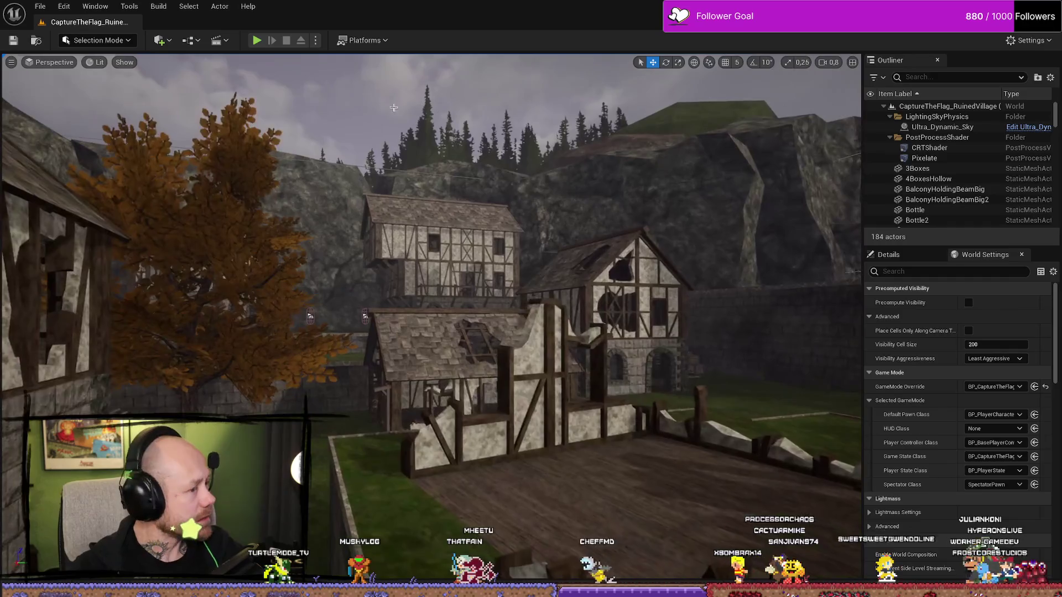
Play the level in the editor with the game view fullscreen via F11
click(260, 43)
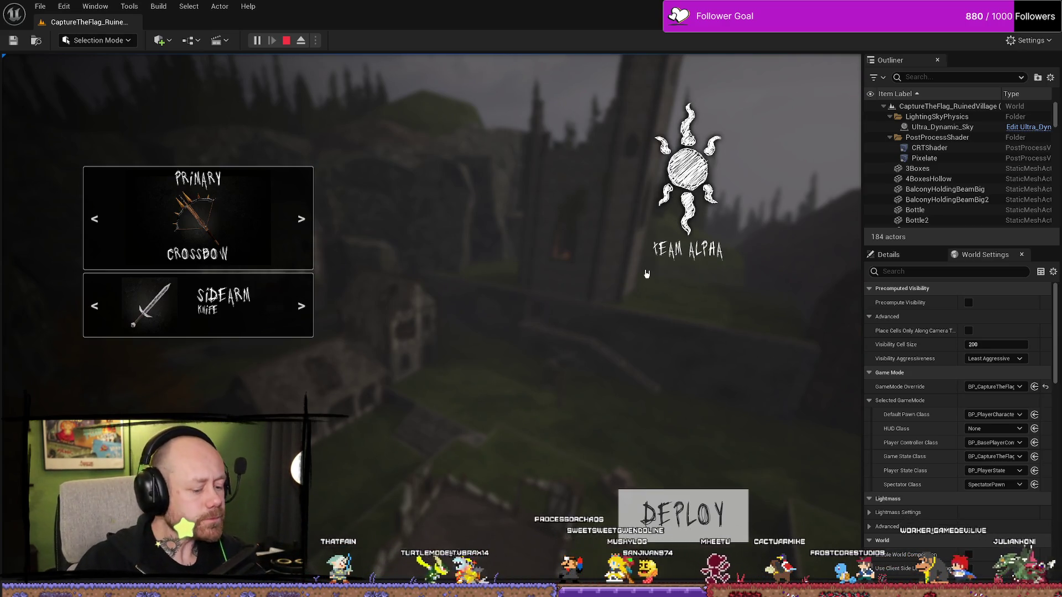
key(F11)
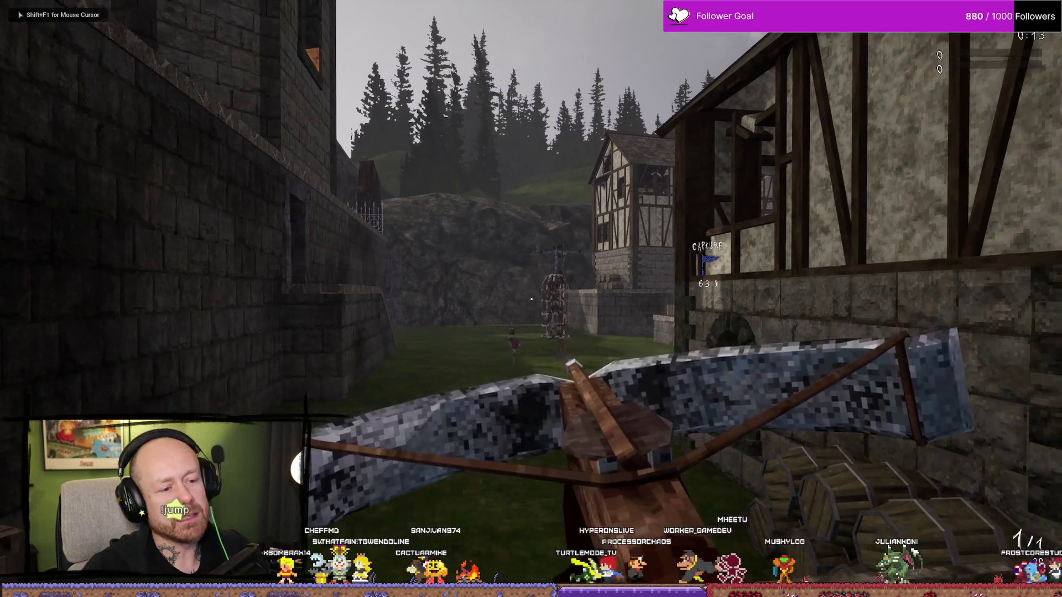
Spawn in, run through the village to grab the enemy flag and carry it out the archway
key(Tab)
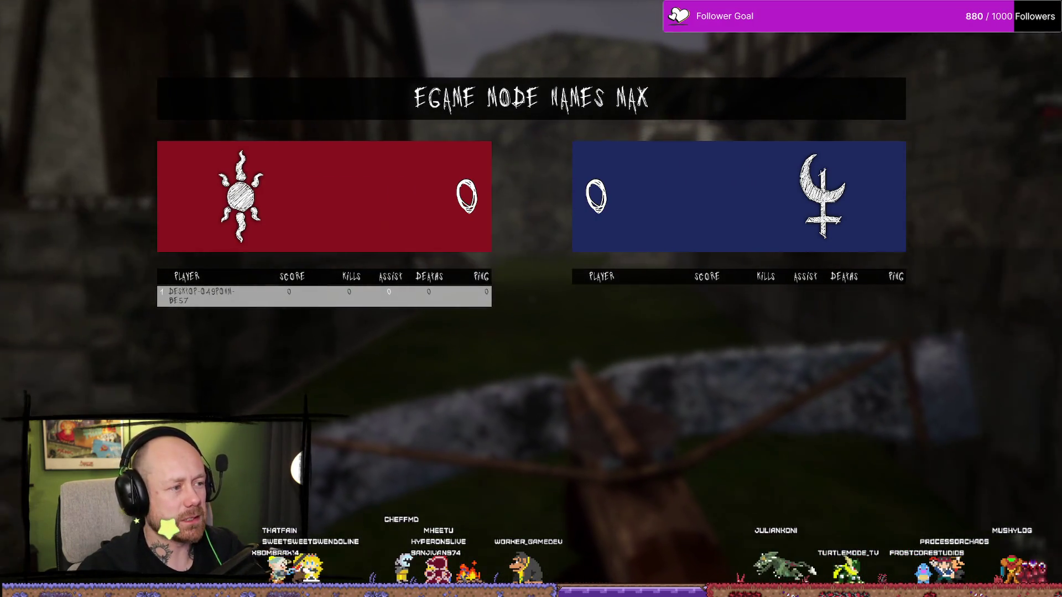
key(w)
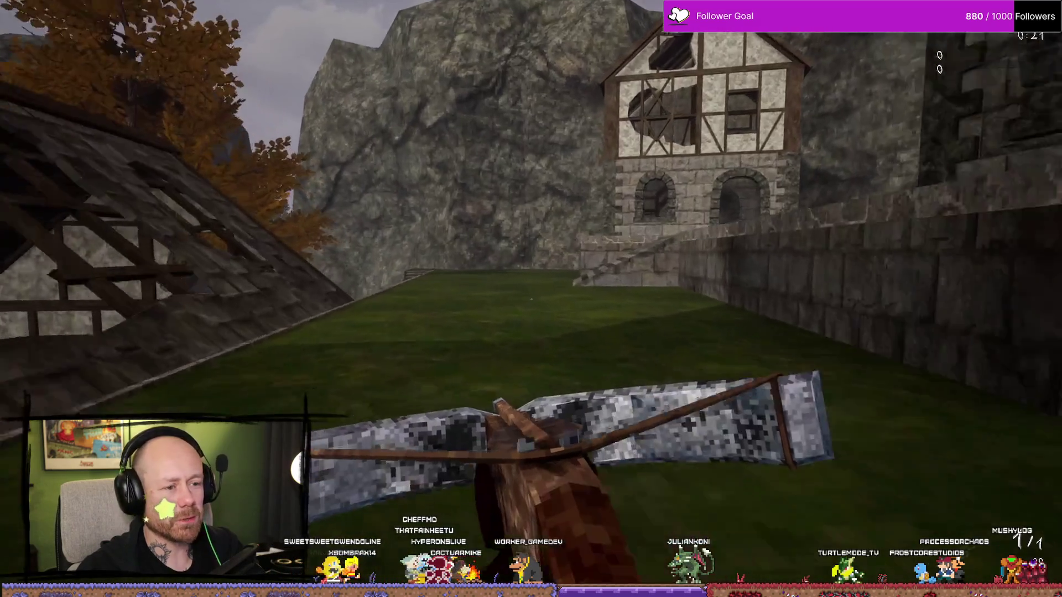
key(w)
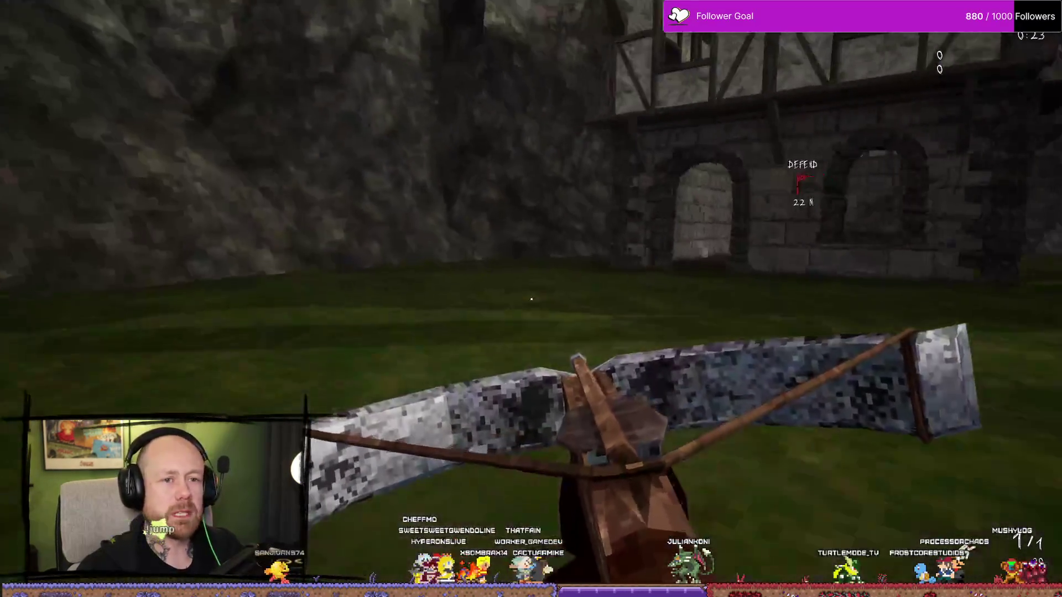
key(w)
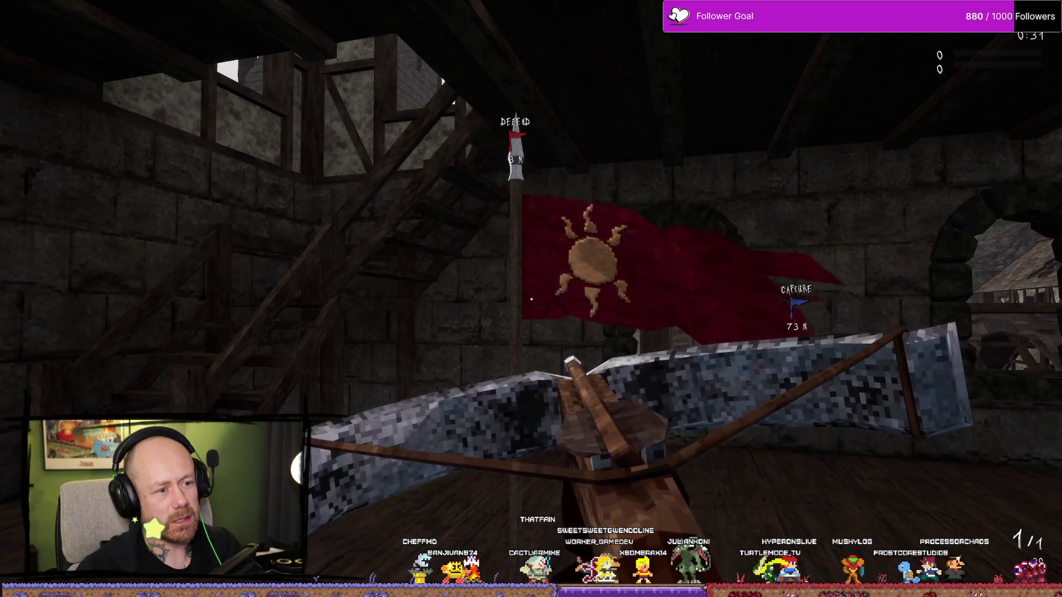
key(w)
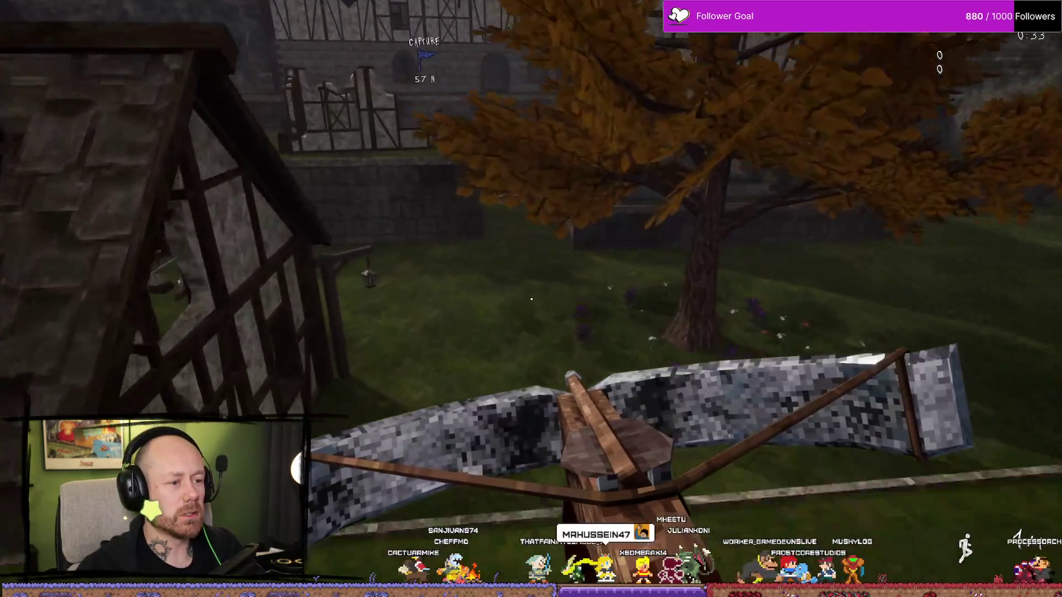
key(w)
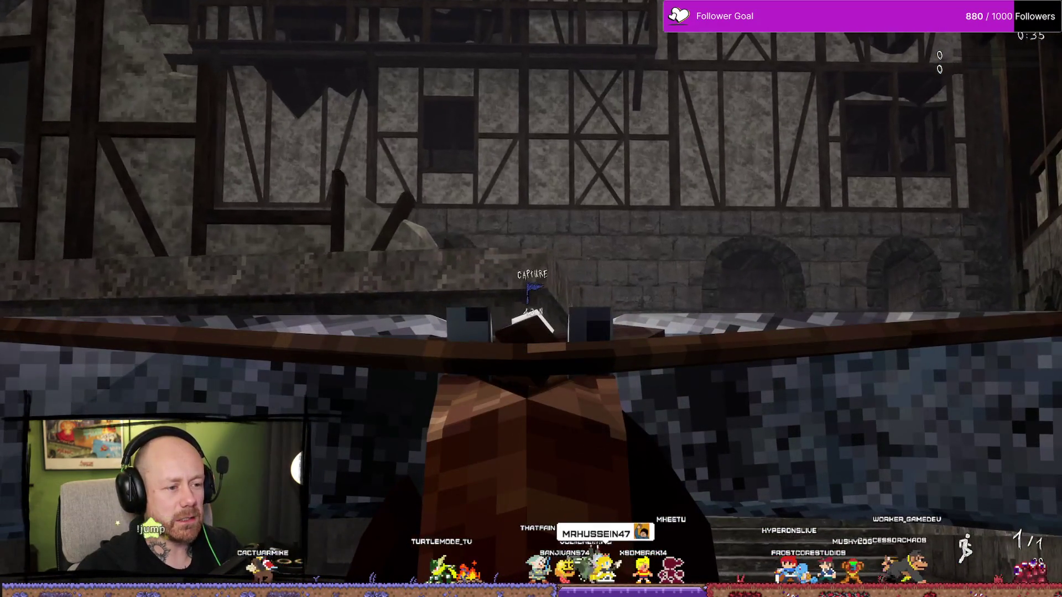
key(w)
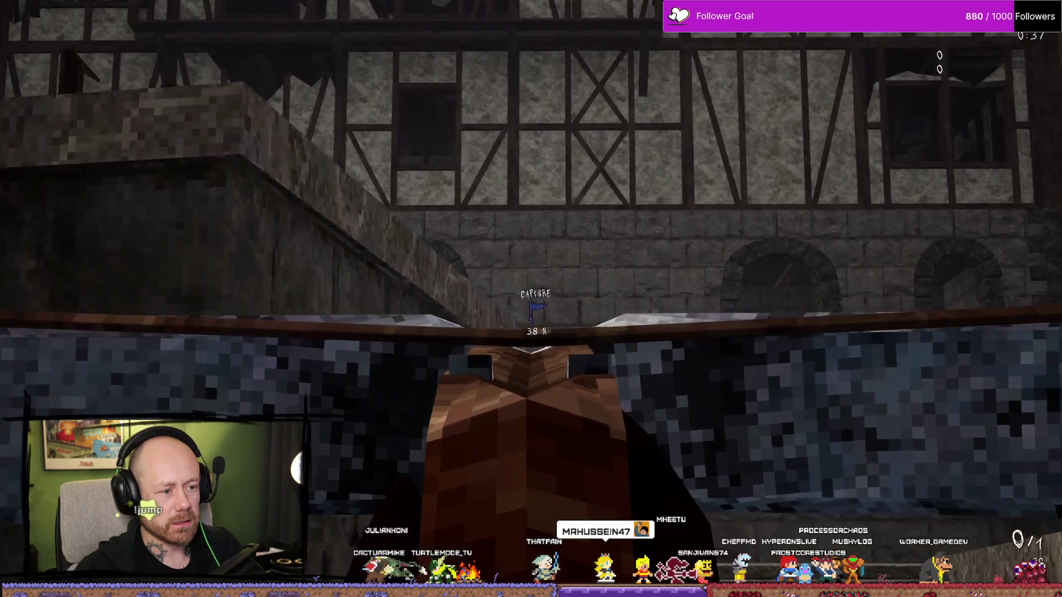
key(w)
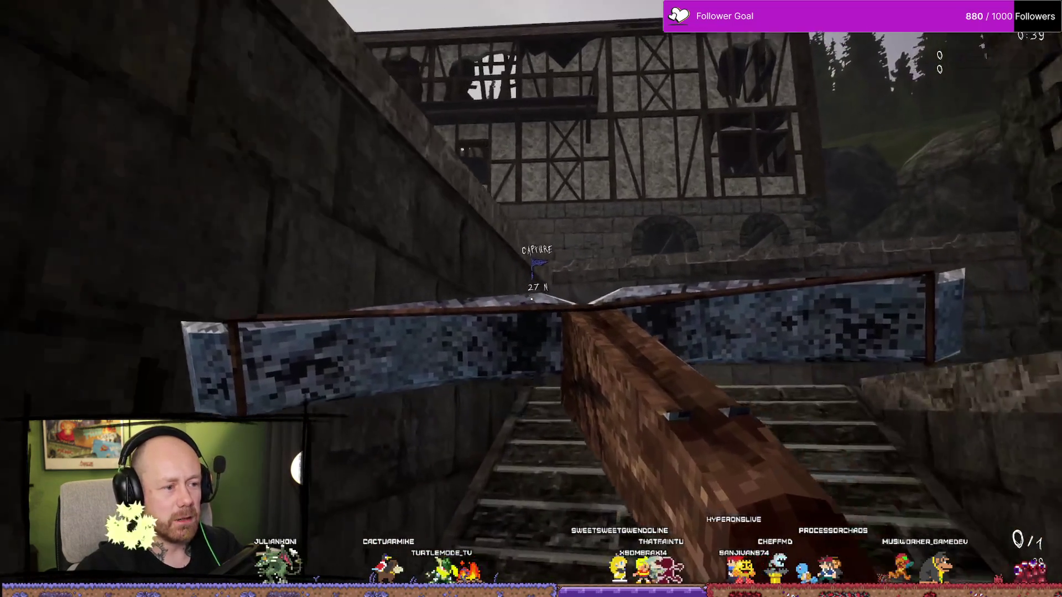
key(w)
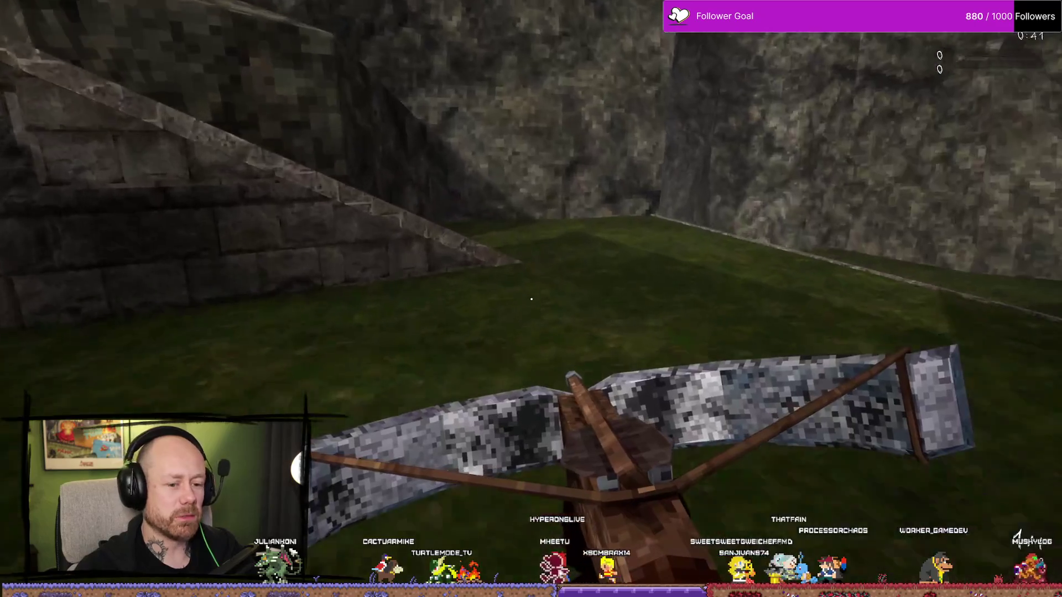
key(w)
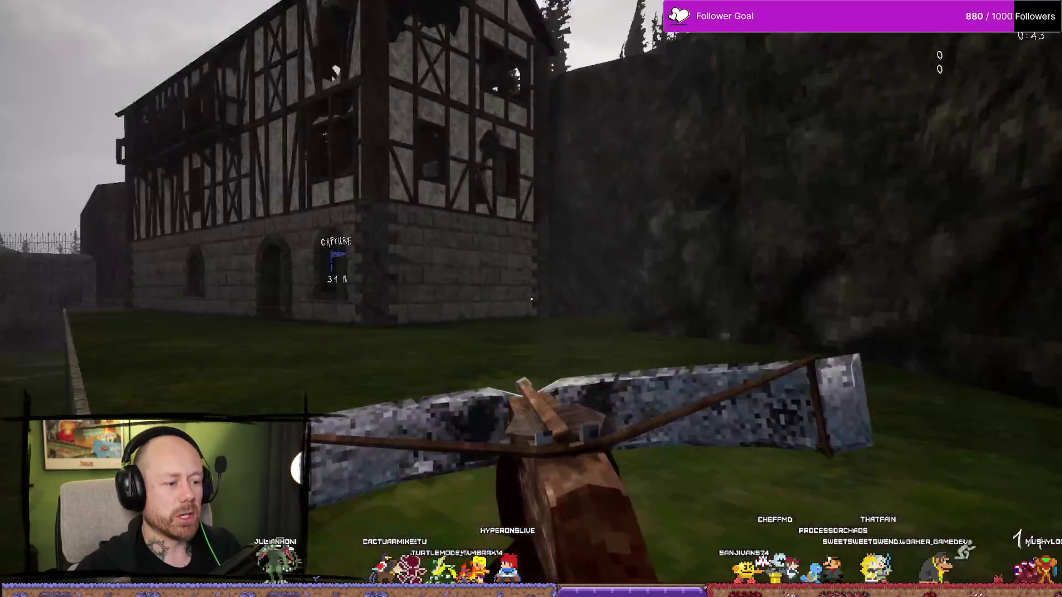
key(w)
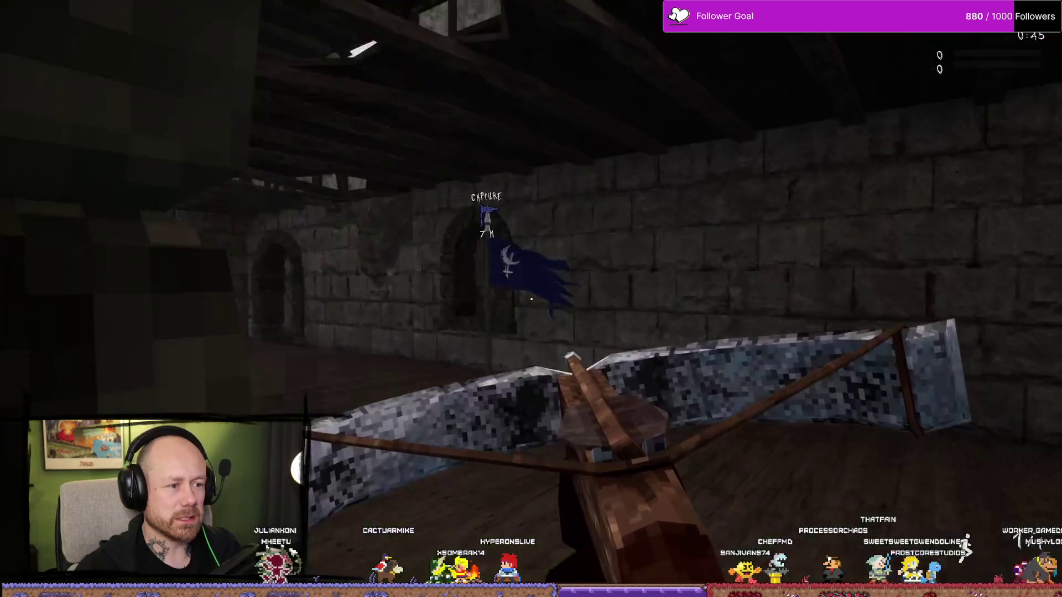
key(w)
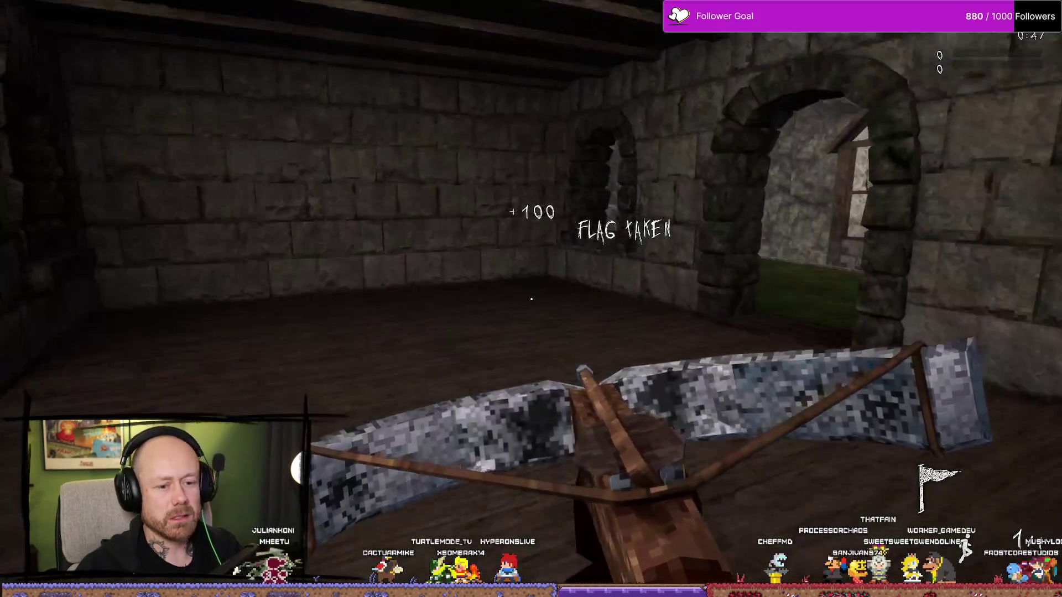
key(w)
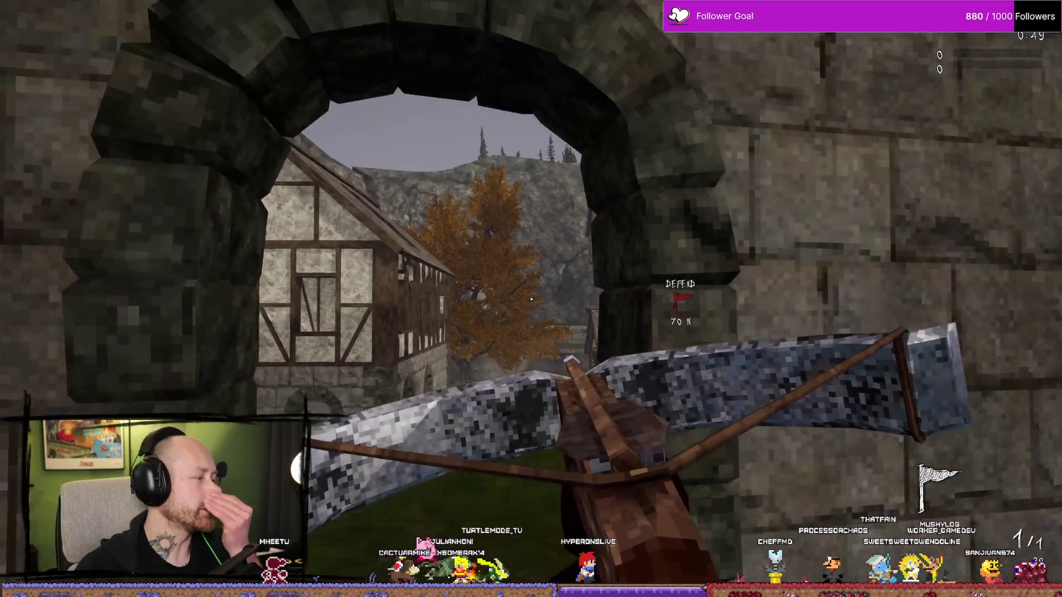
key(w)
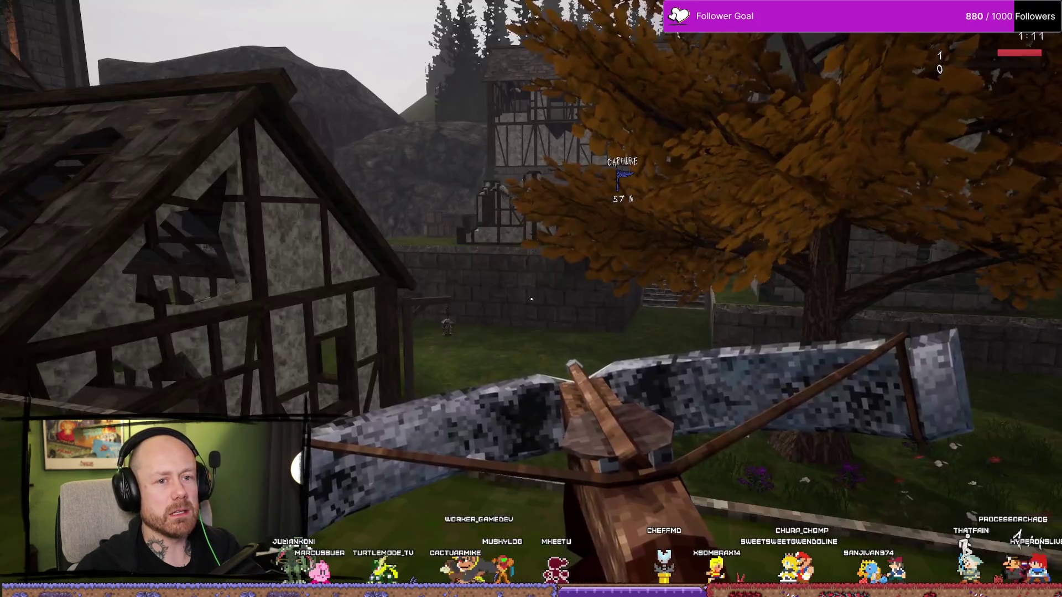
Check the 1–0 scoreboard, stop play, dismiss the error log and leave fullscreen for Affinity Photo
key(Tab)
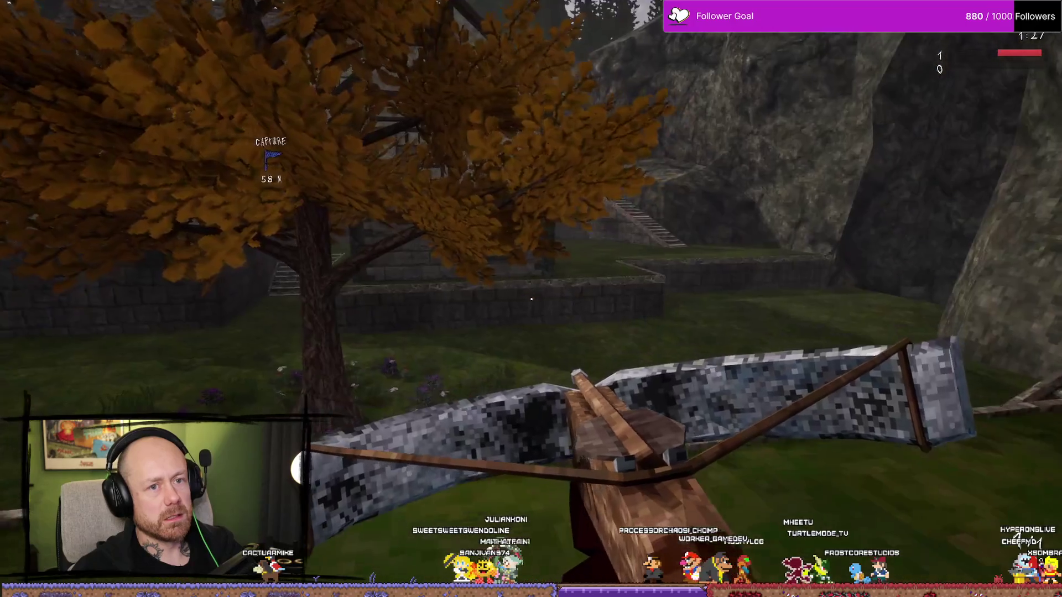
key(Tab)
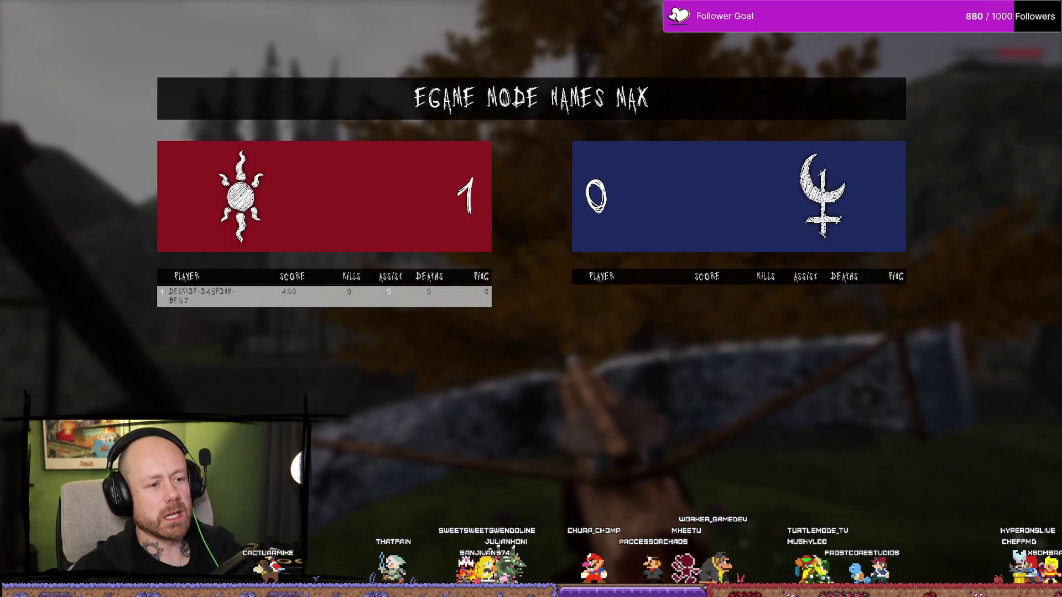
key(Tab)
key(Tab)
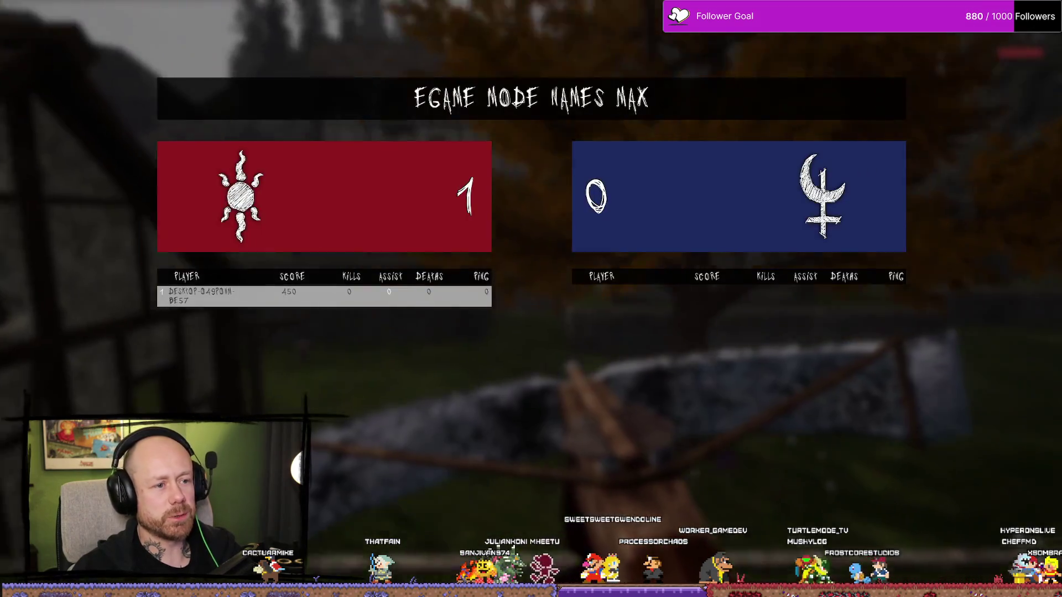
key(Escape)
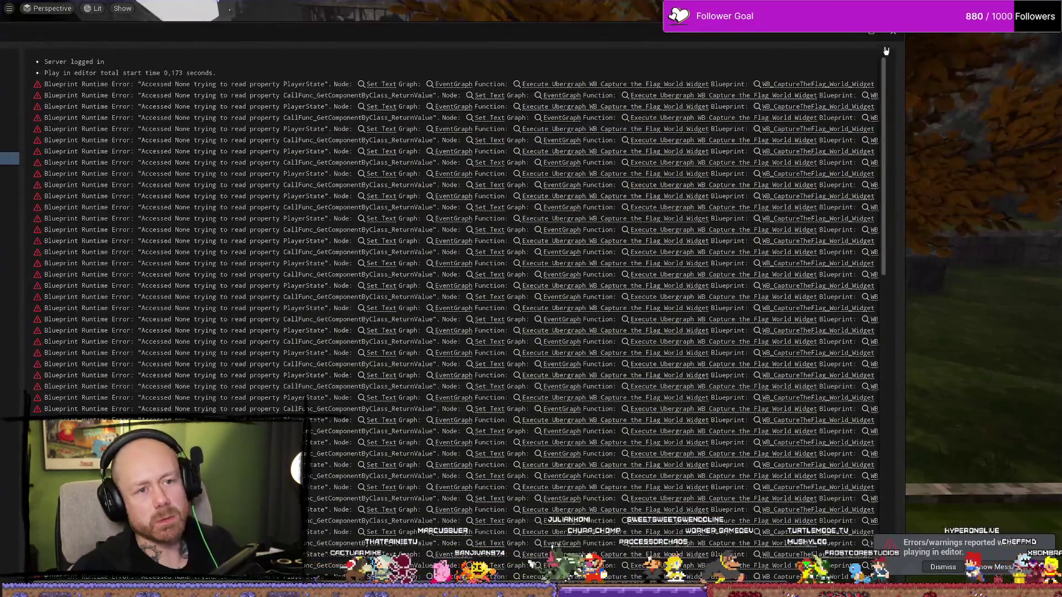
click(987, 135)
key(F11)
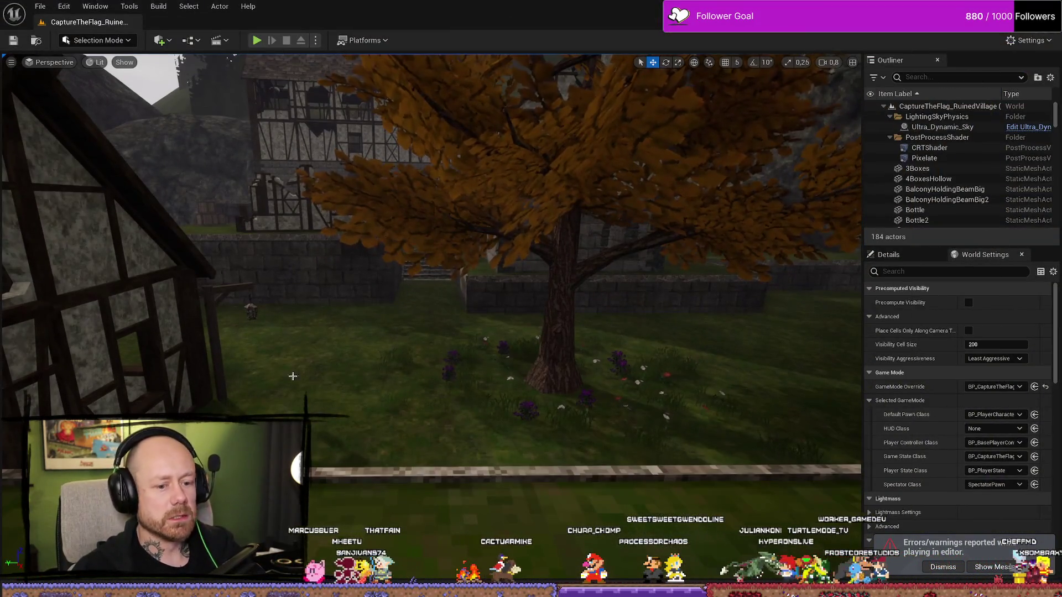
key(alt+Tab)
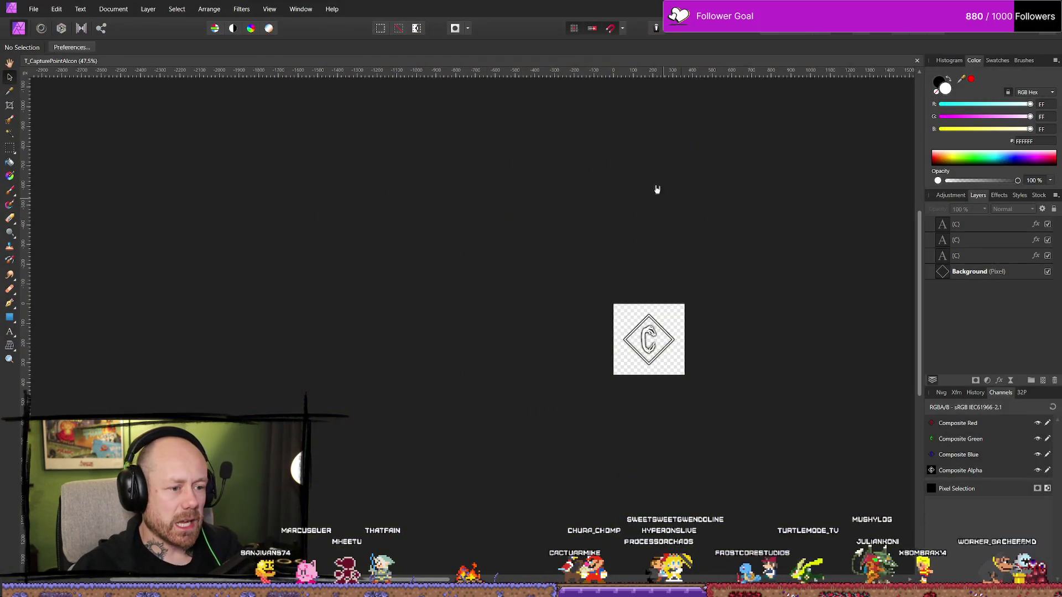
Switch from the C icon document back to the Unreal level editor
key(alt+Tab)
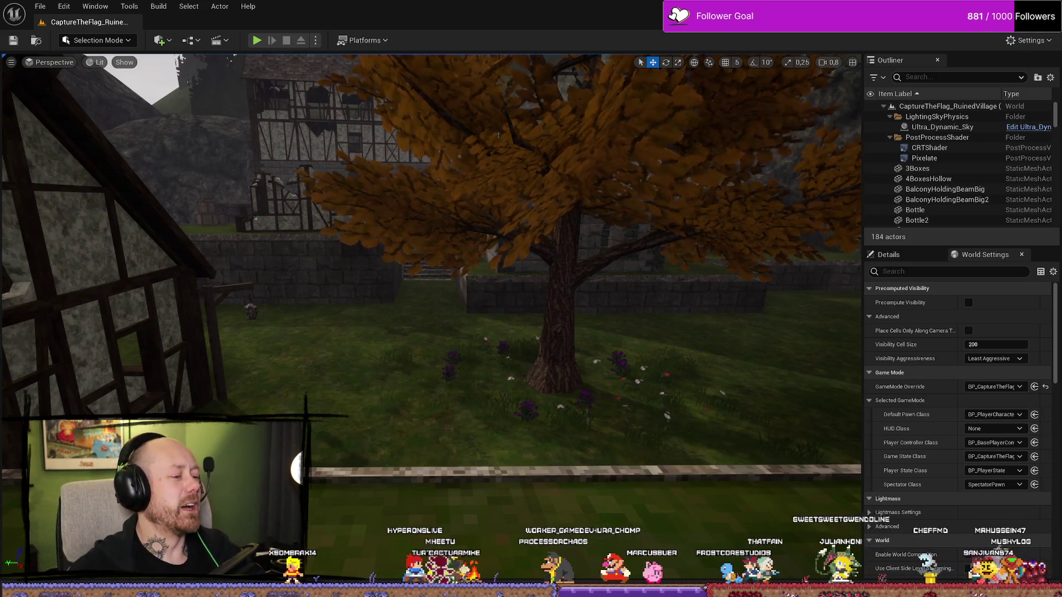
Fly over the village's wall, flag, houses and tower, then open the Content Drawer at FPS/UI/GameMode
scroll(431, 276, up, 2)
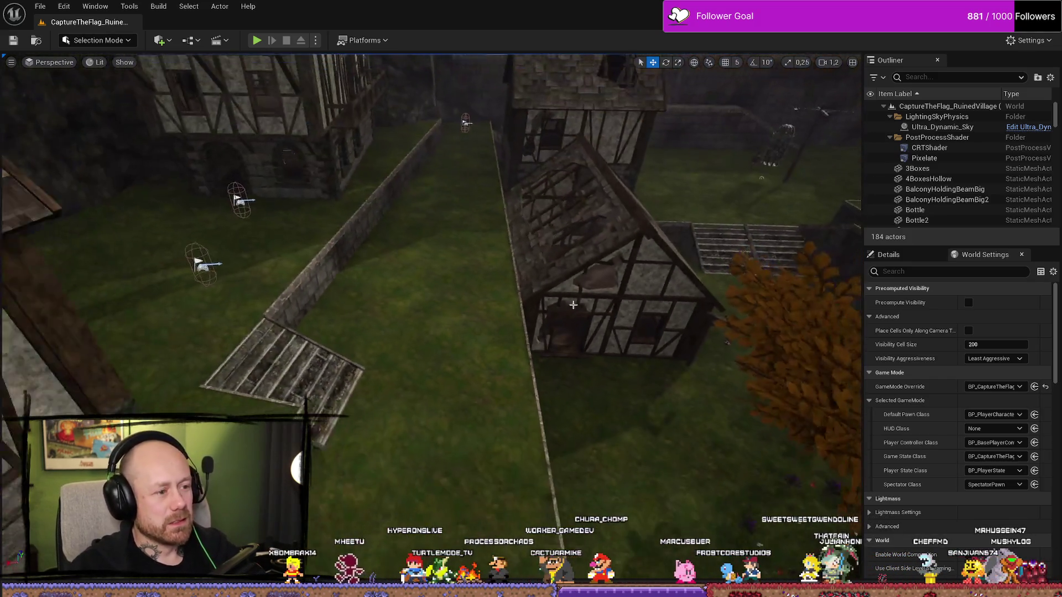
click(426, 296)
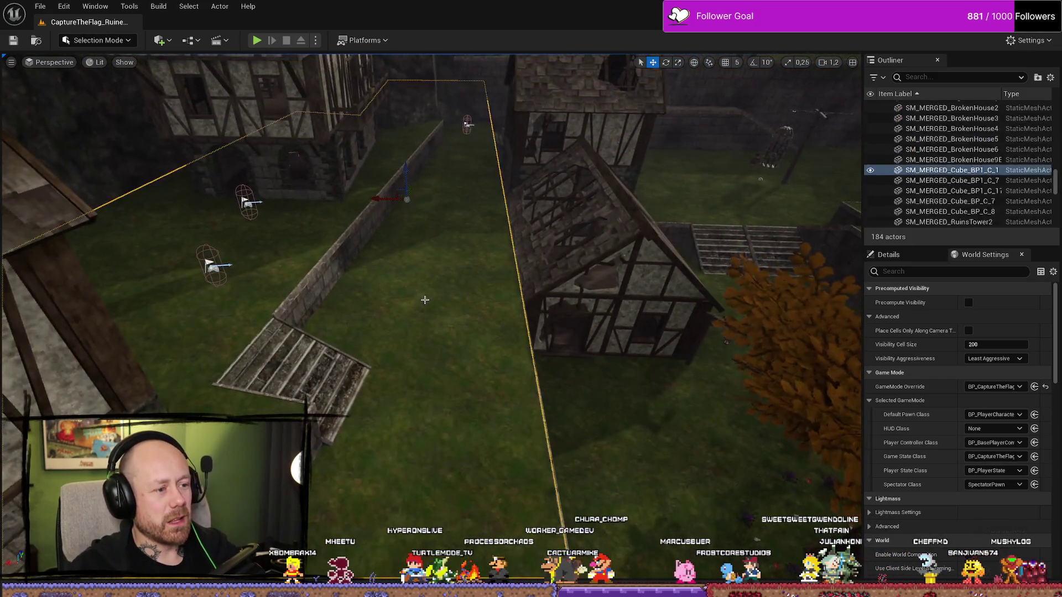
scroll(431, 276, up, 2)
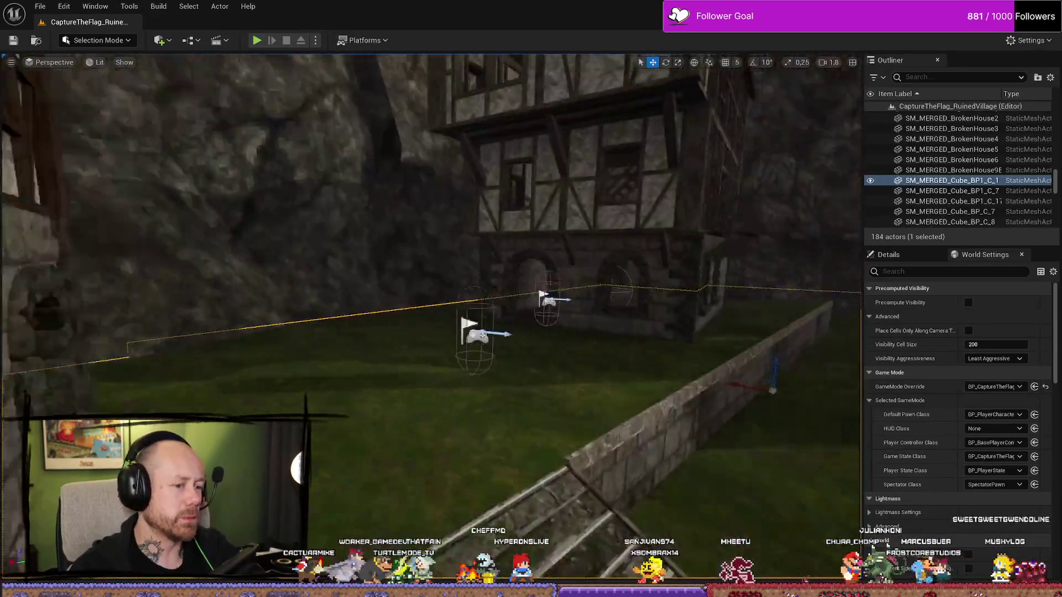
scroll(430, 318, down, 2)
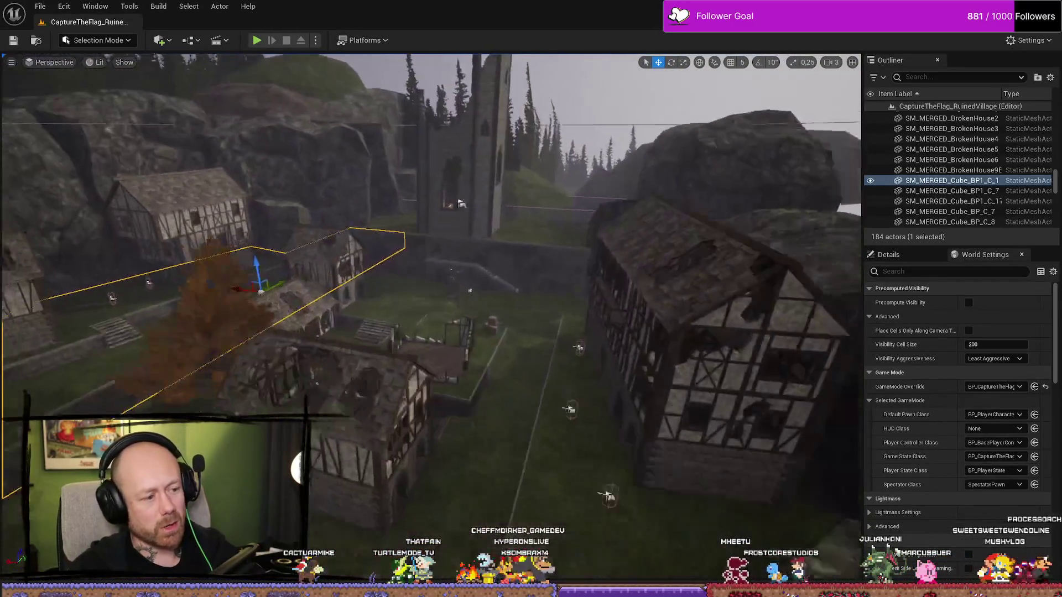
key(w)
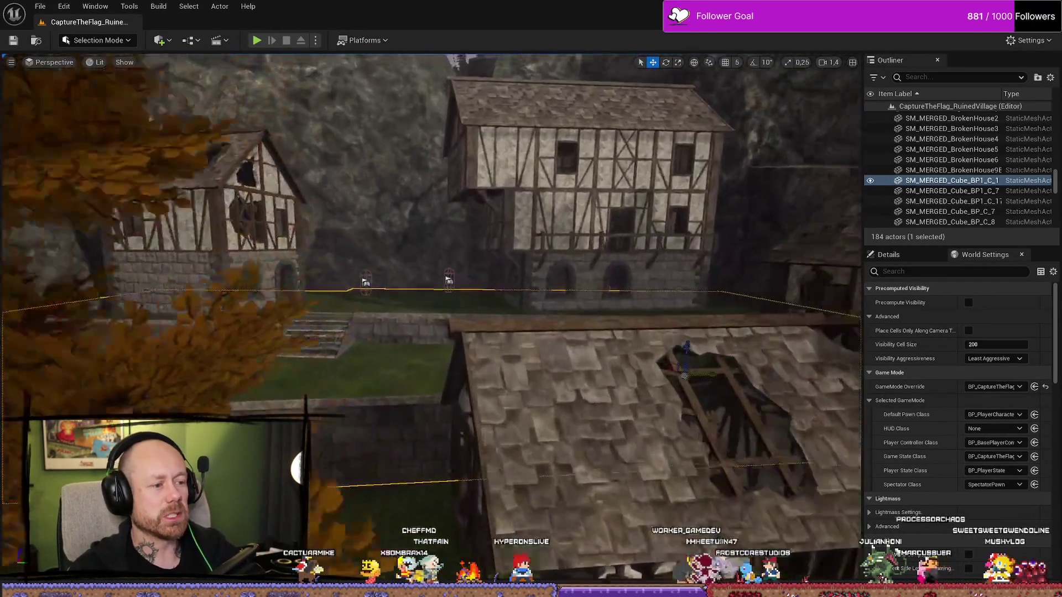
scroll(790, 147, up, 2)
key(w)
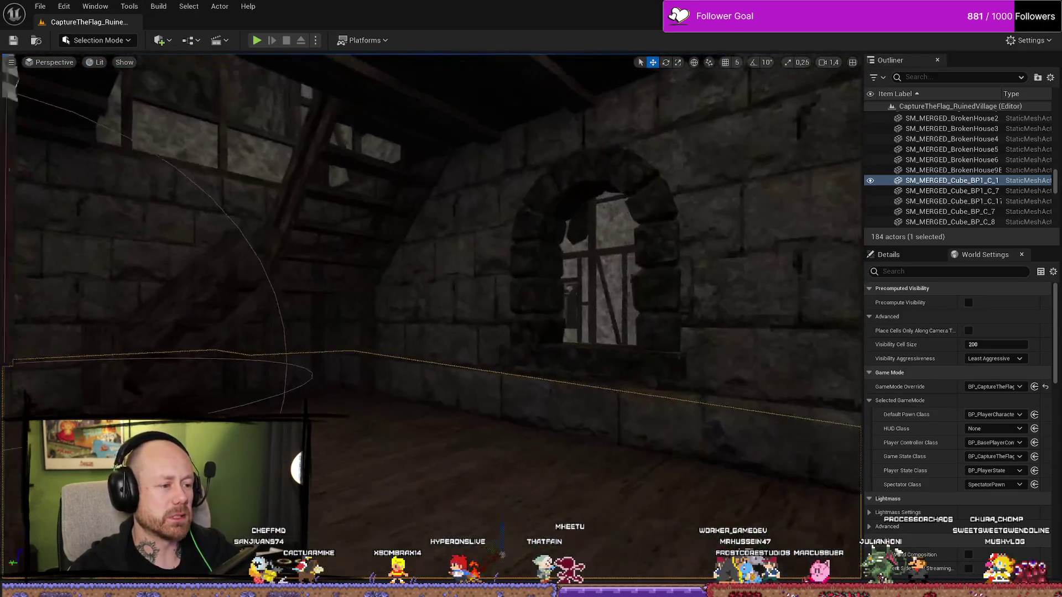
key(s)
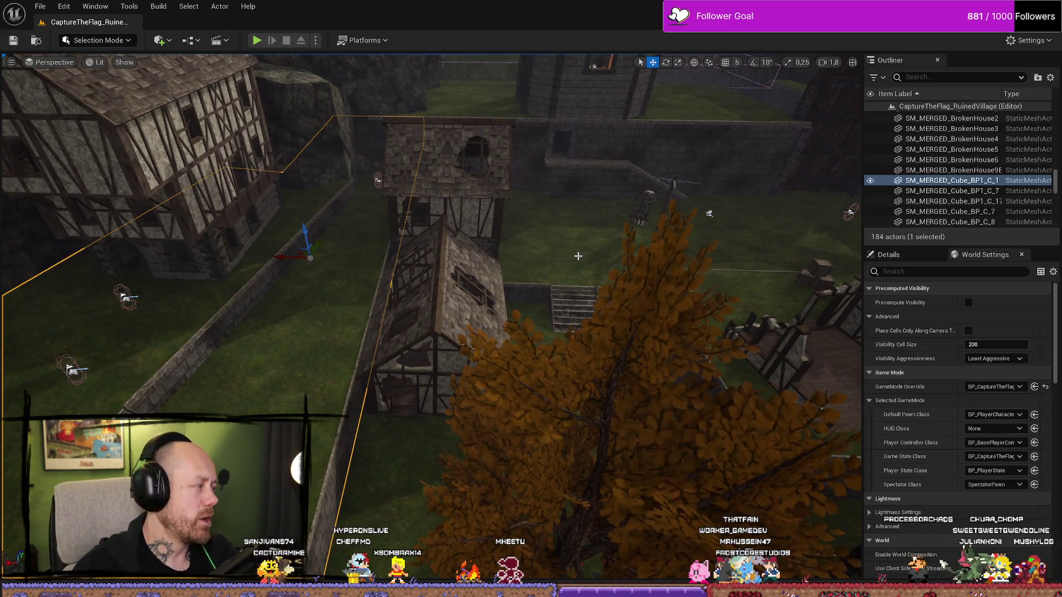
key(w)
key(ctrl+space)
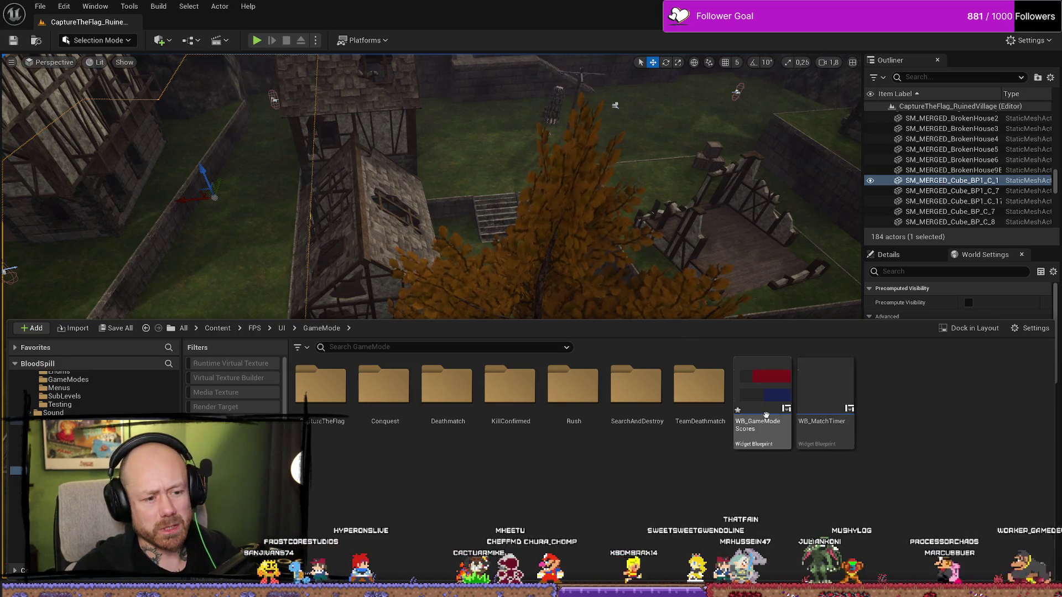
Open the WB_GameStateScores widget from the CaptureTheFlag folder
click(700, 387)
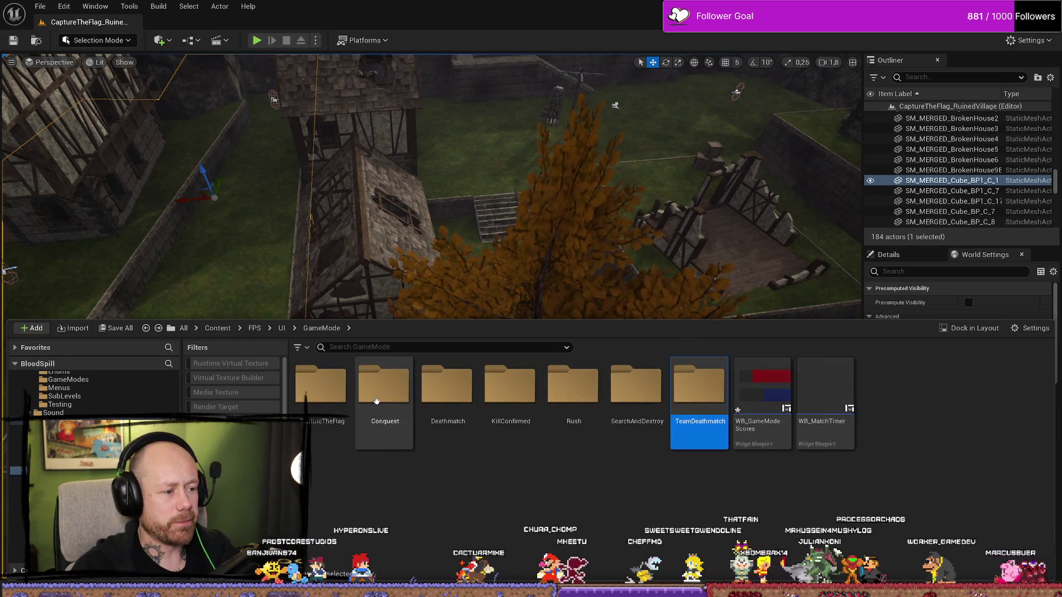
key(Home)
key(Return)
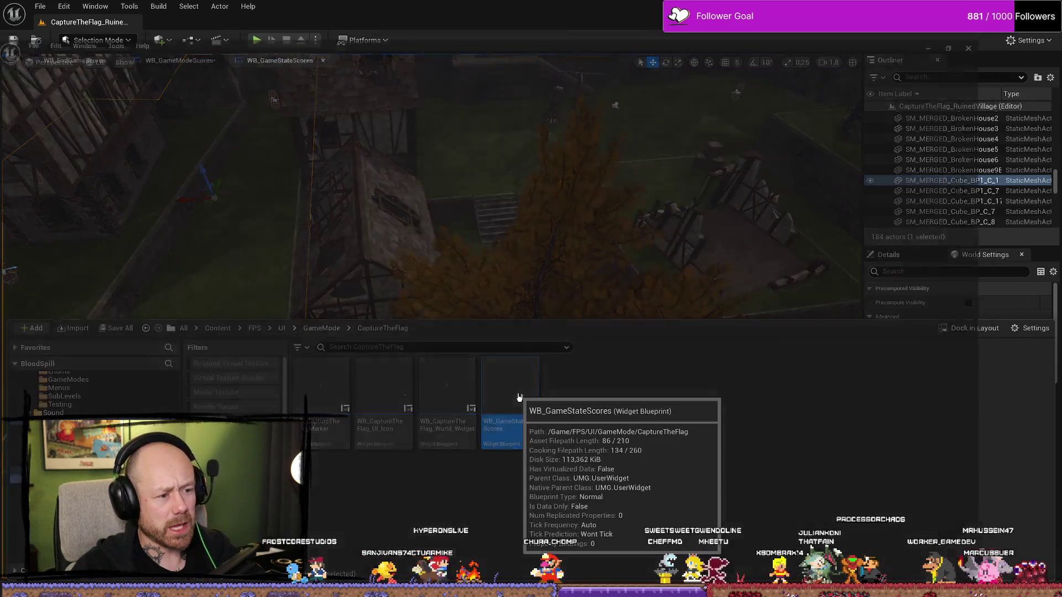
double_click(535, 409)
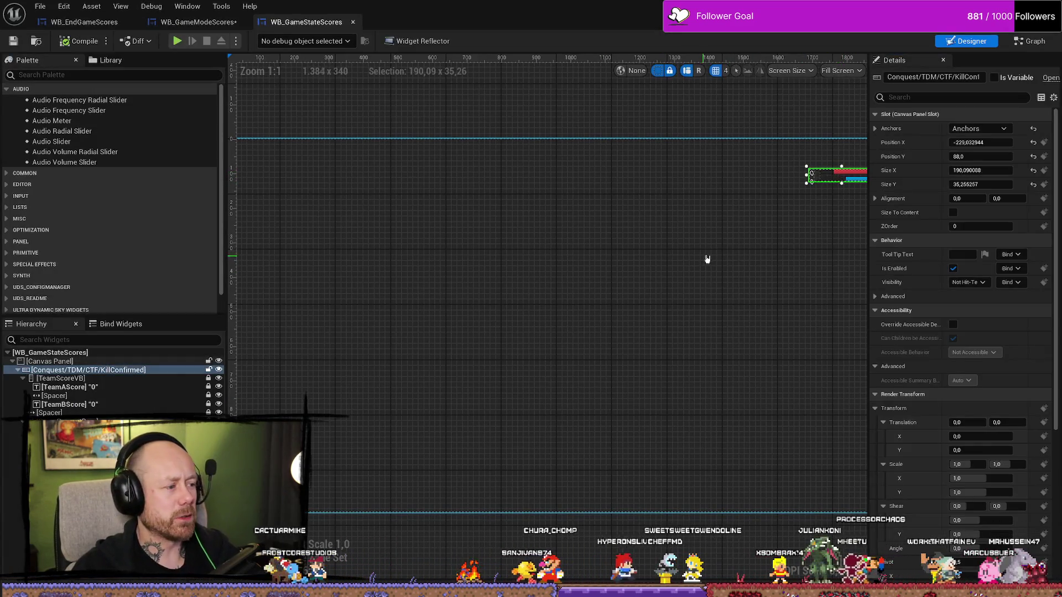
Step through the TeamScoreVB hierarchy comparing the red TeamAScoreBar and blue TeamBScoreBar
scroll(628, 260, down, 2)
scroll(631, 254, up, 11)
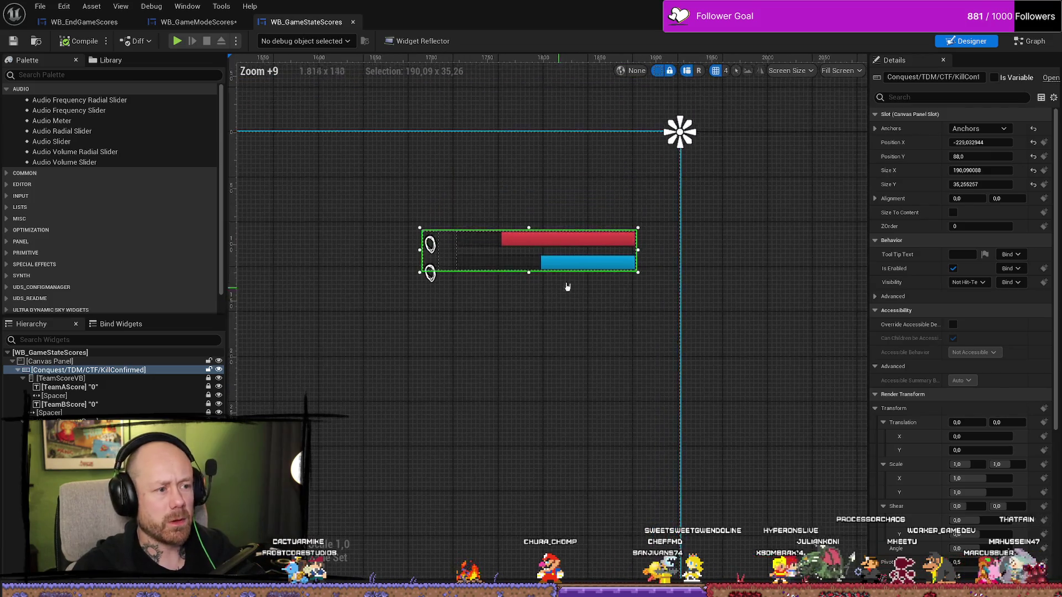
scroll(567, 287, up, 4)
click(121, 379)
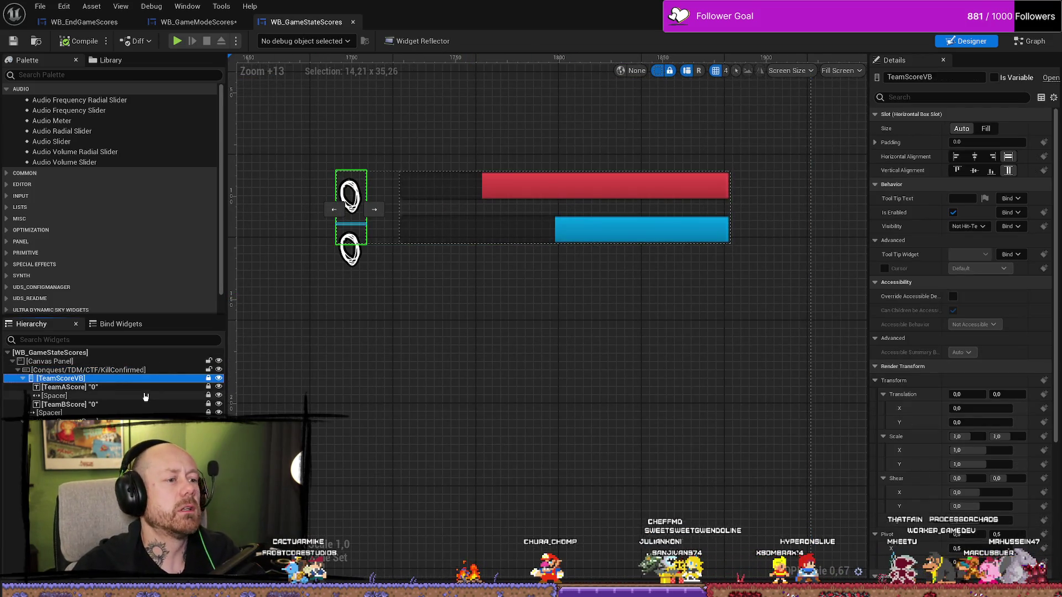
key(Down)
key(Down)
key(Down)
key(Up)
key(Down)
key(Down)
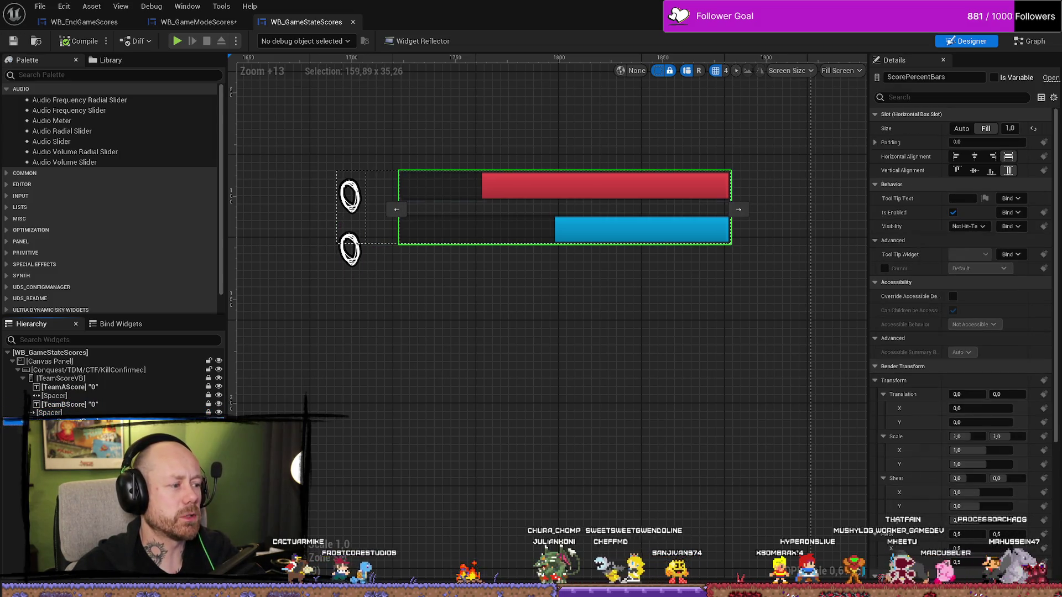
key(Down)
key(Up)
key(Down)
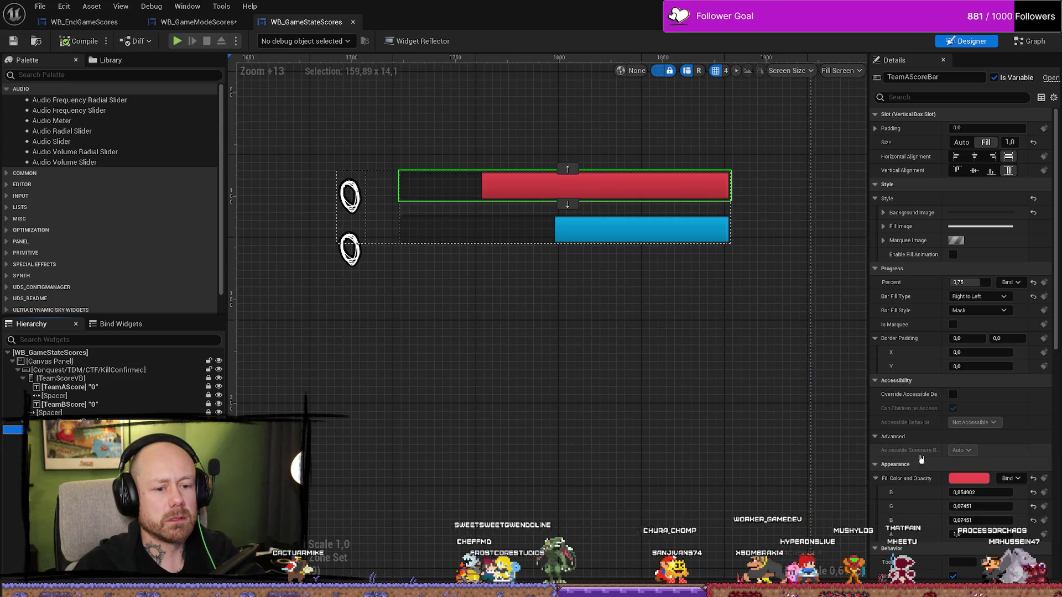
scroll(920, 459, down, 3)
key(Down)
key(Down)
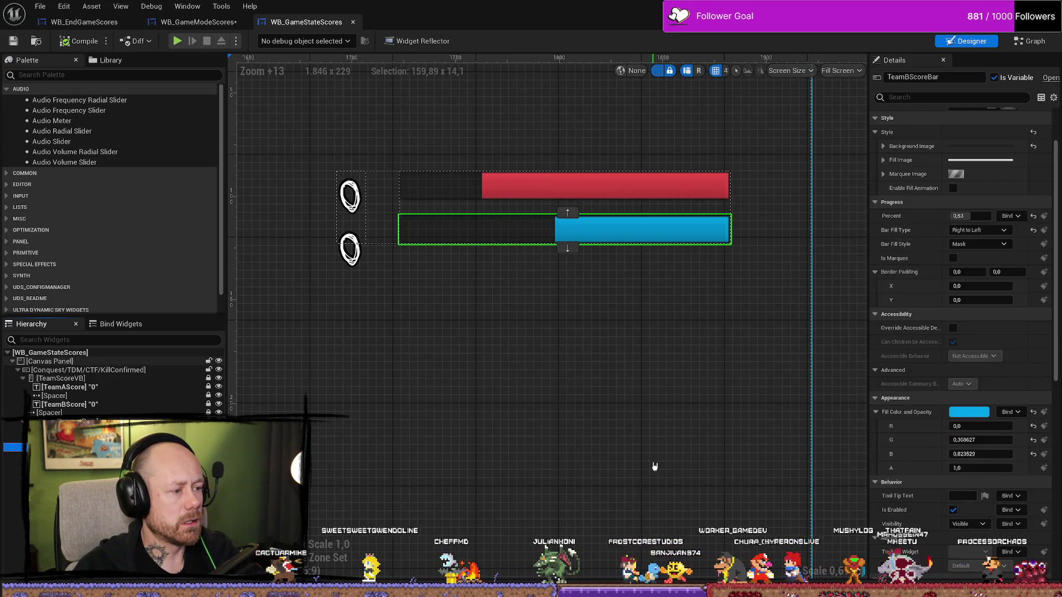
key(Up)
key(Up)
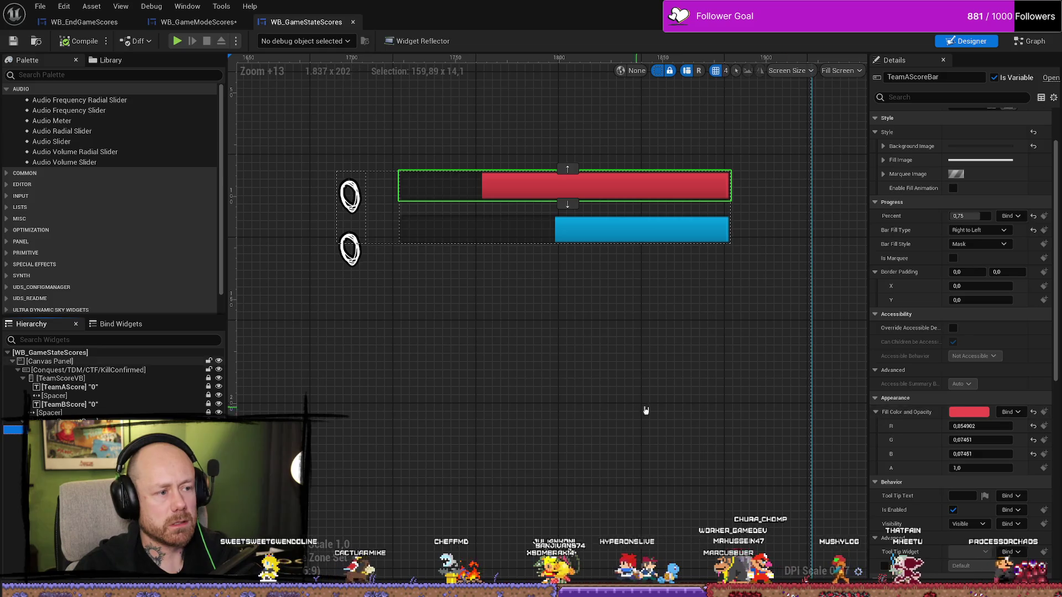
key(Down)
key(Down)
key(Up)
key(Up)
key(Up)
key(Down)
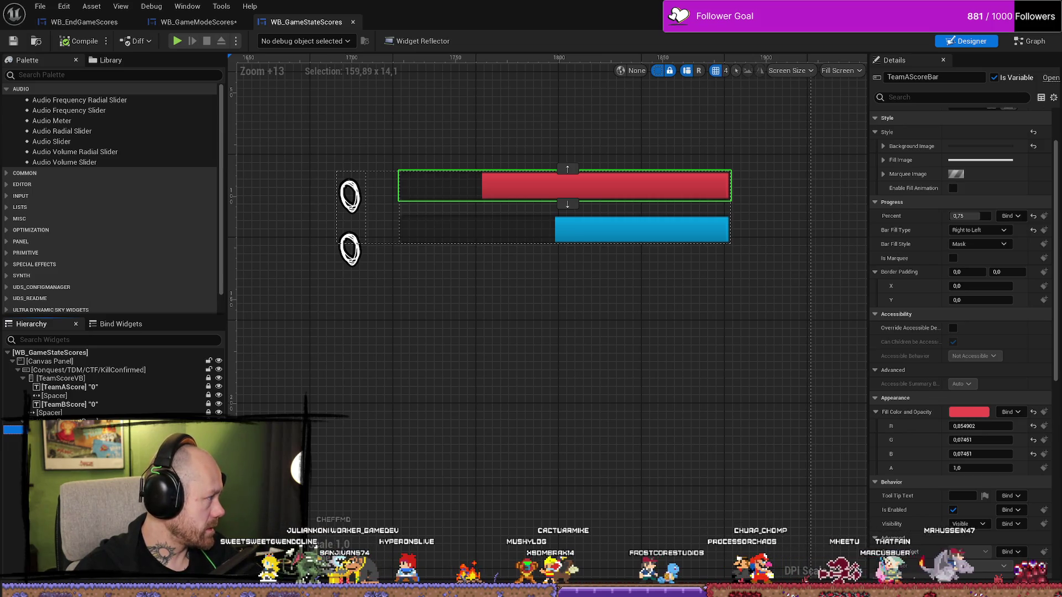
Set TeamBScoreBar's fill colour to a dark navy hex value
click(599, 238)
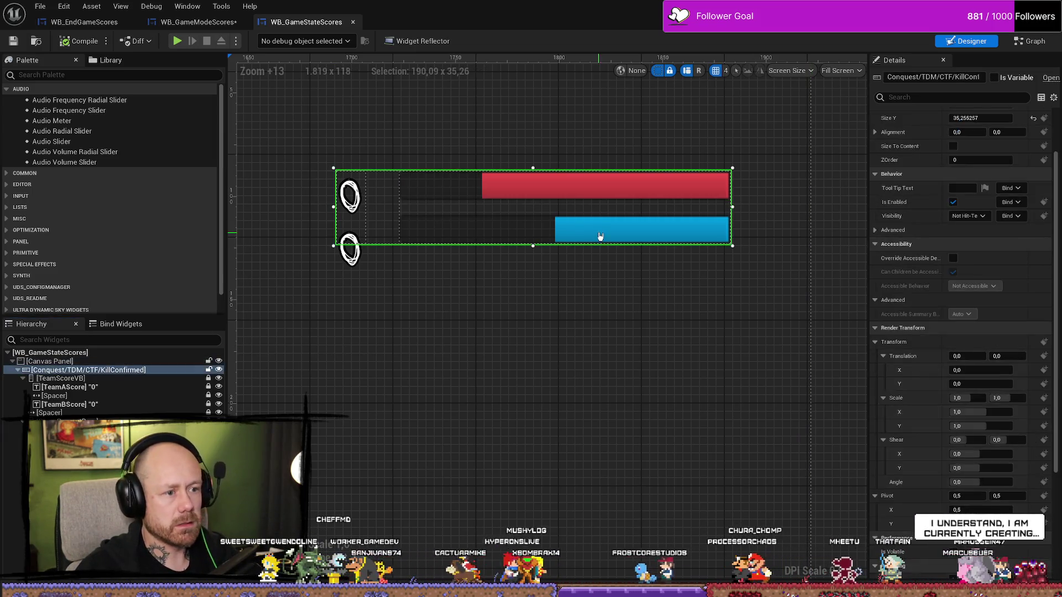
click(600, 233)
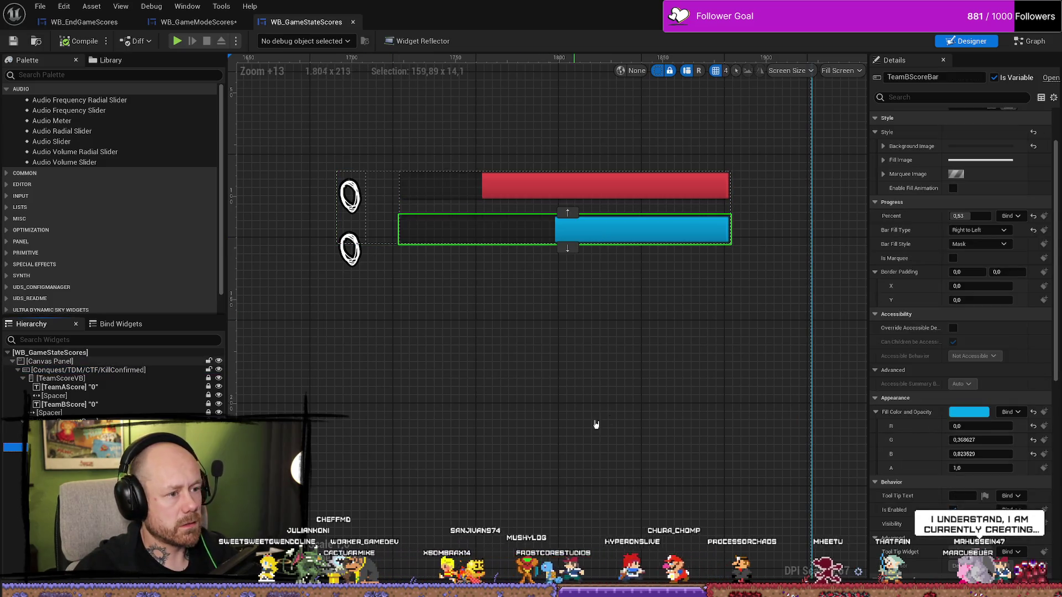
click(983, 412)
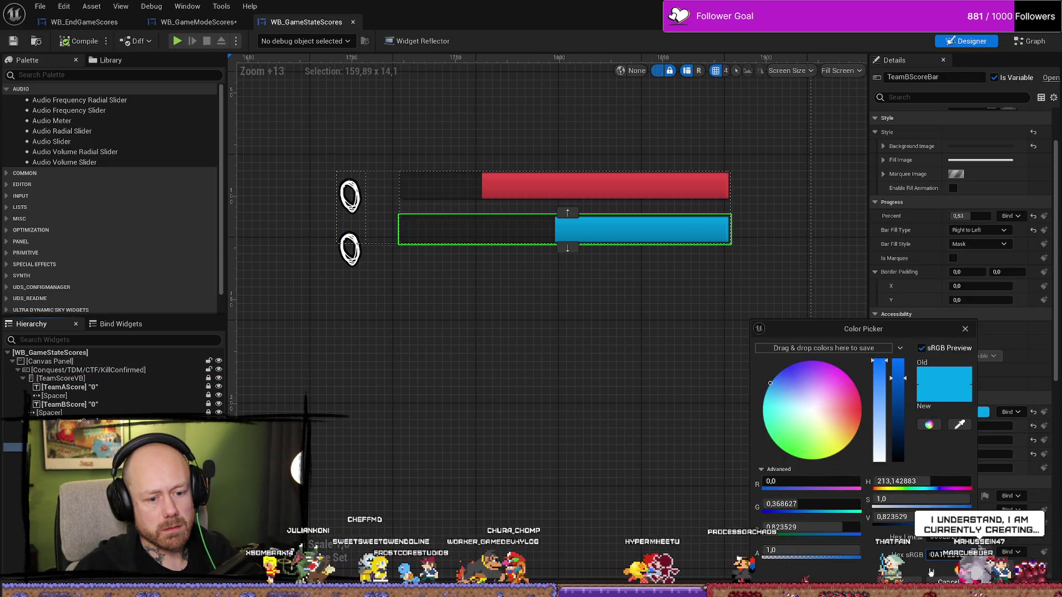
click(951, 554)
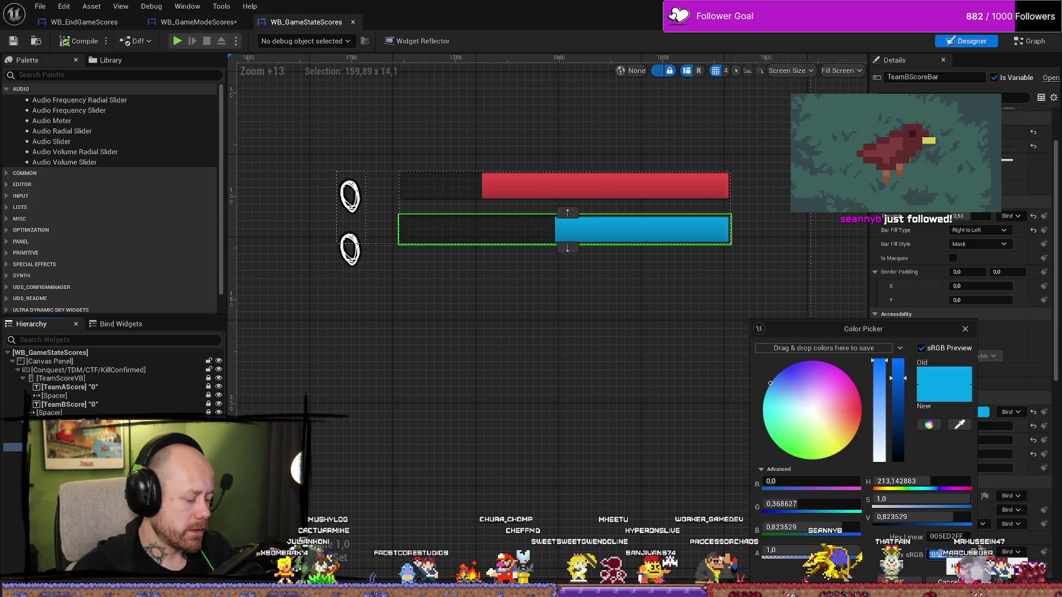
key(ctrl+v)
key(Return)
click(559, 310)
Give TeamAScoreBar a darker red fill colour
click(585, 189)
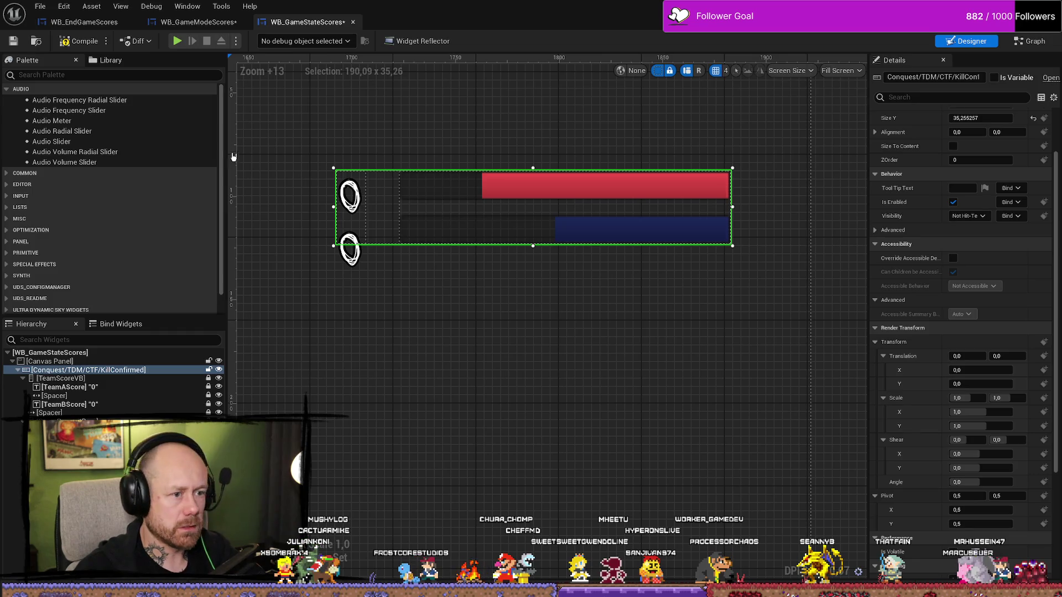
click(476, 188)
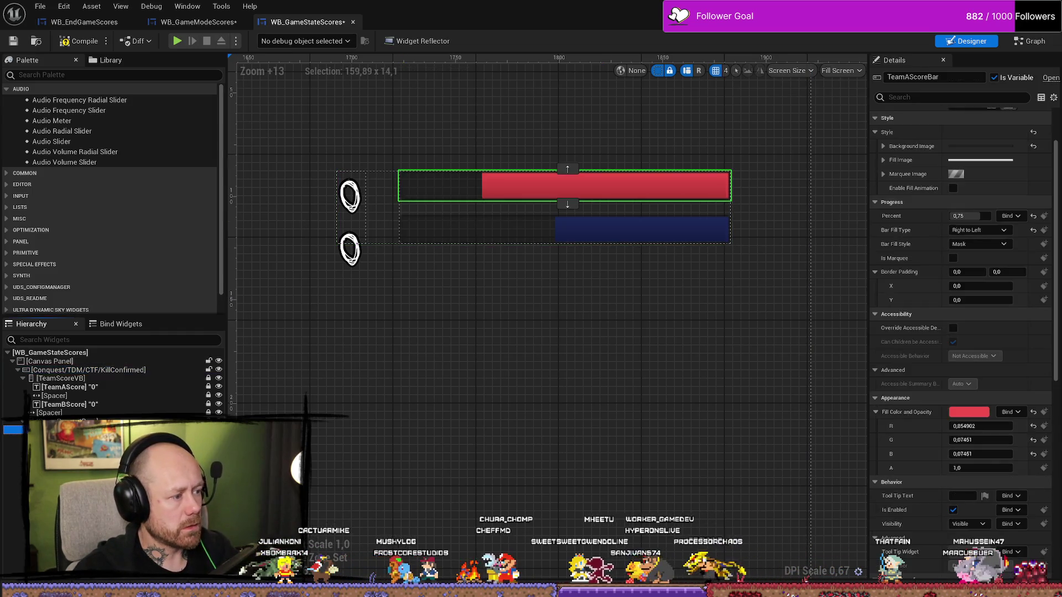
click(968, 412)
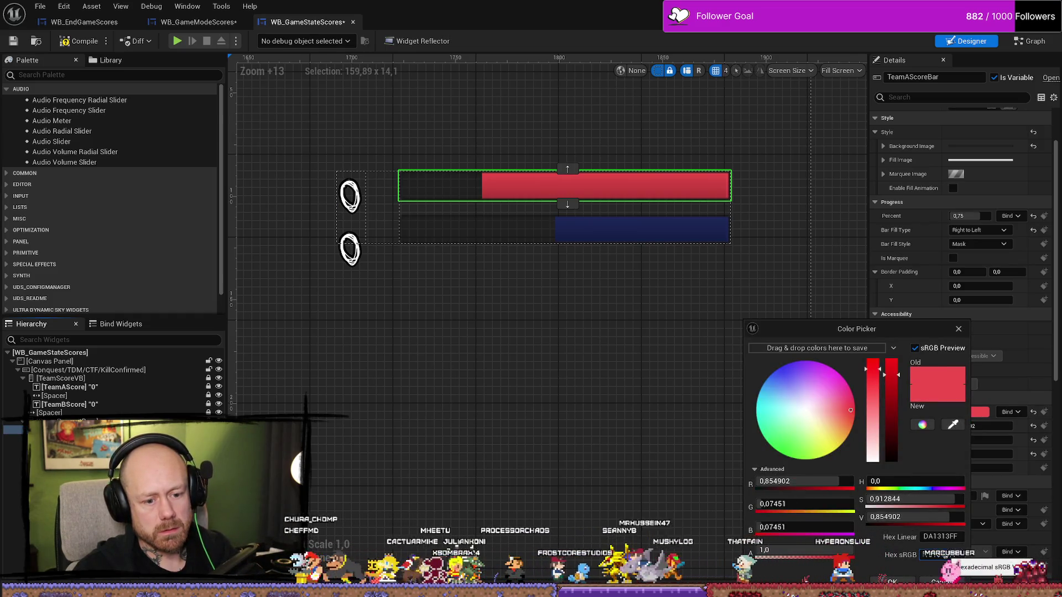
text(8f181c)
click(891, 581)
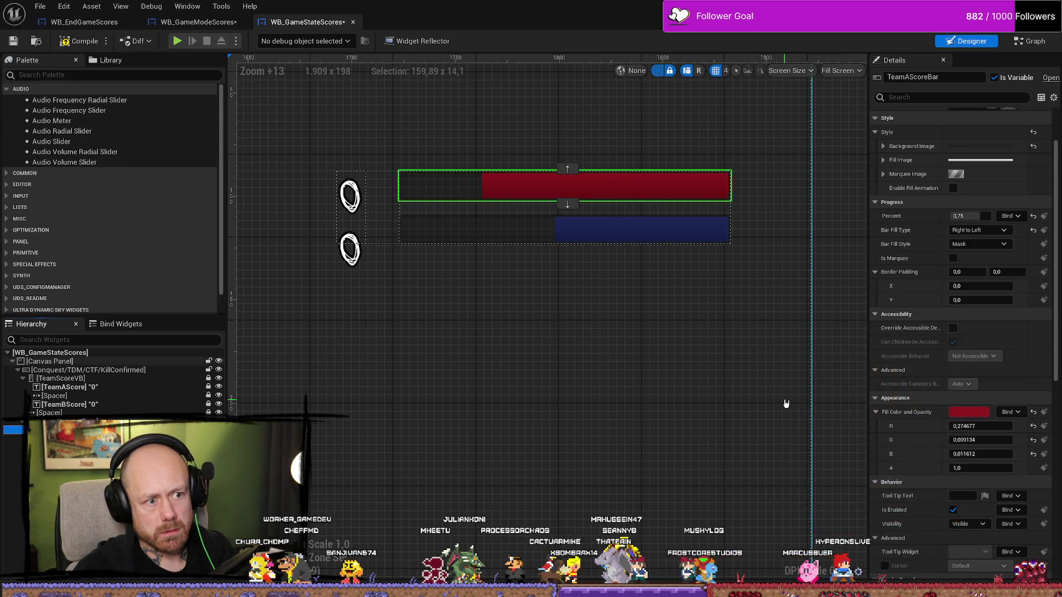
click(785, 404)
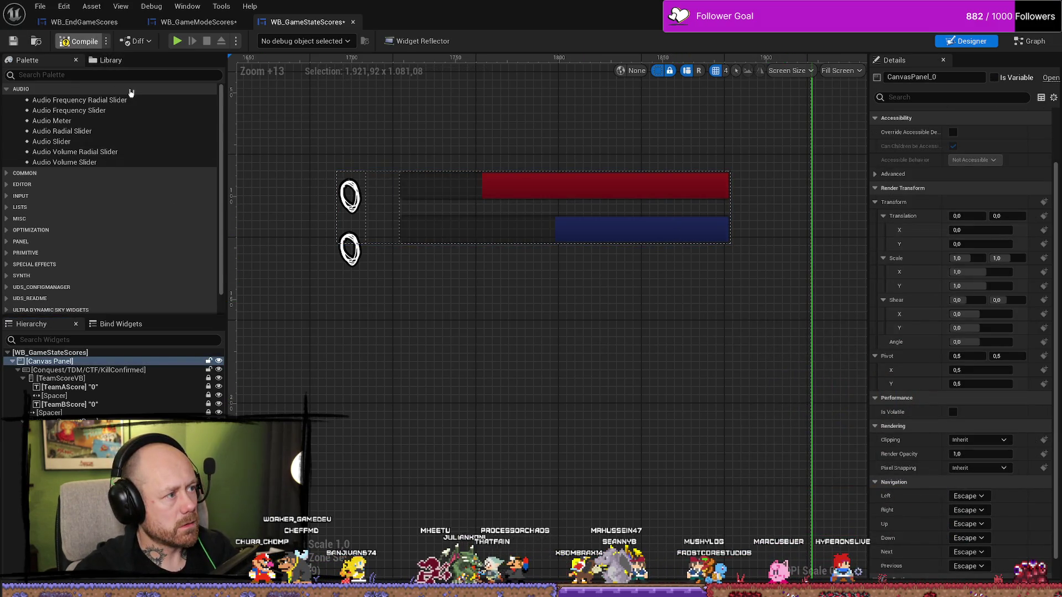
click(196, 24)
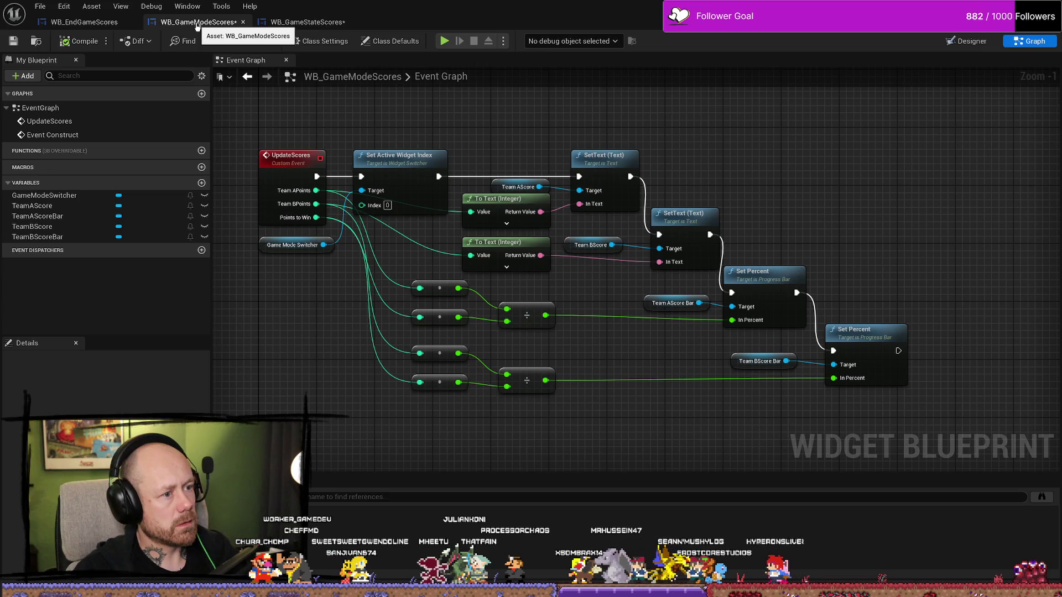
Open WB_Conquest and WB_ConquestObjectiveProgressBar from the Conquest folder and show WB_Conquest's graph
click(307, 23)
key(ctrl+space)
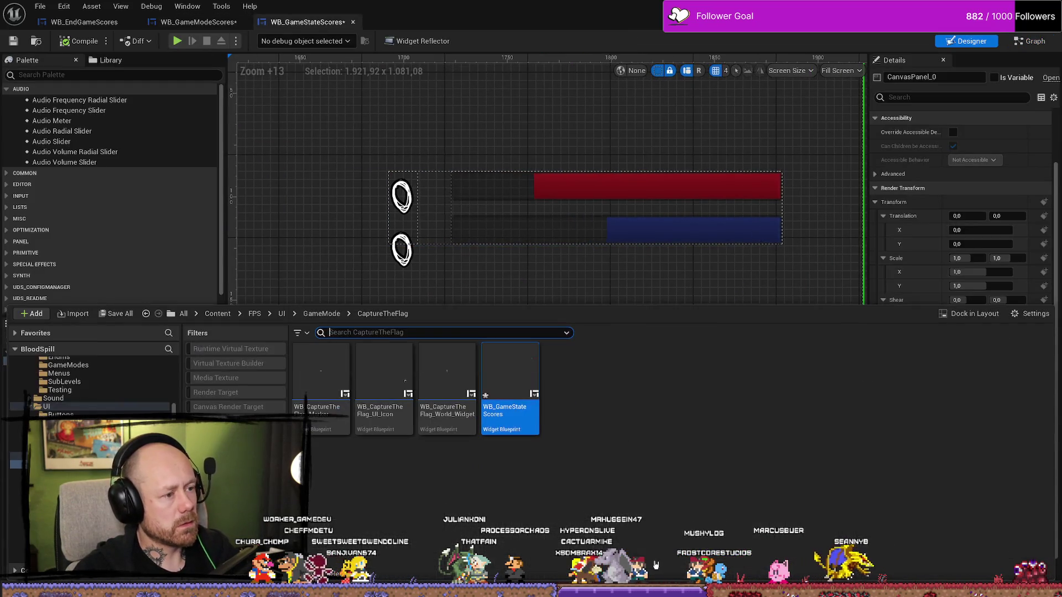
click(620, 498)
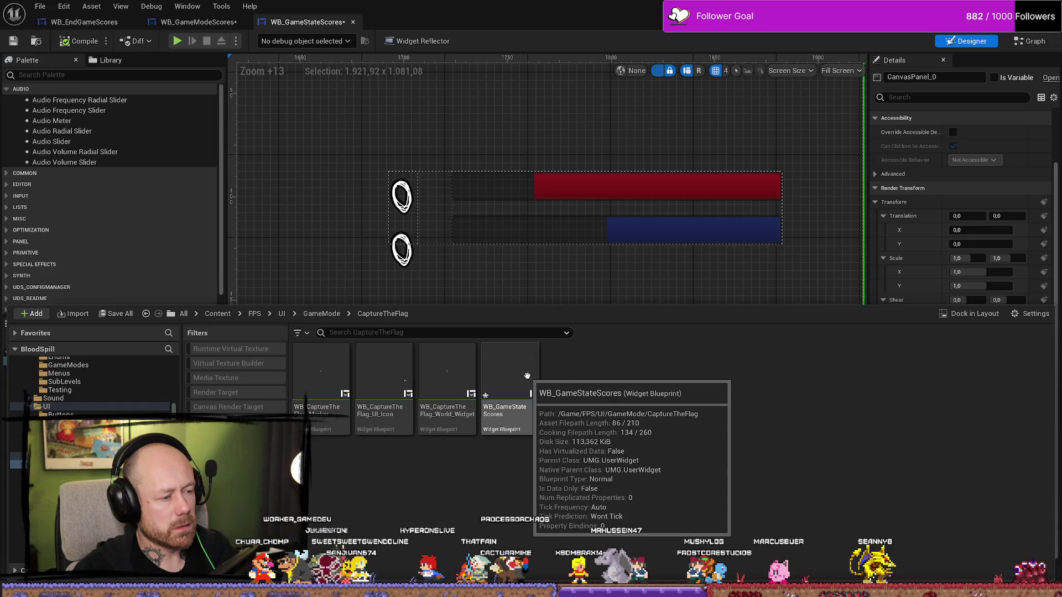
click(72, 440)
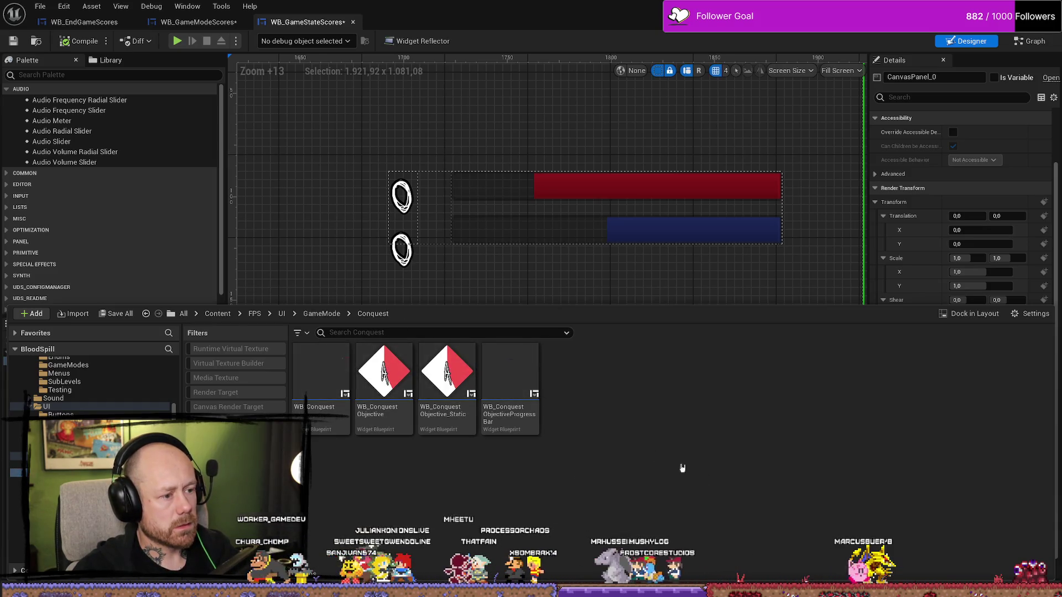
double_click(321, 376)
scroll(554, 261, up, 3)
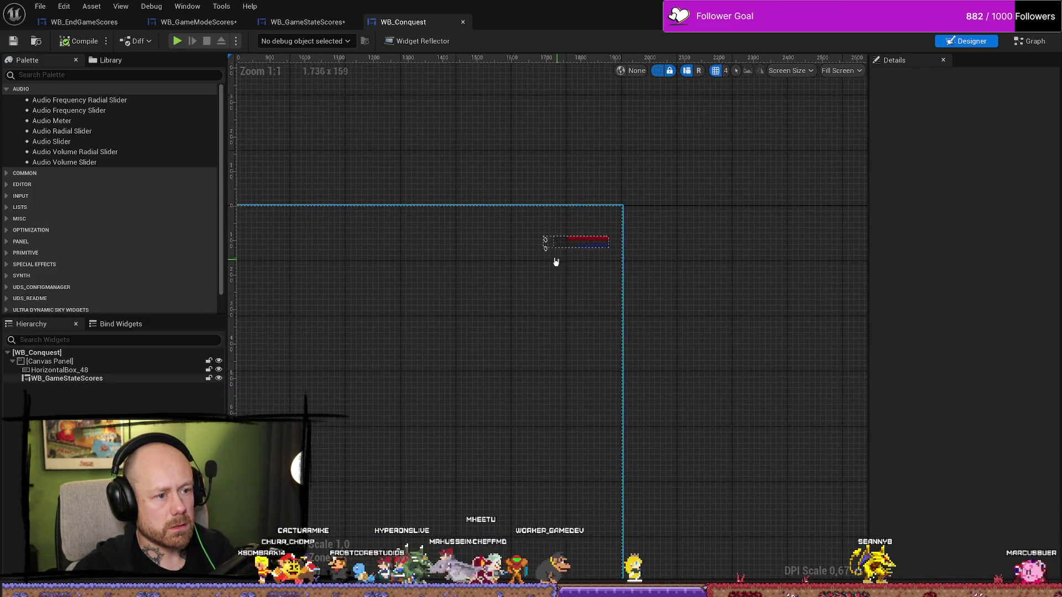
key(ctrl+space)
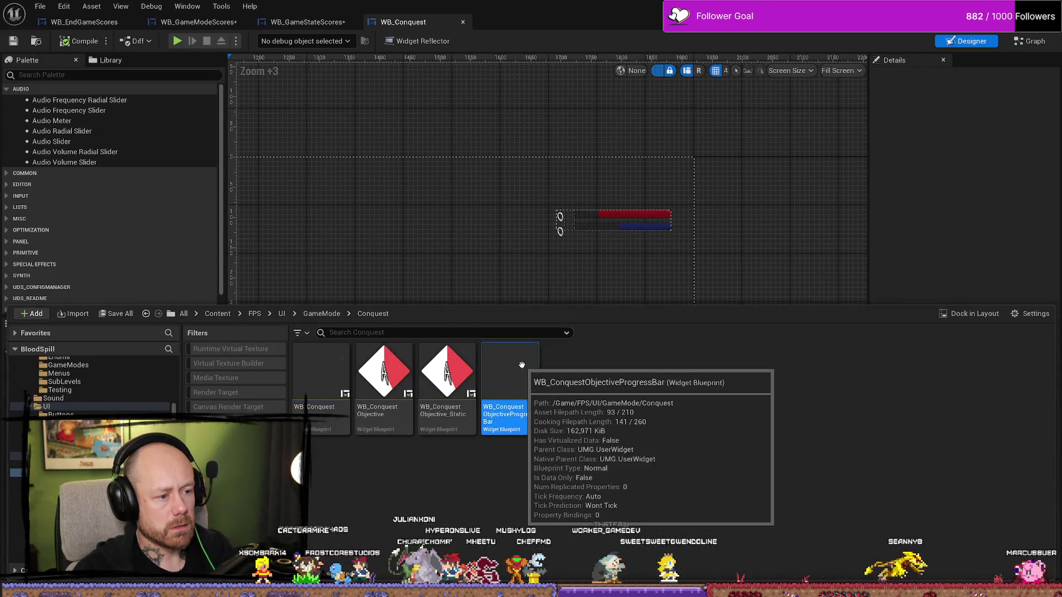
double_click(519, 367)
key(ctrl+space)
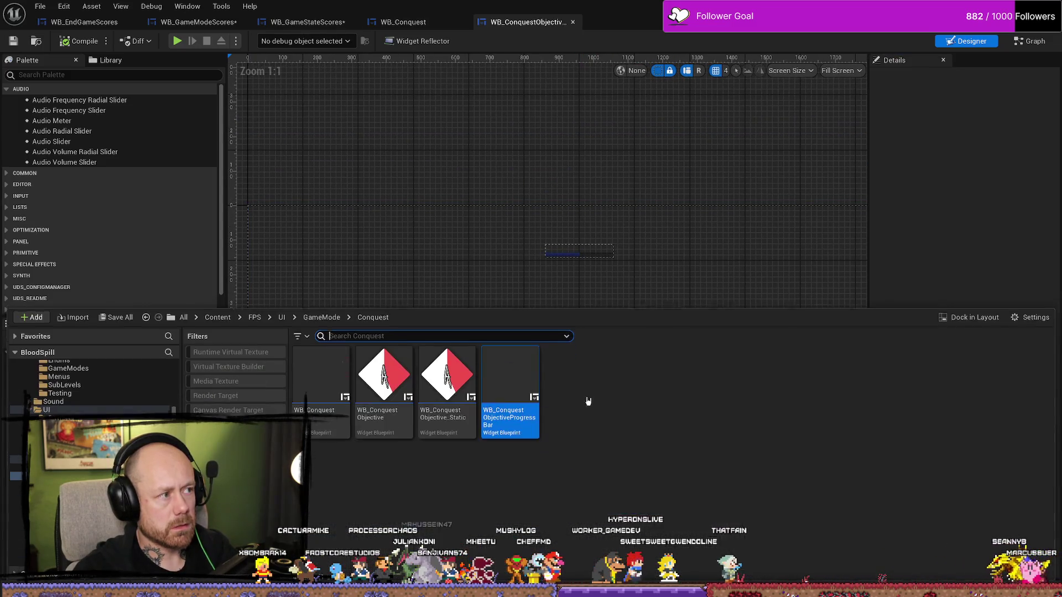
double_click(317, 363)
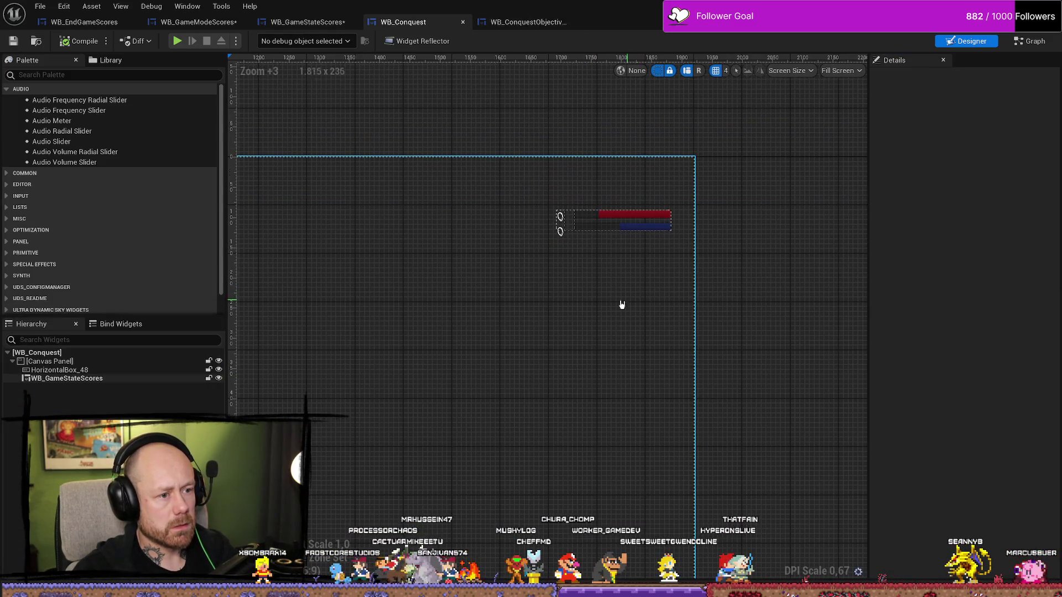
click(1030, 41)
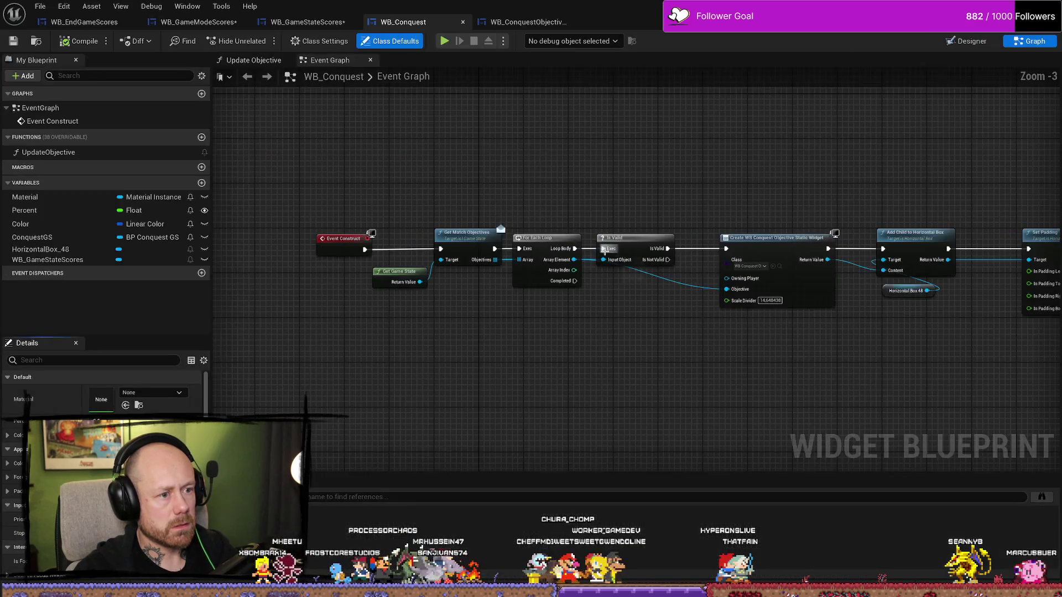
Inspect the WB_GameStateScores, HorizontalBox_48, ConquestGS and Color variables
mouse_move(768, 402)
mouse_down()
mouse_move(488, 396)
mouse_move(566, 346)
mouse_up()
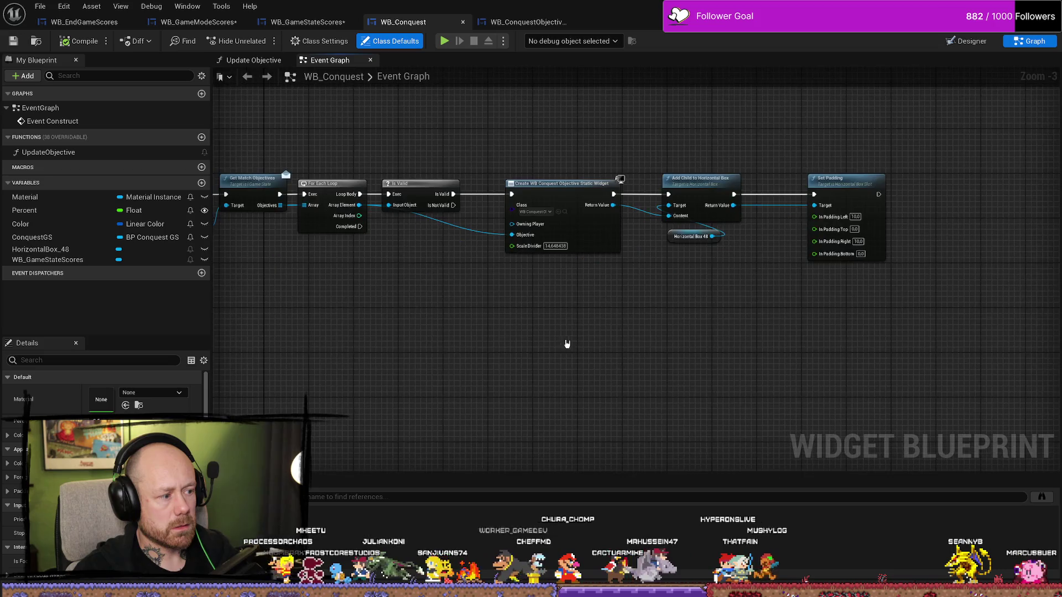
click(69, 261)
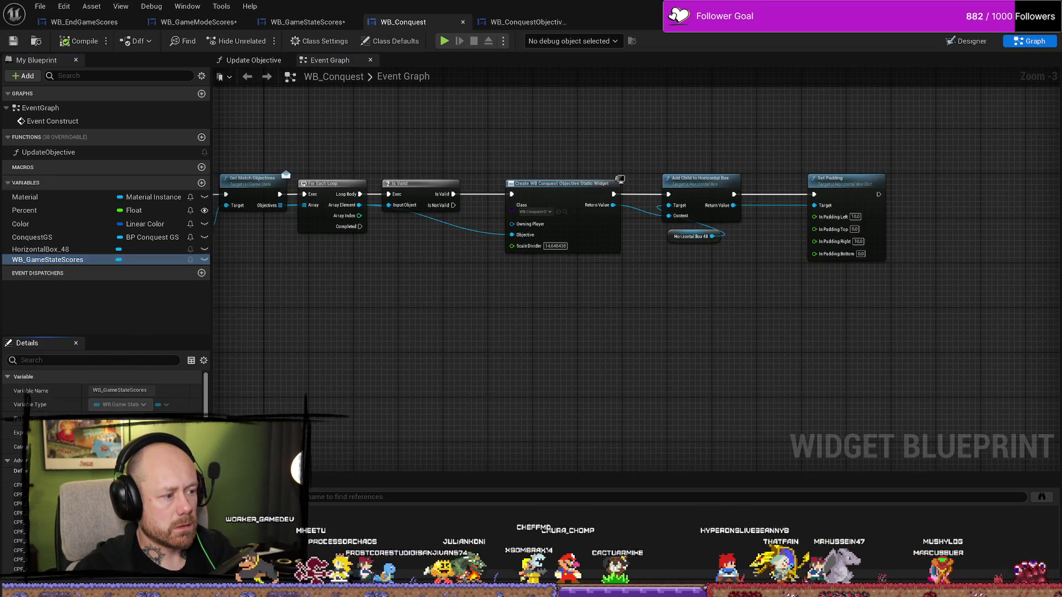
click(83, 249)
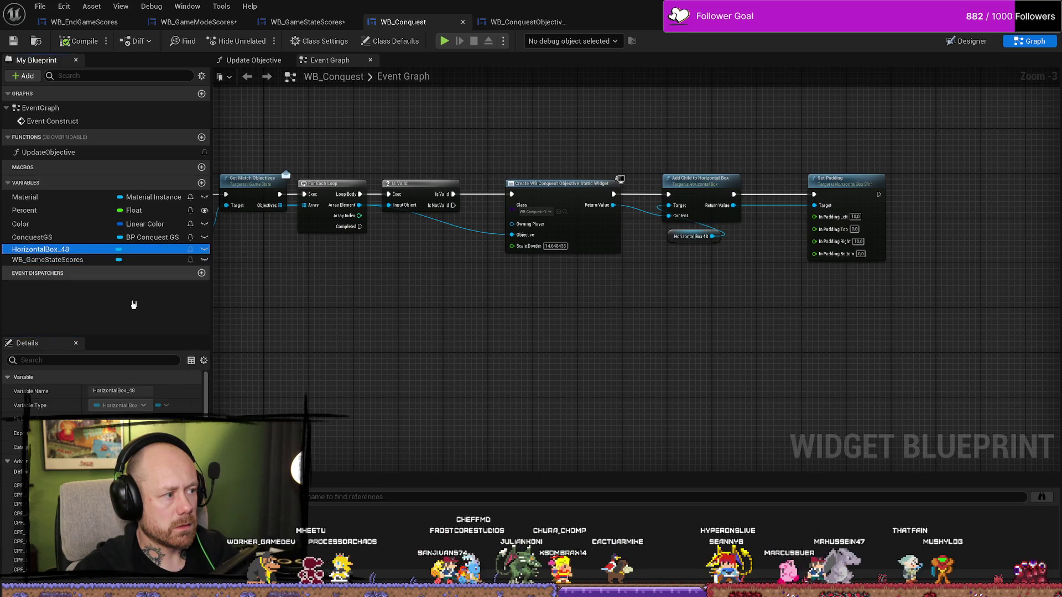
scroll(105, 387, down, 2)
click(67, 237)
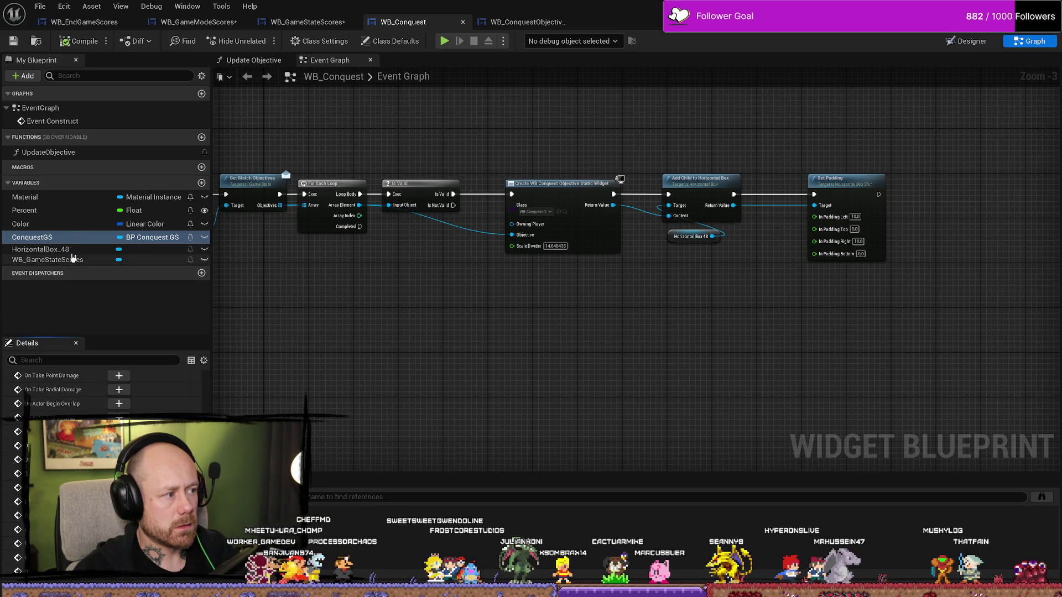
click(25, 224)
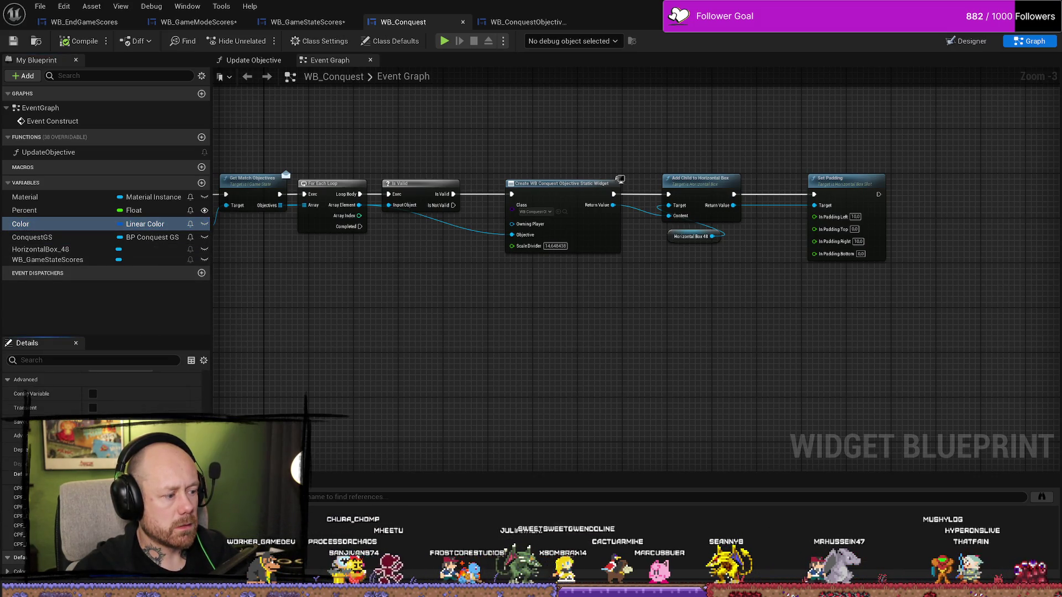
scroll(105, 398, down, 2)
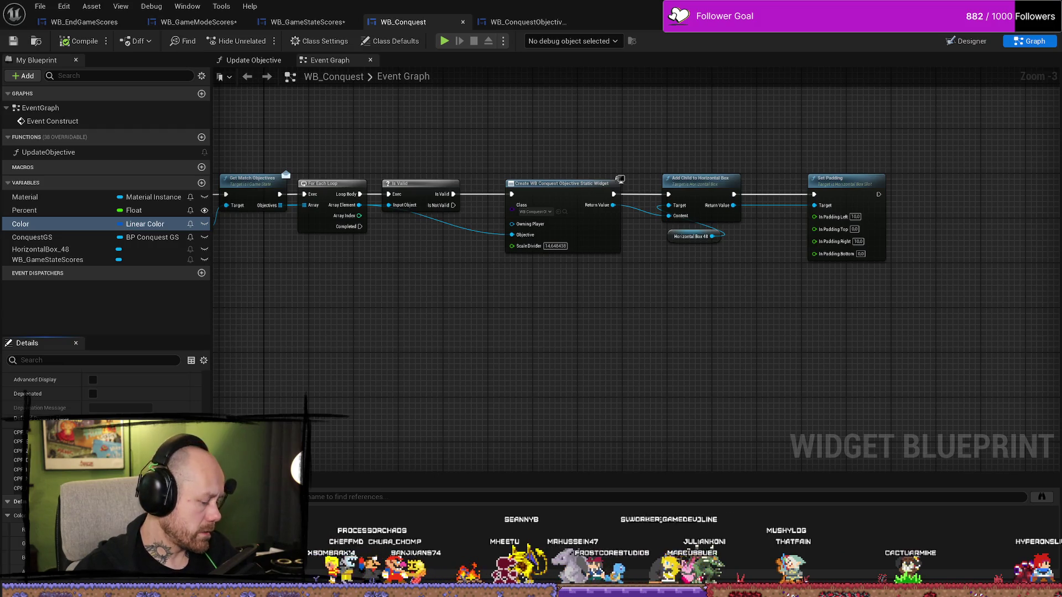
Pick a new default colour for the Color variable and compile WB_Conquest
click(139, 515)
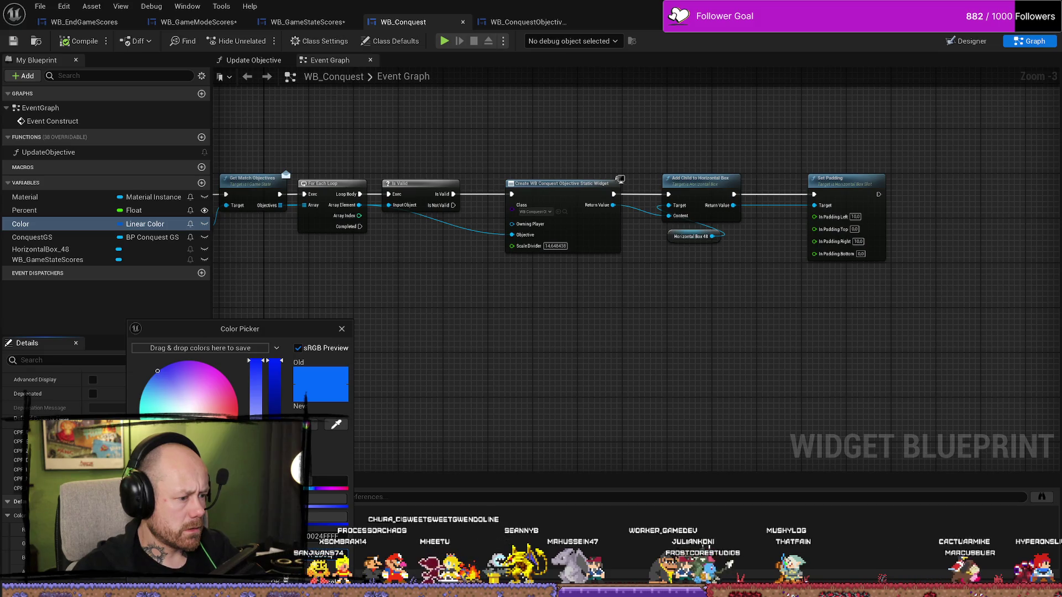
key(Return)
click(71, 44)
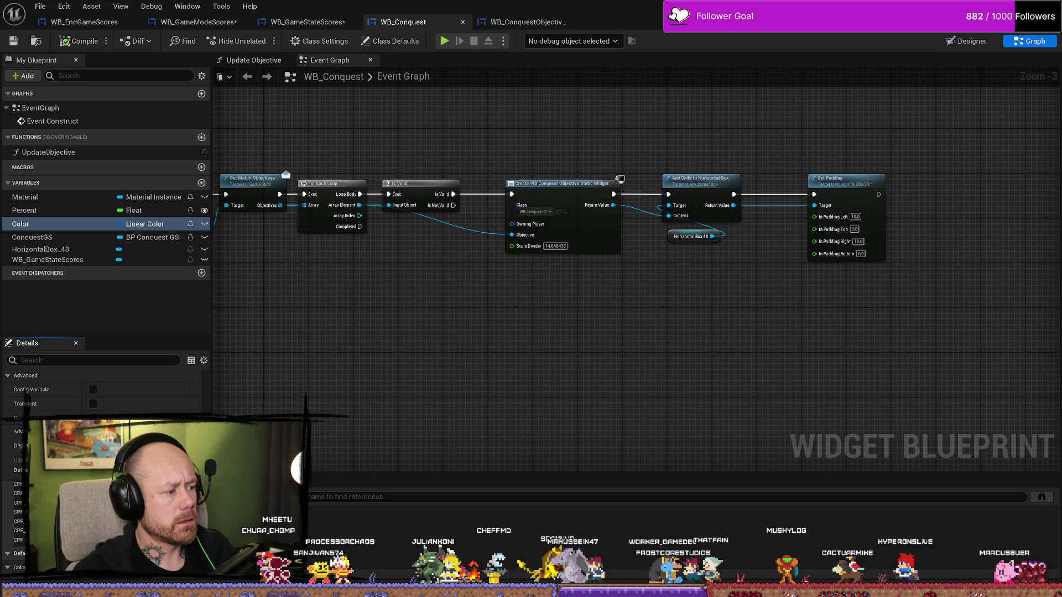
mouse_move(390, 361)
mouse_down()
mouse_move(562, 398)
mouse_move(509, 402)
mouse_up()
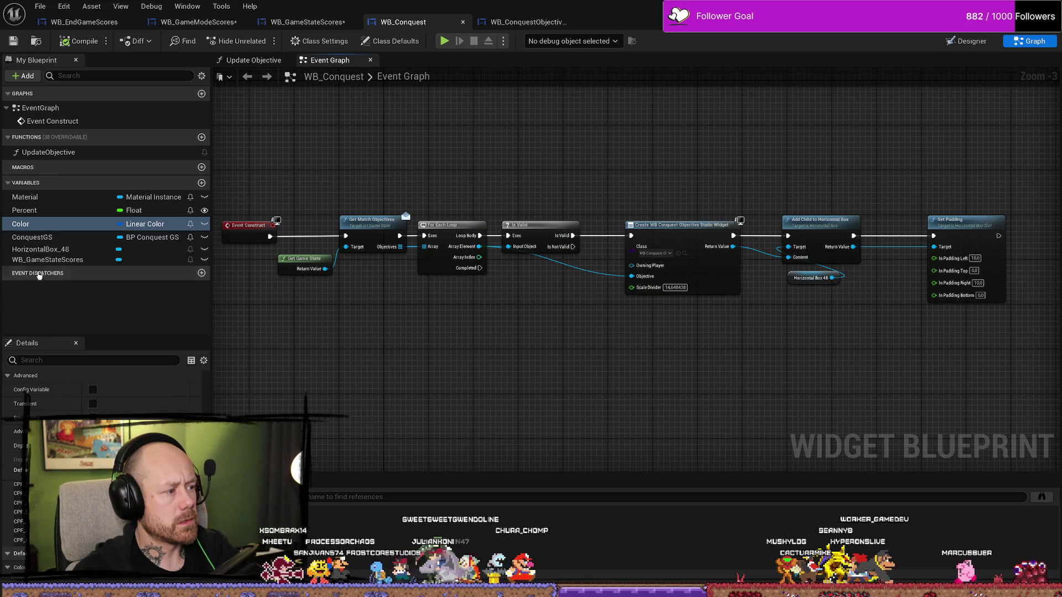
Find references to the Color variable, then save the WB_Conquest blueprint
right_click(30, 228)
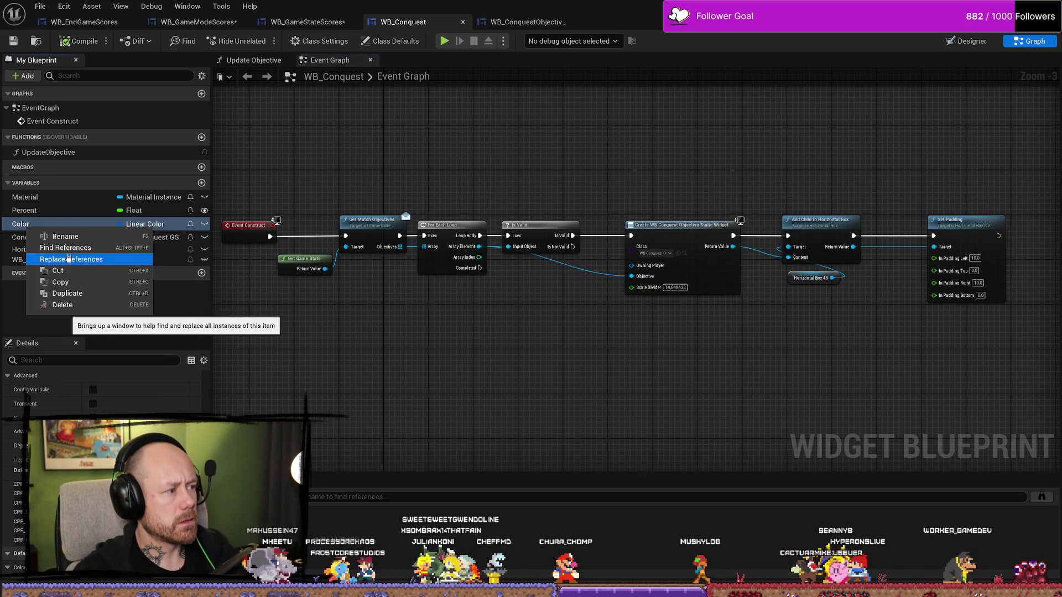
click(66, 248)
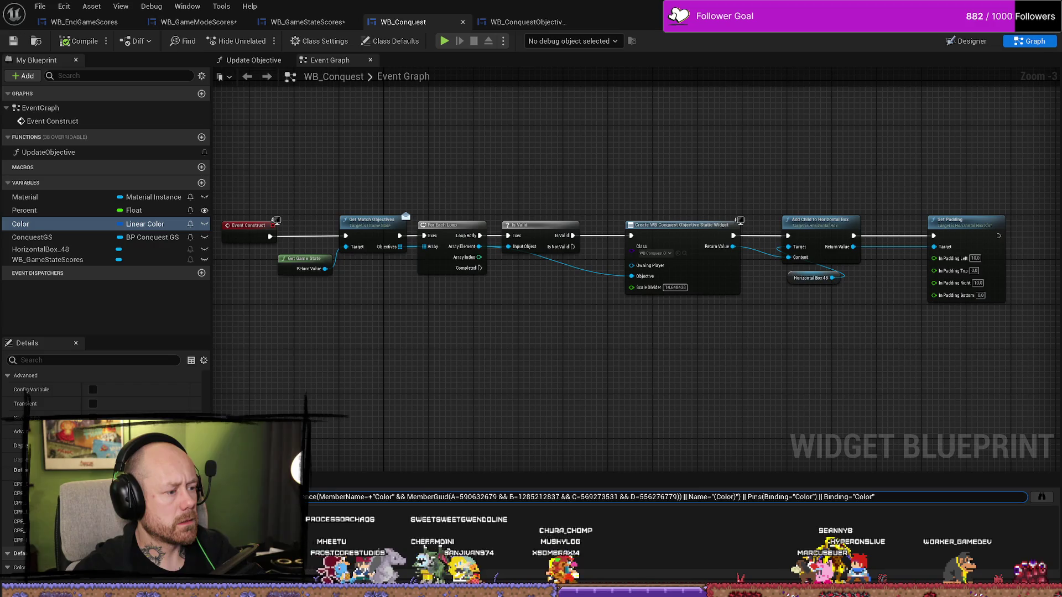
click(1042, 496)
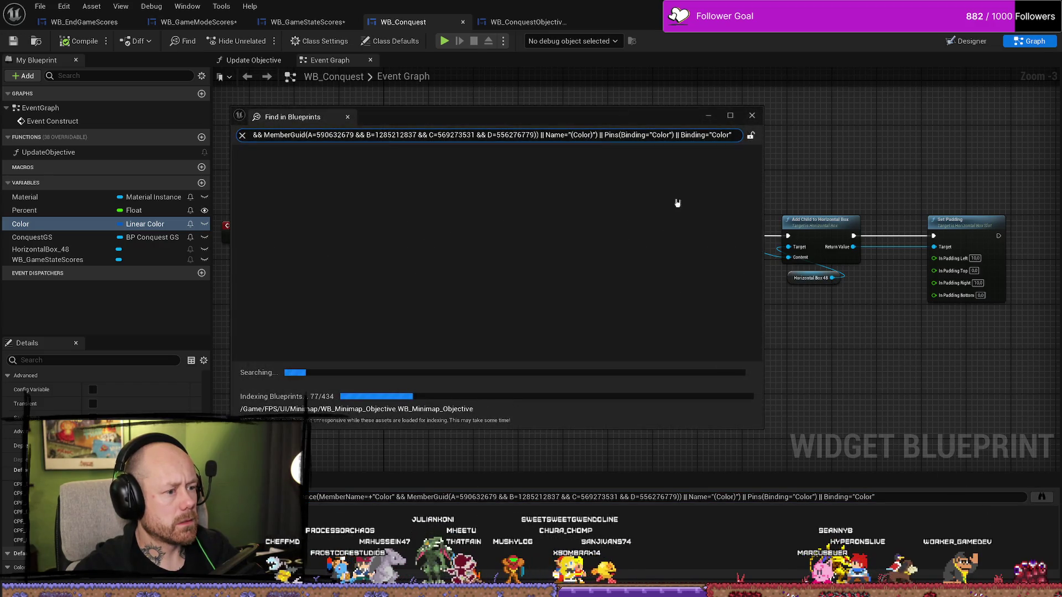
click(752, 115)
drag(545, 147, 630, 161)
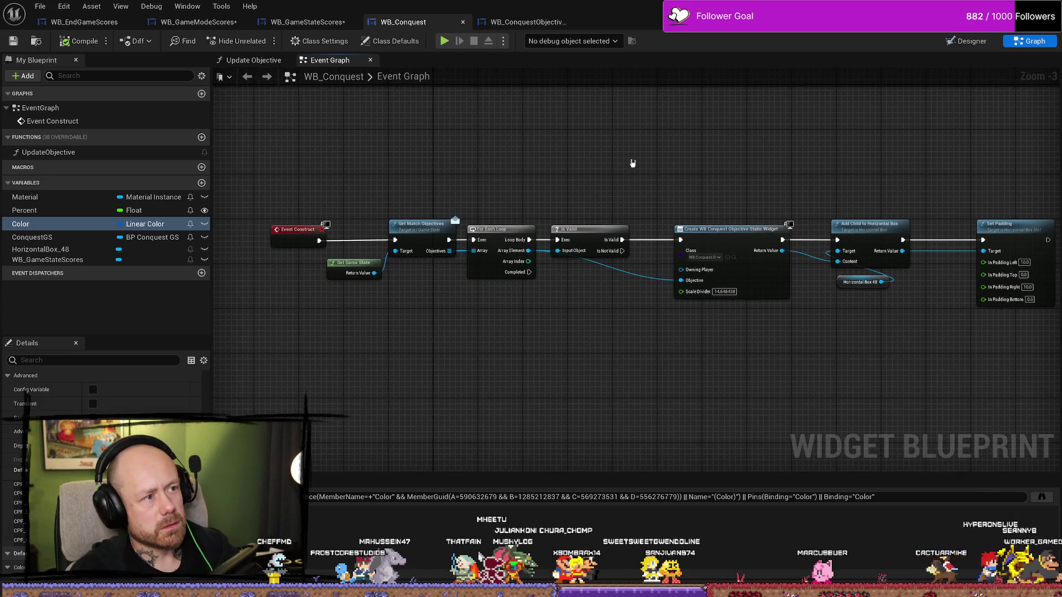
click(14, 43)
click(528, 22)
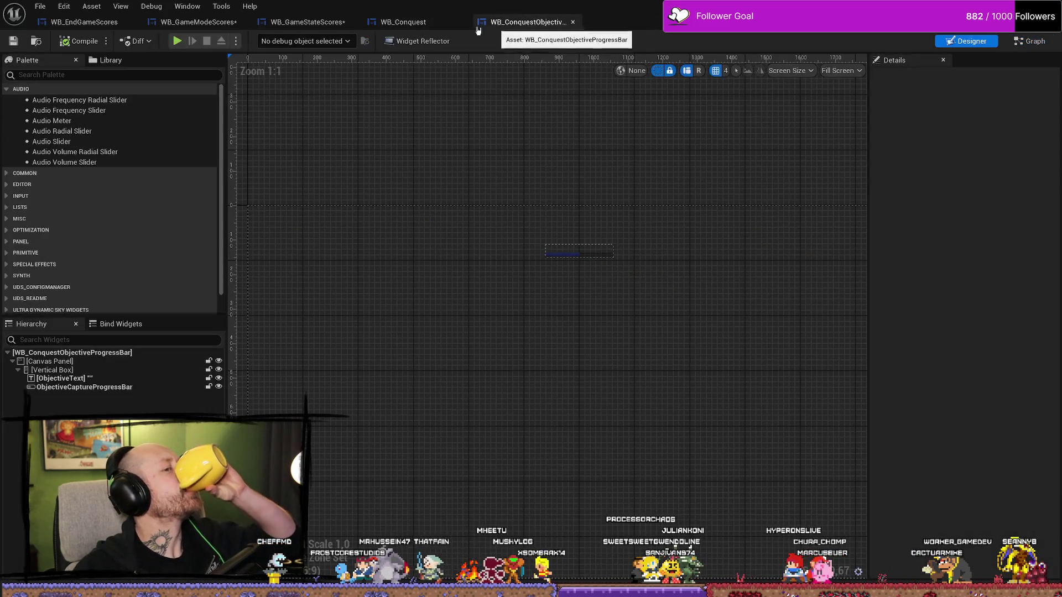
Select the score widget in WB_GameStateScores, Save All, and return to the level editor
click(308, 21)
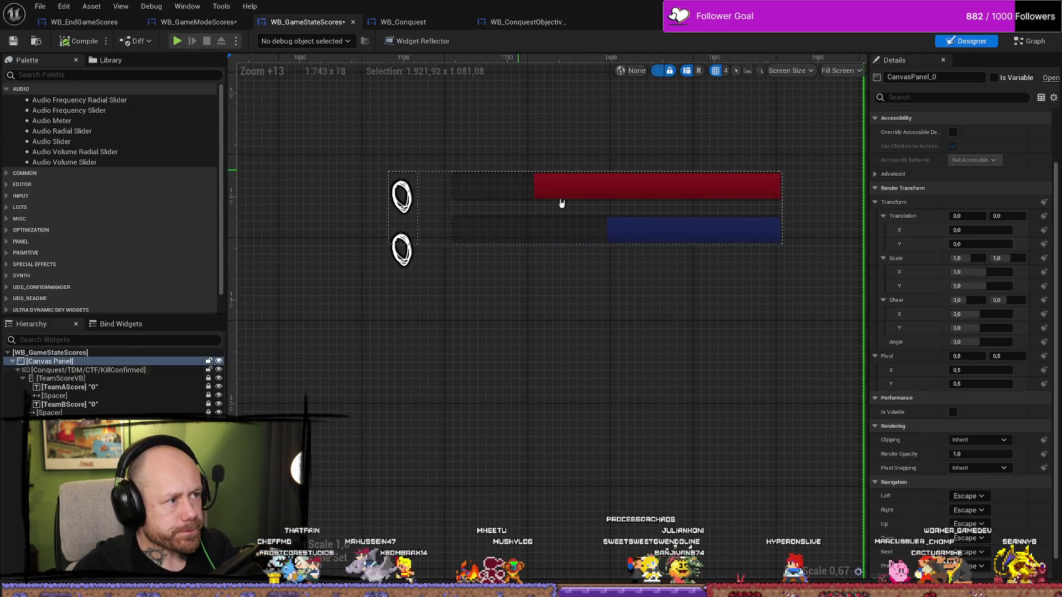
click(660, 193)
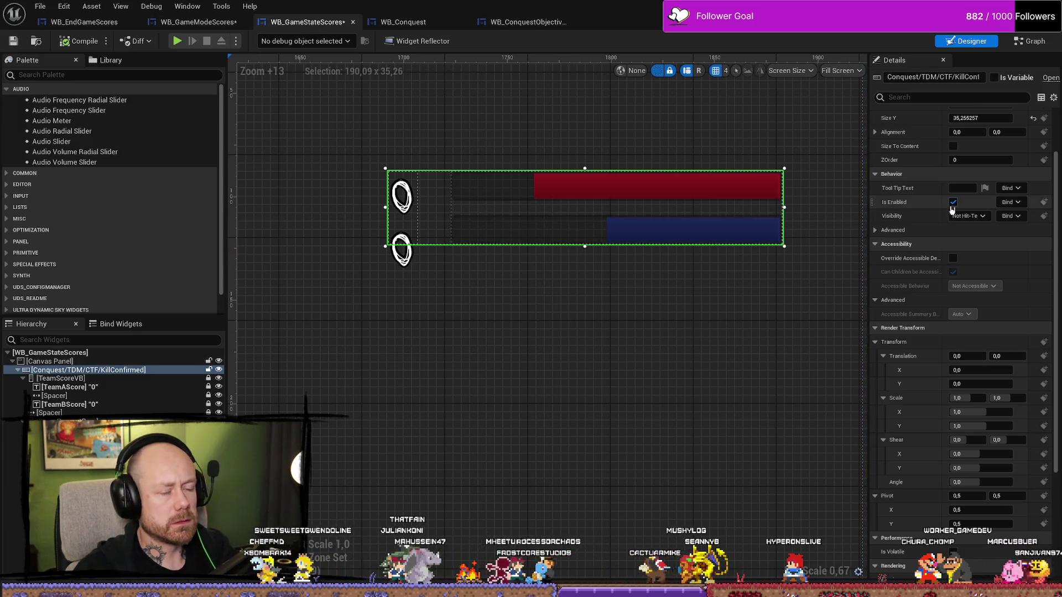
click(36, 6)
click(56, 68)
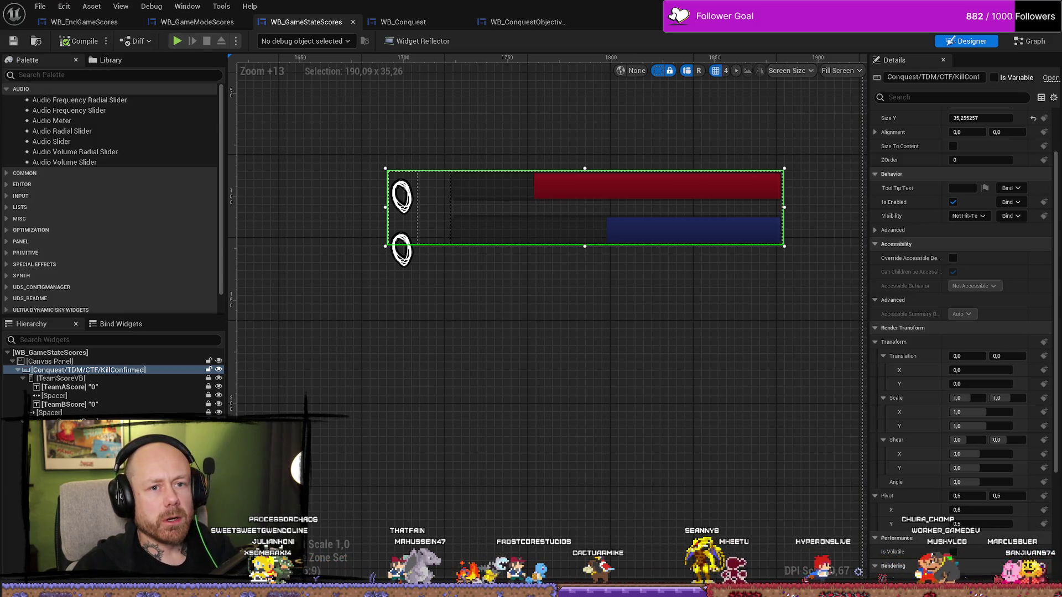
key(alt+Tab)
click(751, 115)
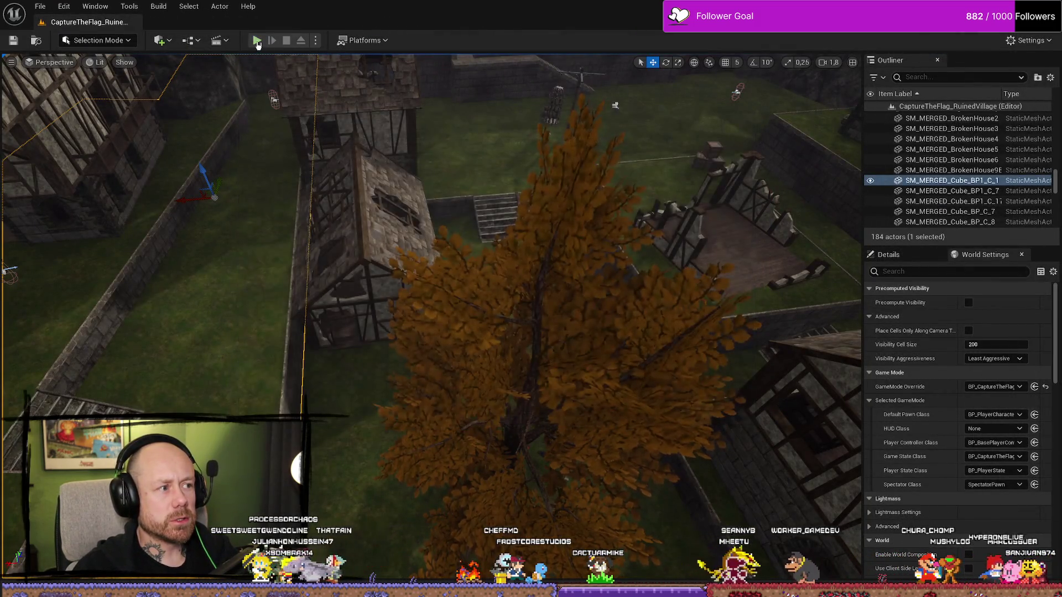
Play, deploy and walk toward the stairs, then stop, dismiss the error log and play again
click(257, 40)
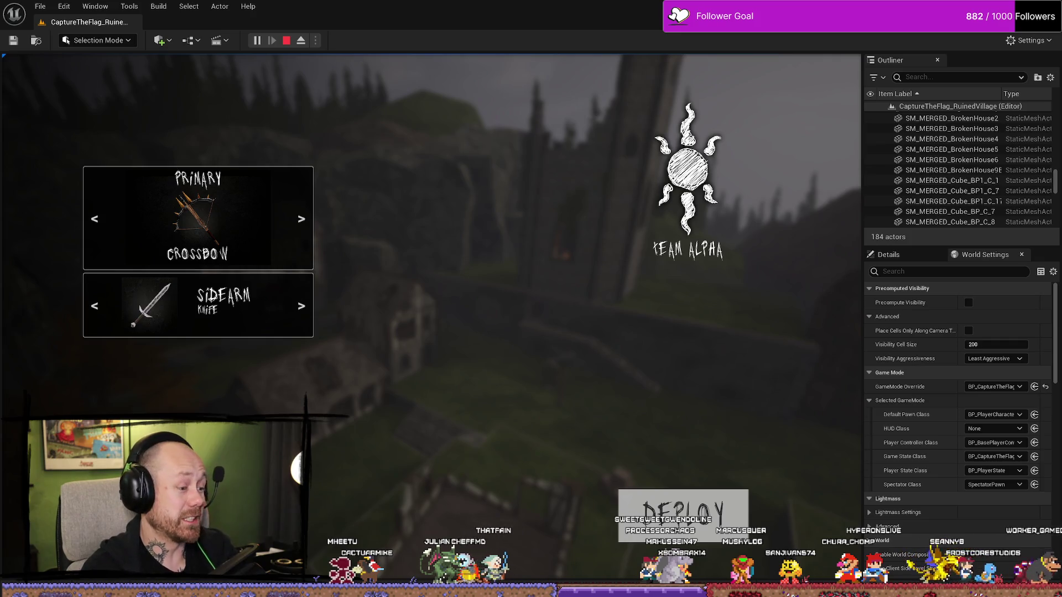
click(709, 535)
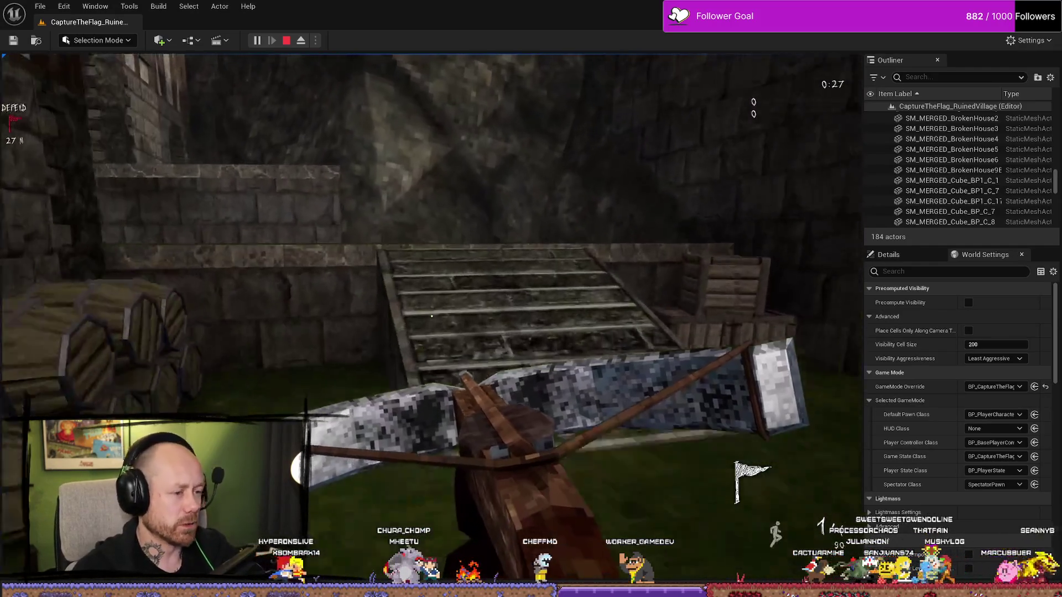
key(w)
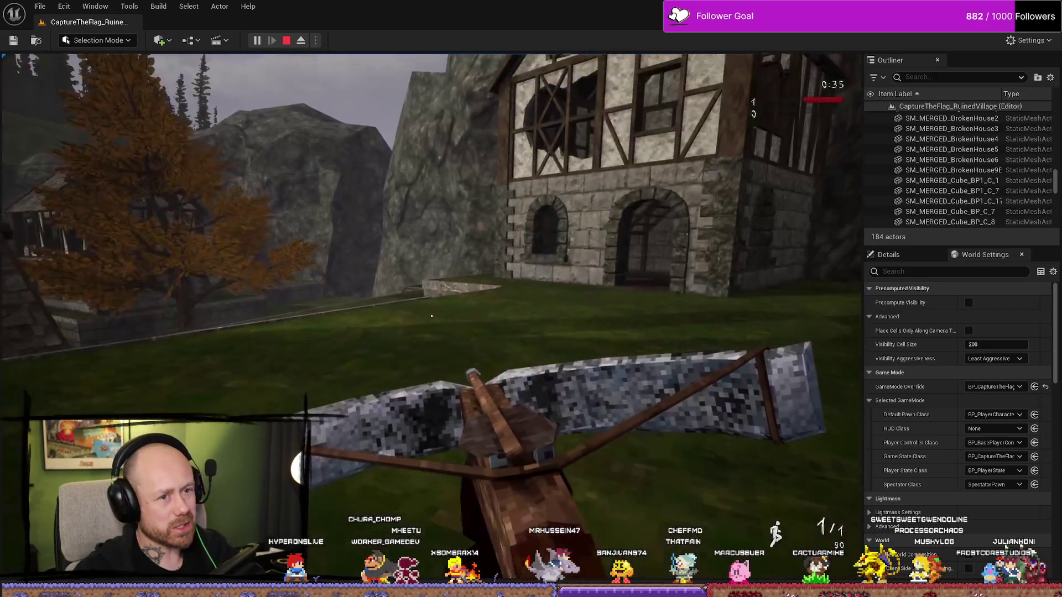
key(Escape)
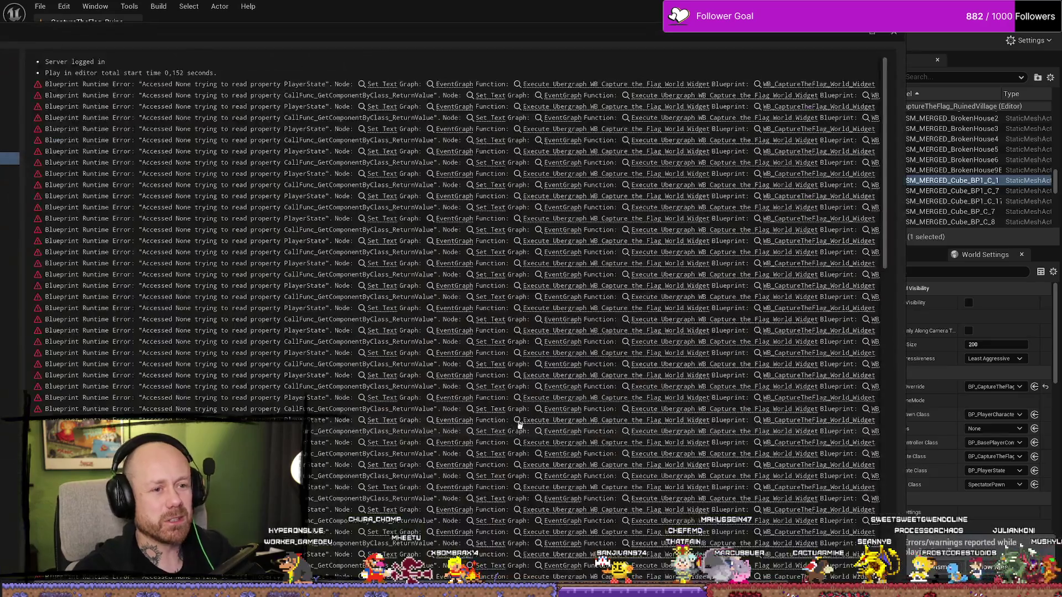
click(303, 145)
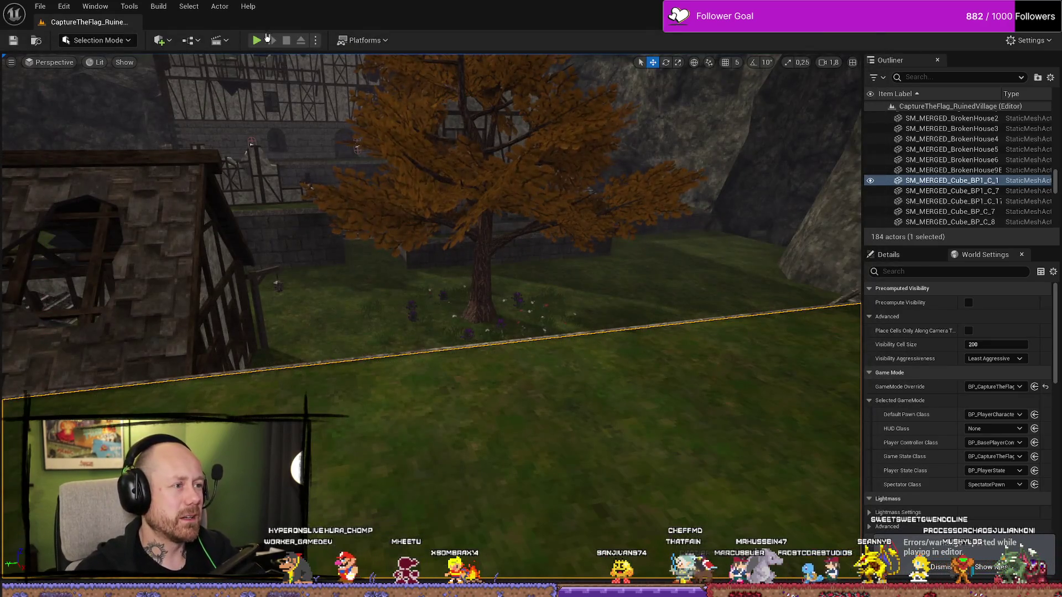
click(258, 41)
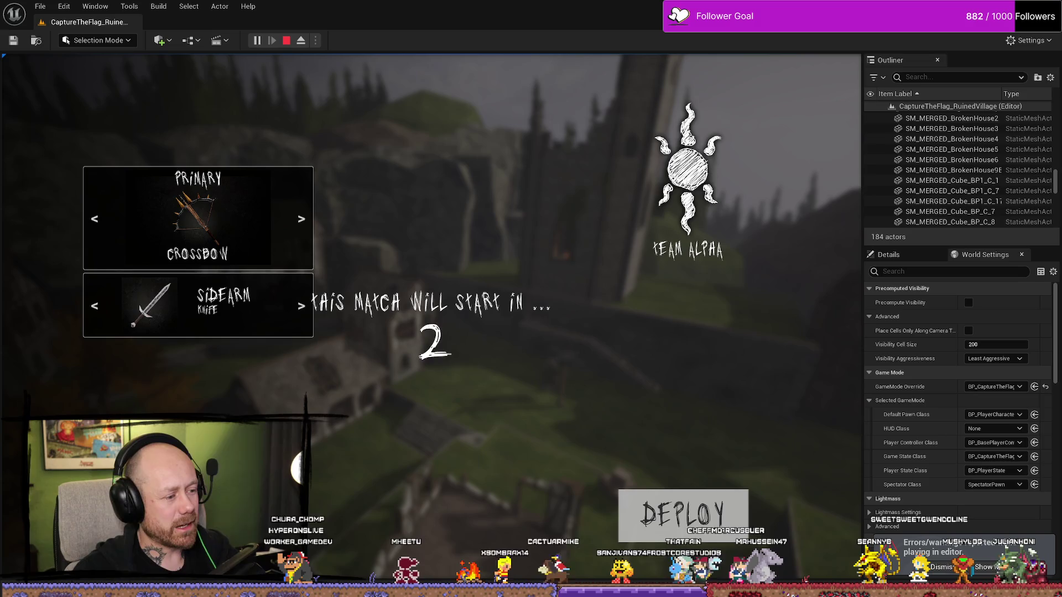
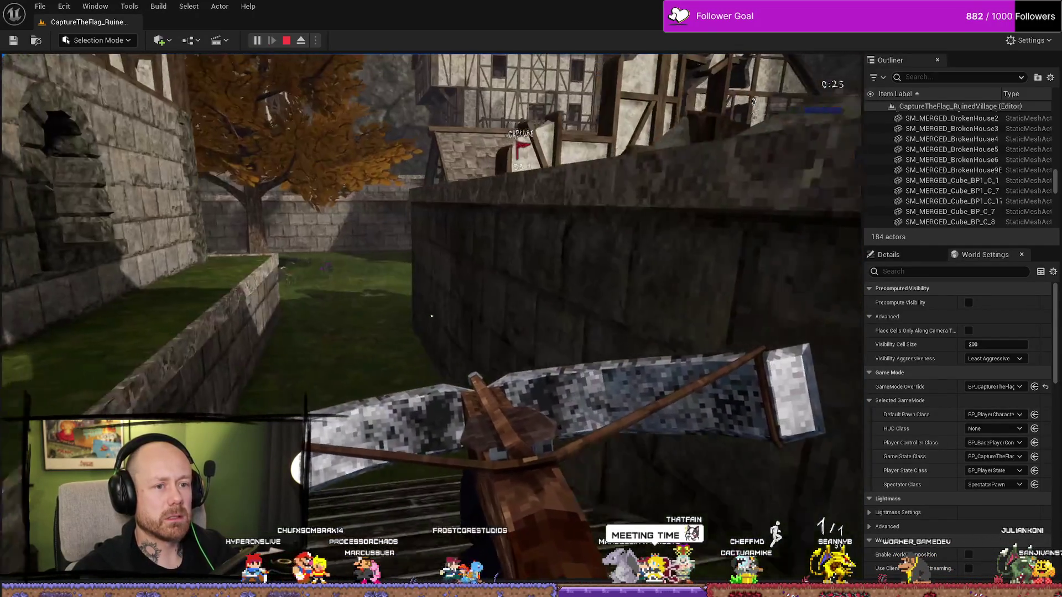
Stop the play test, close the runtime error log and return to the CaptureTheFlag UI widgets
key(Escape)
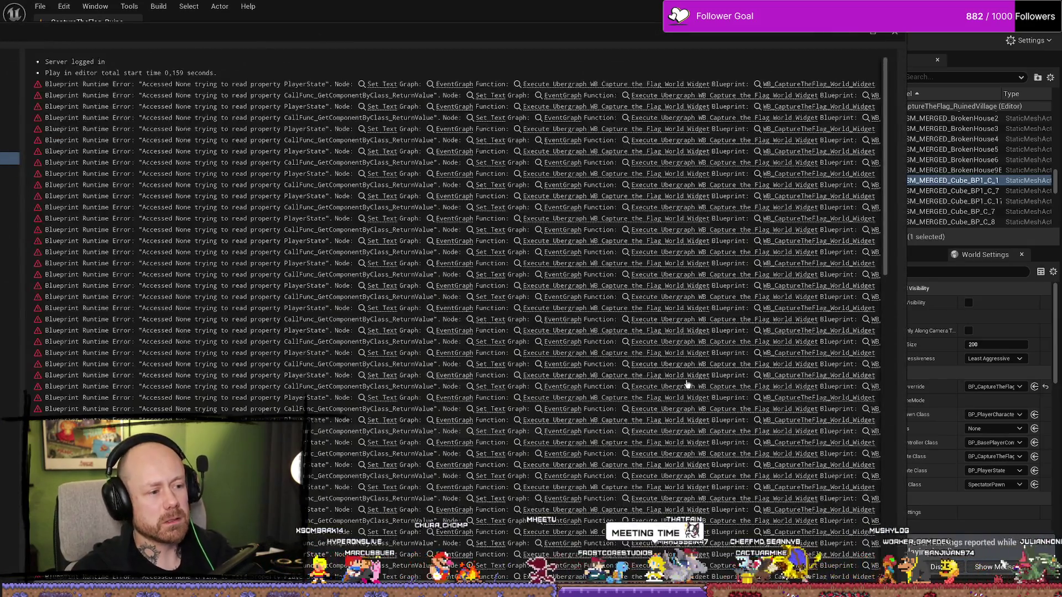
click(896, 39)
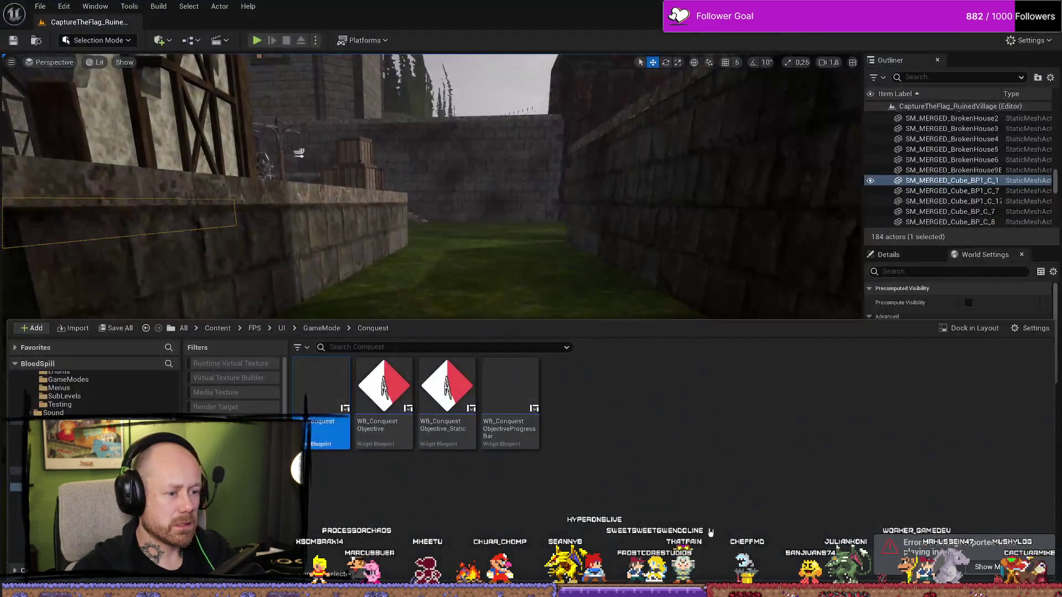
click(553, 421)
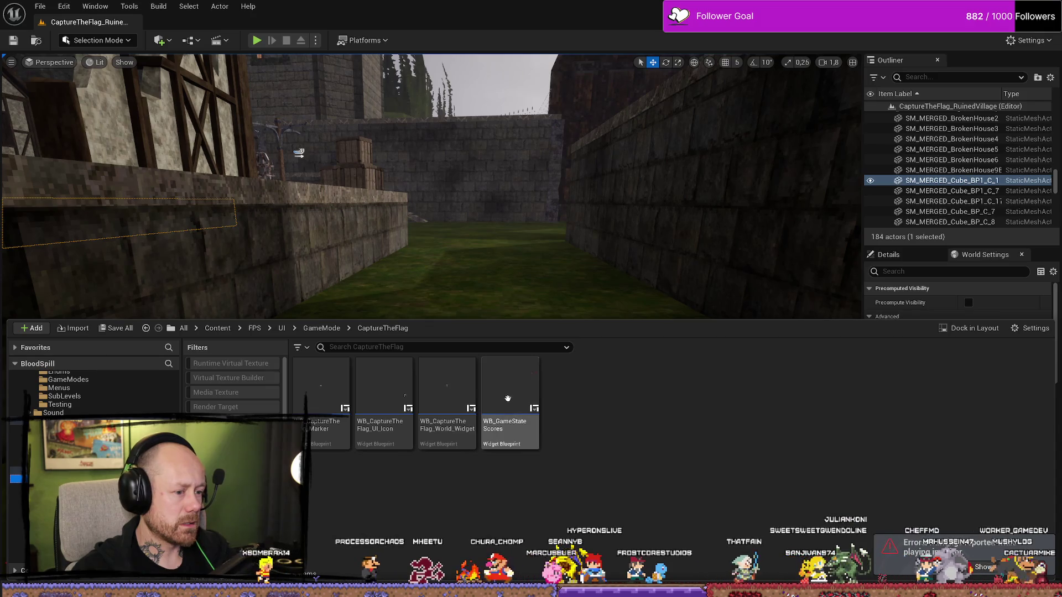
In WB_GameStateScores, brighten the red TeamAScoreBar's fill colour
double_click(504, 398)
click(848, 173)
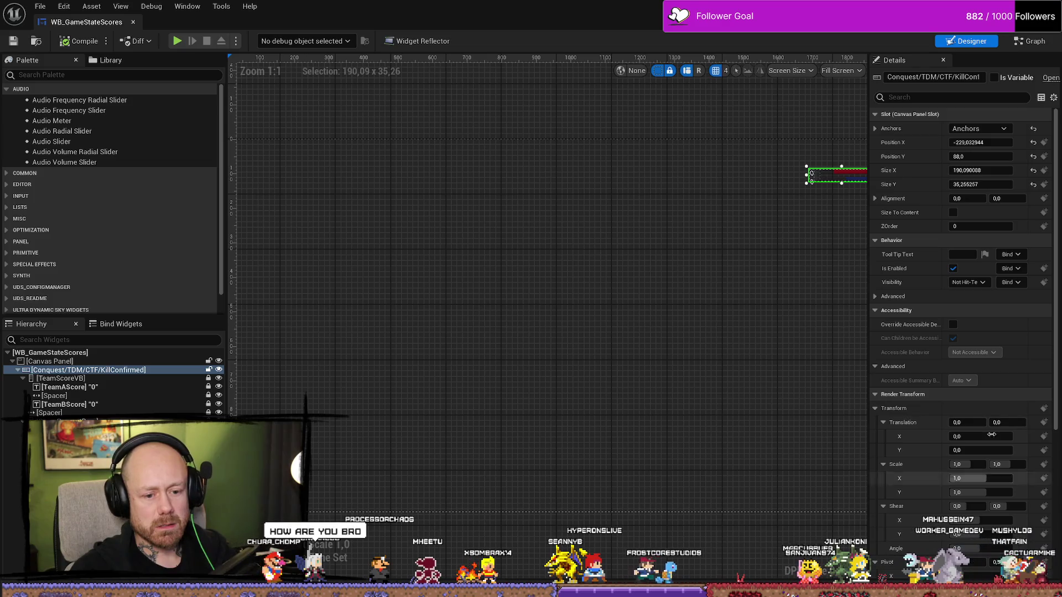
scroll(813, 244, up, 4)
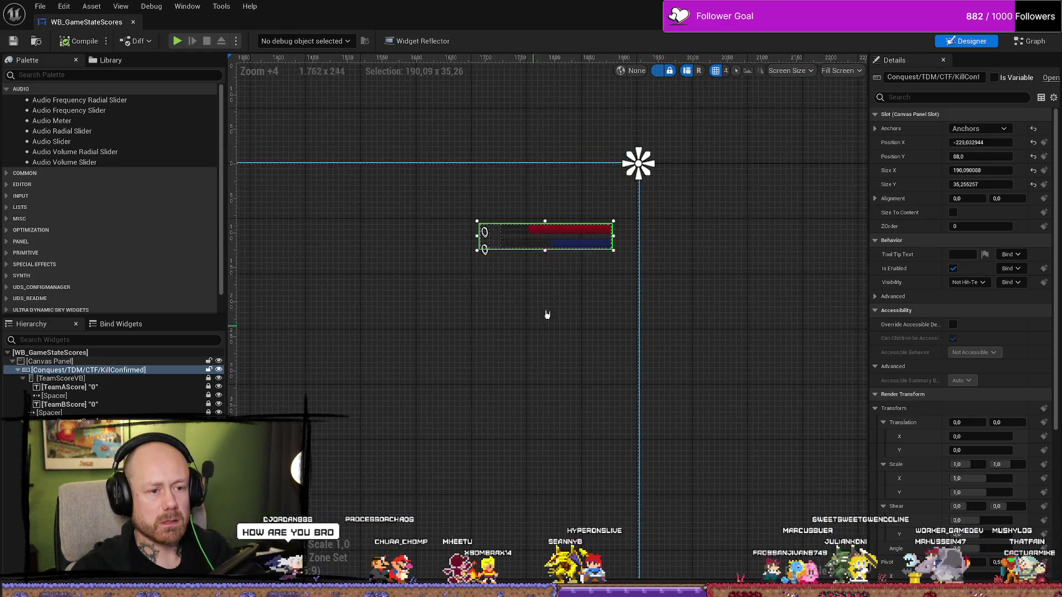
click(124, 393)
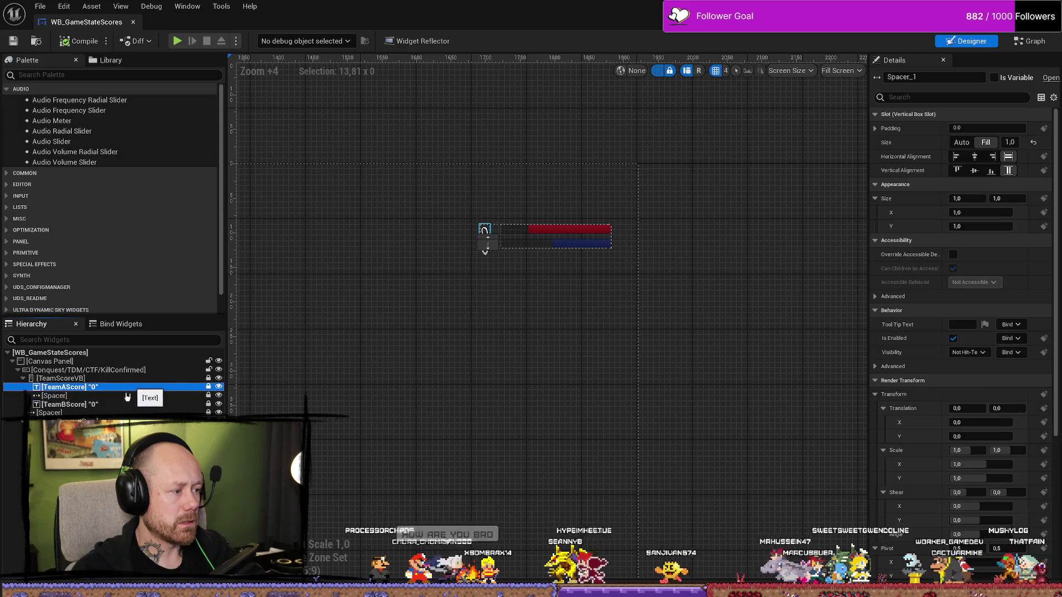
click(553, 230)
click(945, 479)
drag(895, 433, 896, 417)
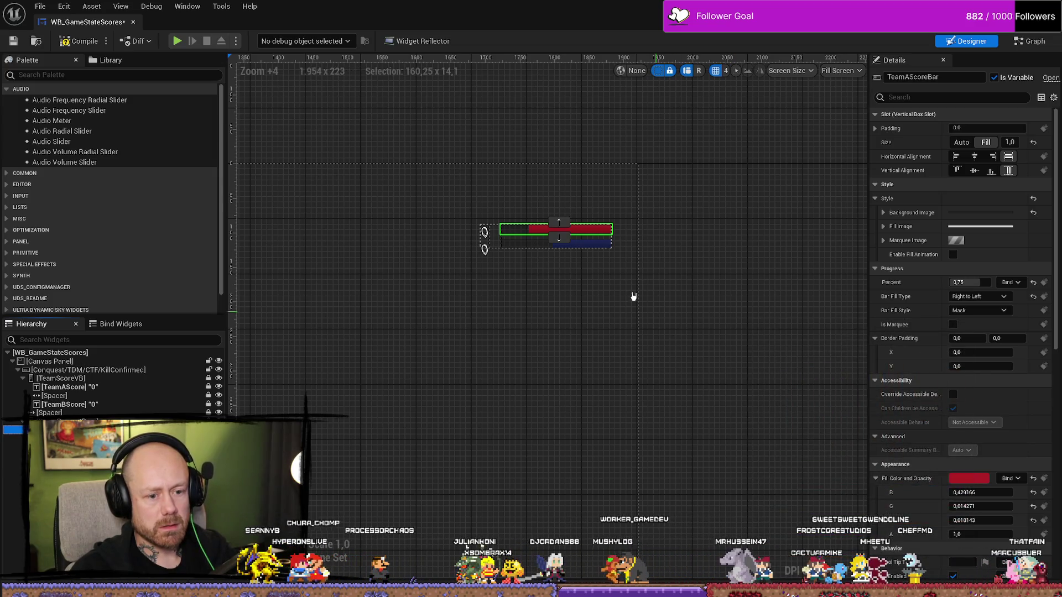
Brighten TeamBScoreBar's blue fill to 0.35 brightness with higher saturation
click(590, 250)
click(581, 244)
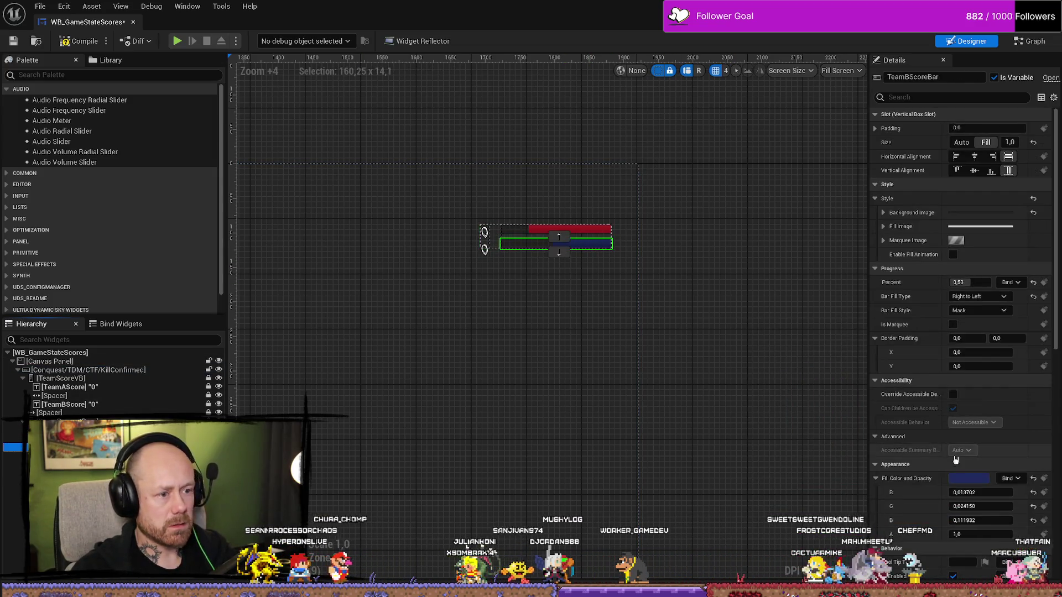
click(969, 479)
drag(896, 445, 897, 435)
click(890, 580)
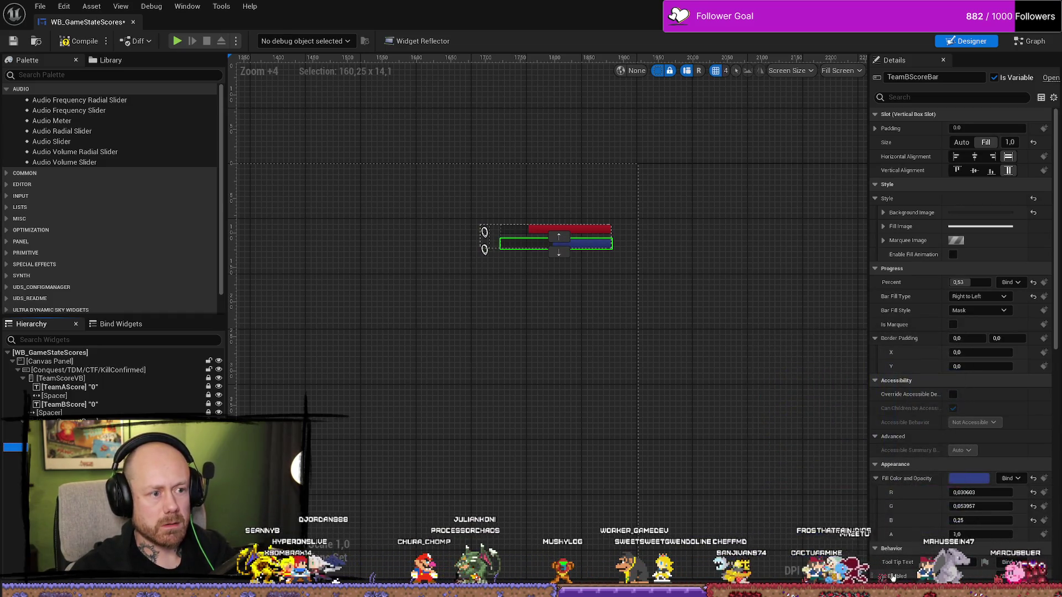
click(969, 478)
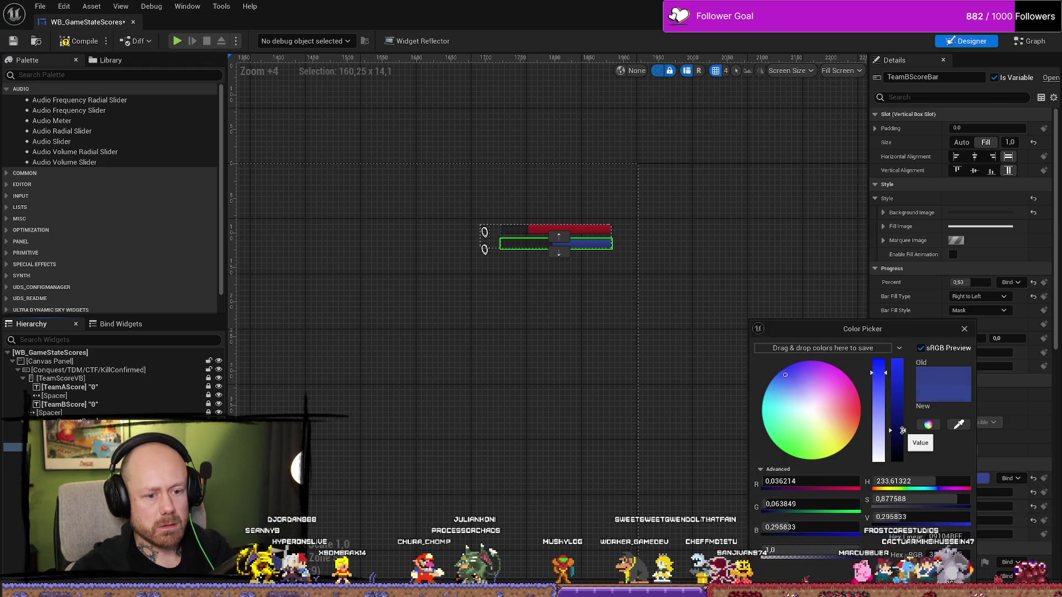
drag(902, 430, 902, 425)
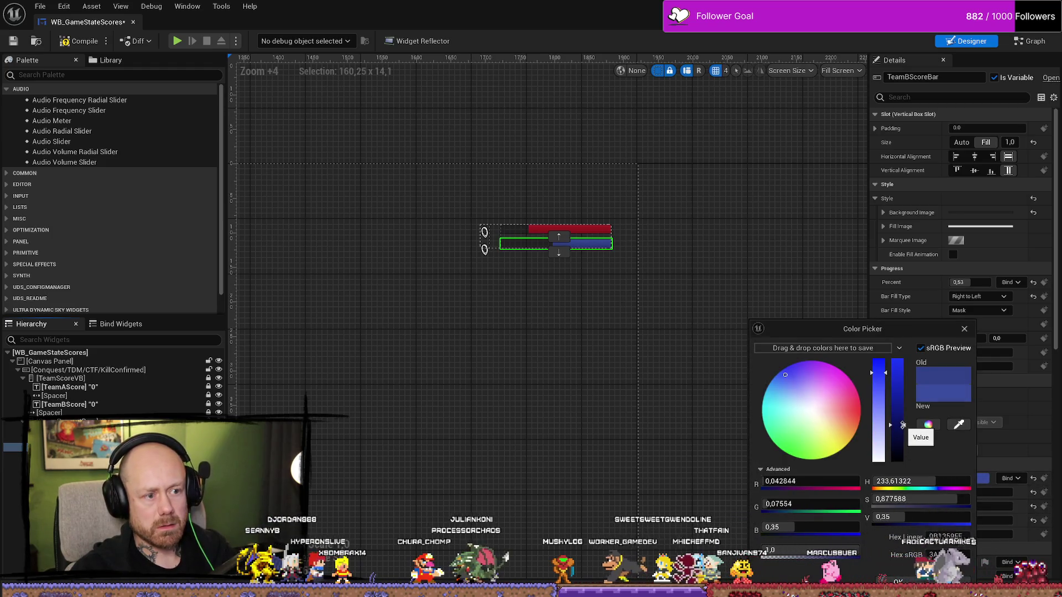
click(879, 368)
drag(880, 367, 880, 364)
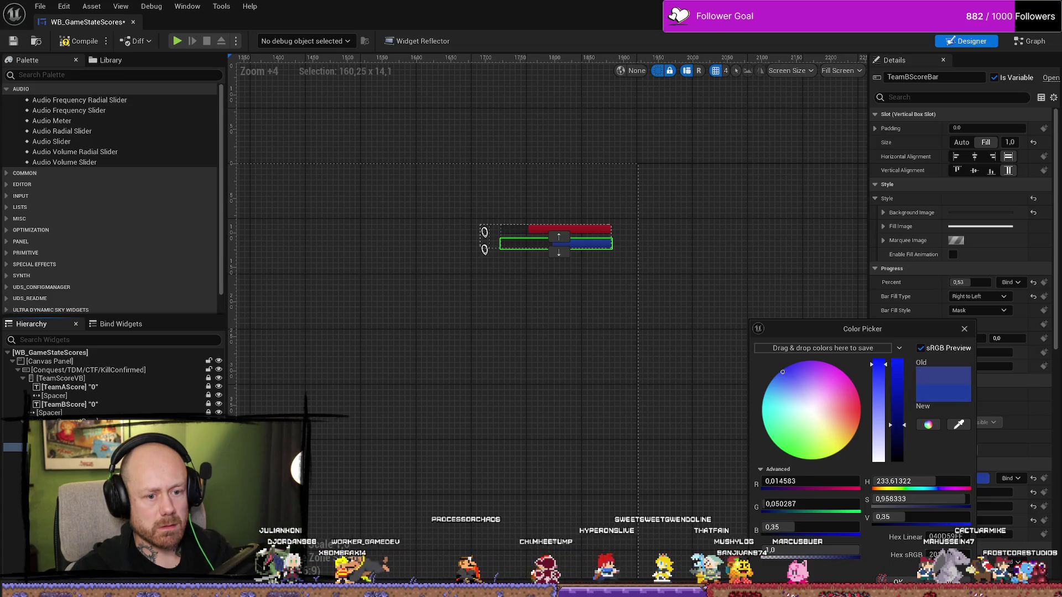
key(Return)
Set the blue fill brightness to 0.4, compile the widget and start a play test
click(968, 479)
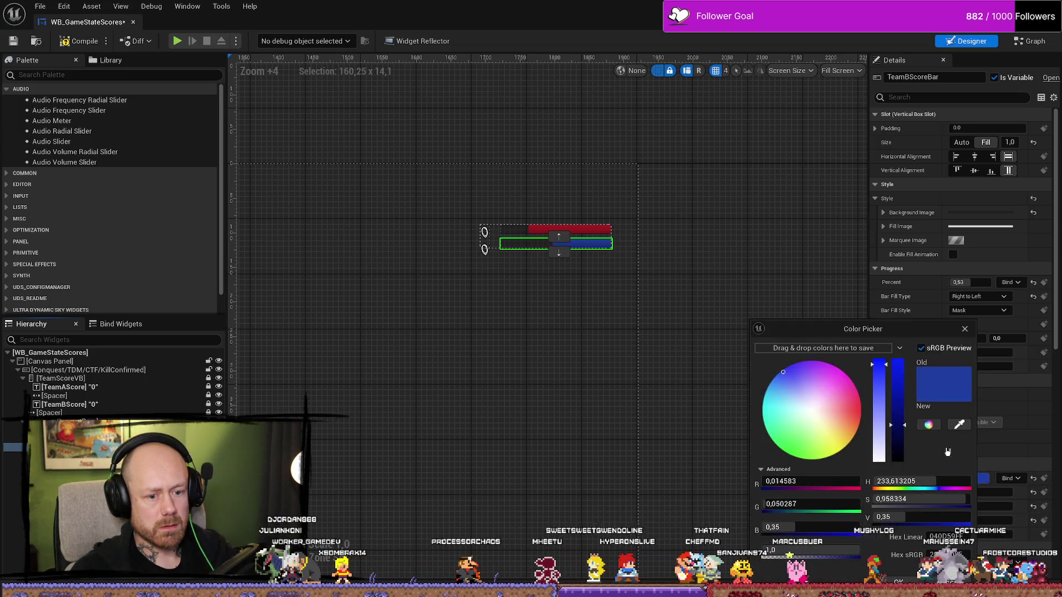
click(897, 416)
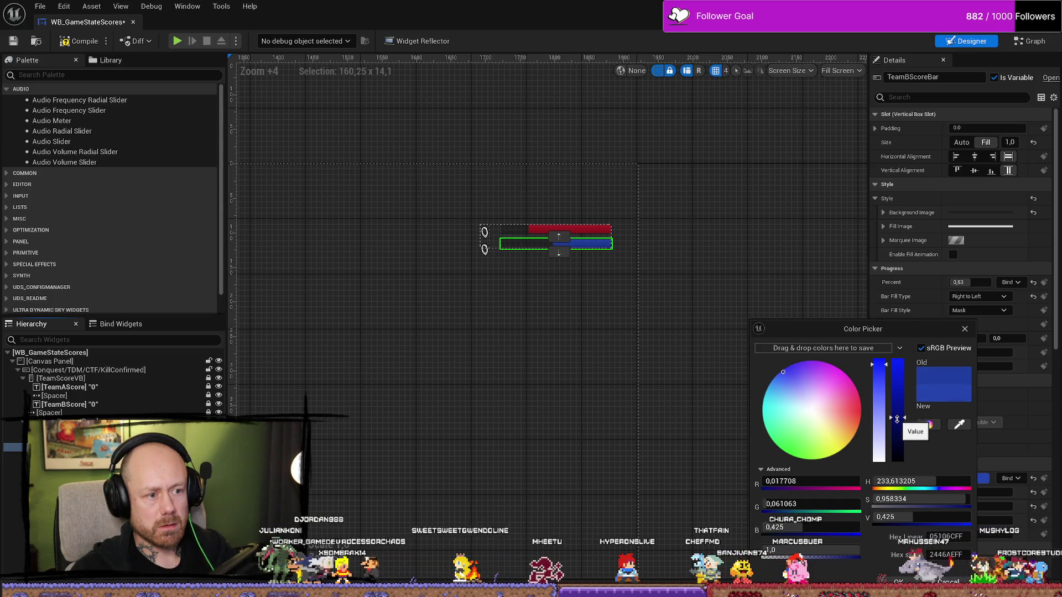
click(898, 420)
click(897, 581)
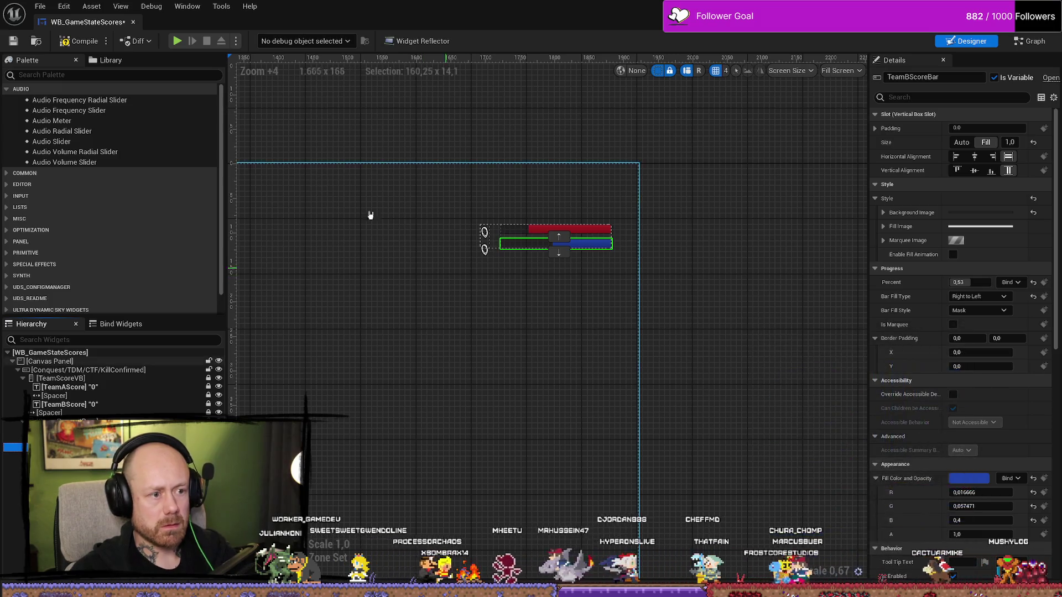
click(78, 41)
key(alt+p)
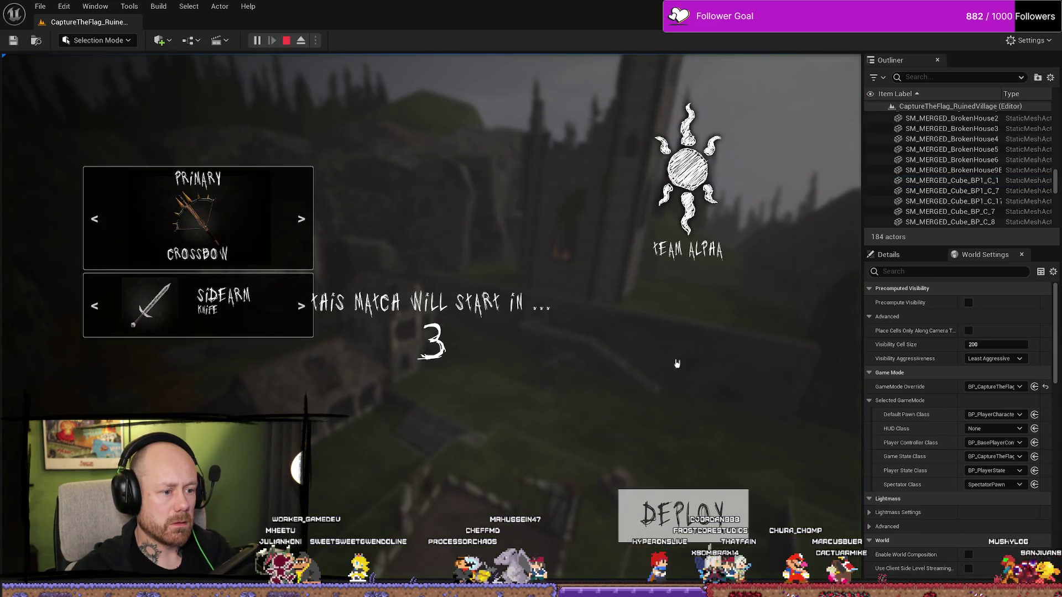
Skip the loadout screen and walk through the corridor and up the stairs to the blue flag
key(Tab)
key(Tab)
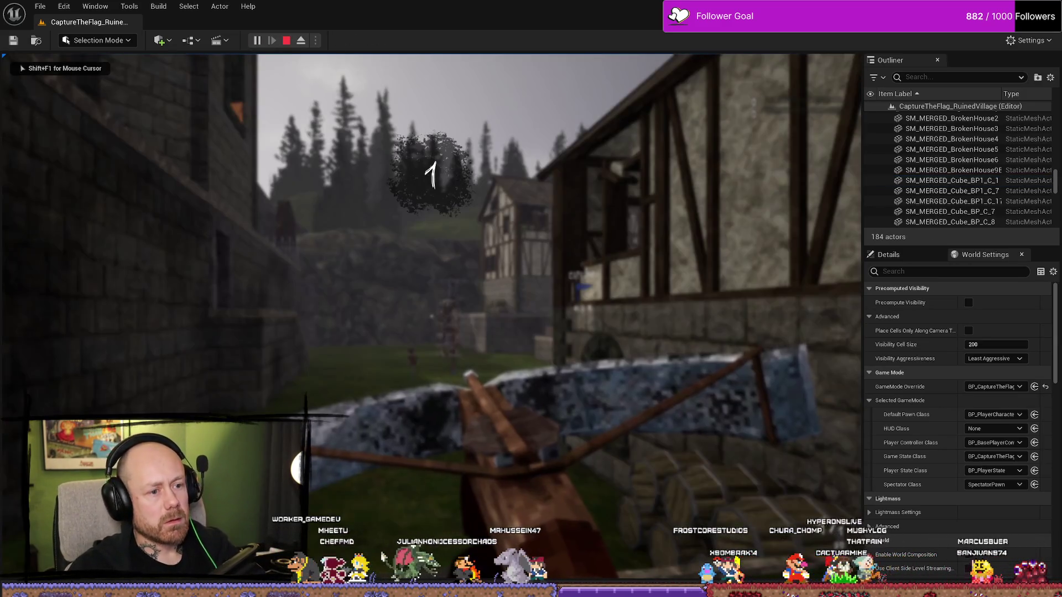
key(w)
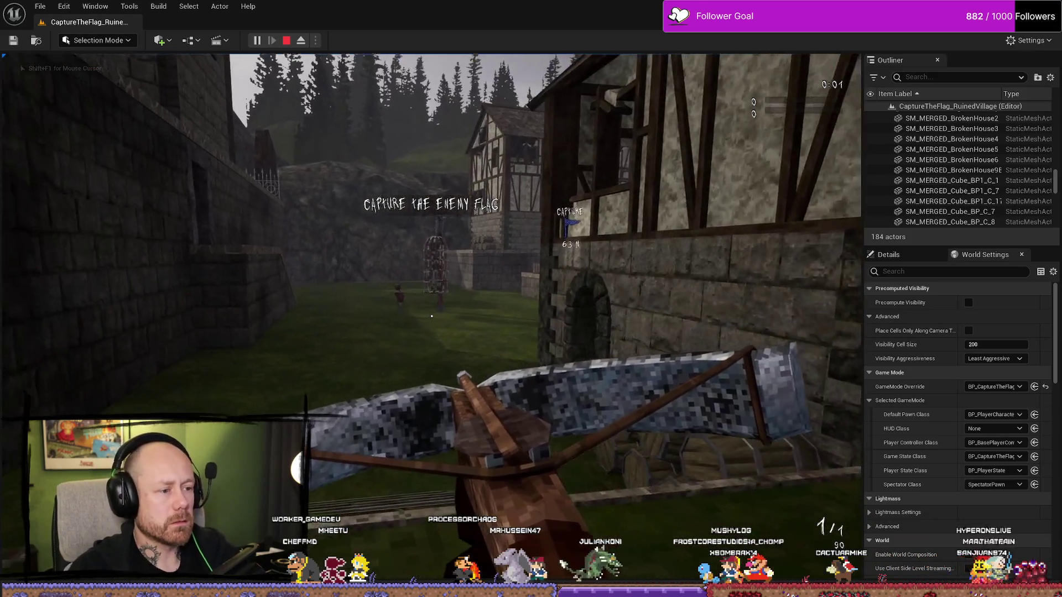
key(w)
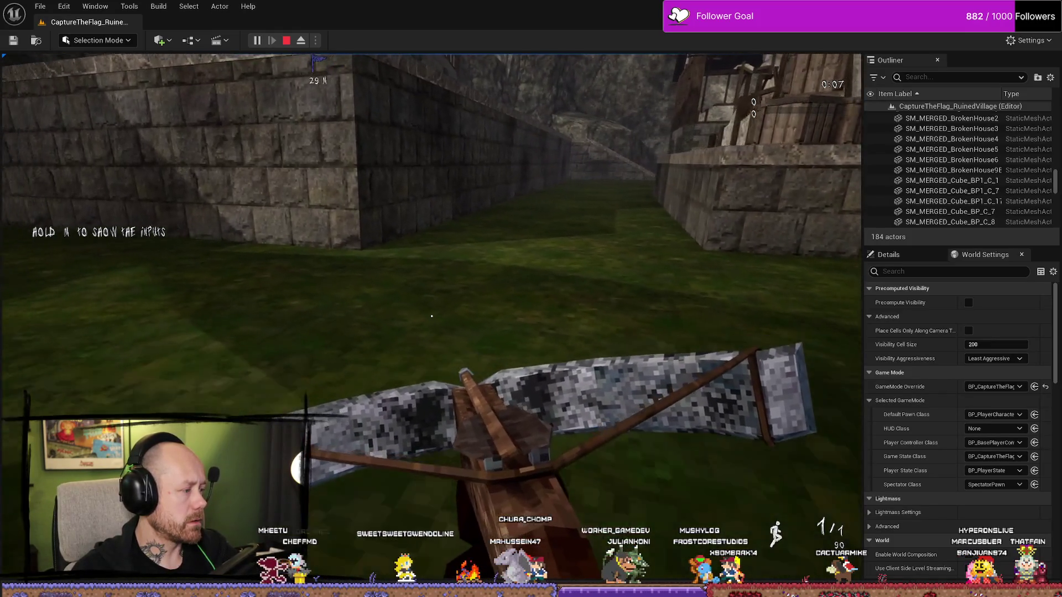
key(w)
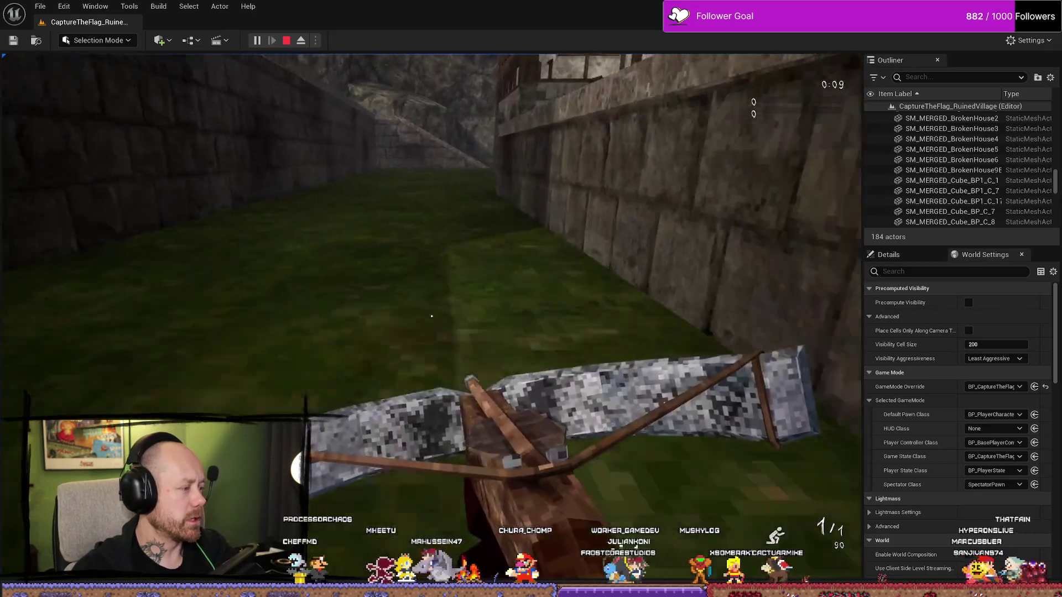
key(w)
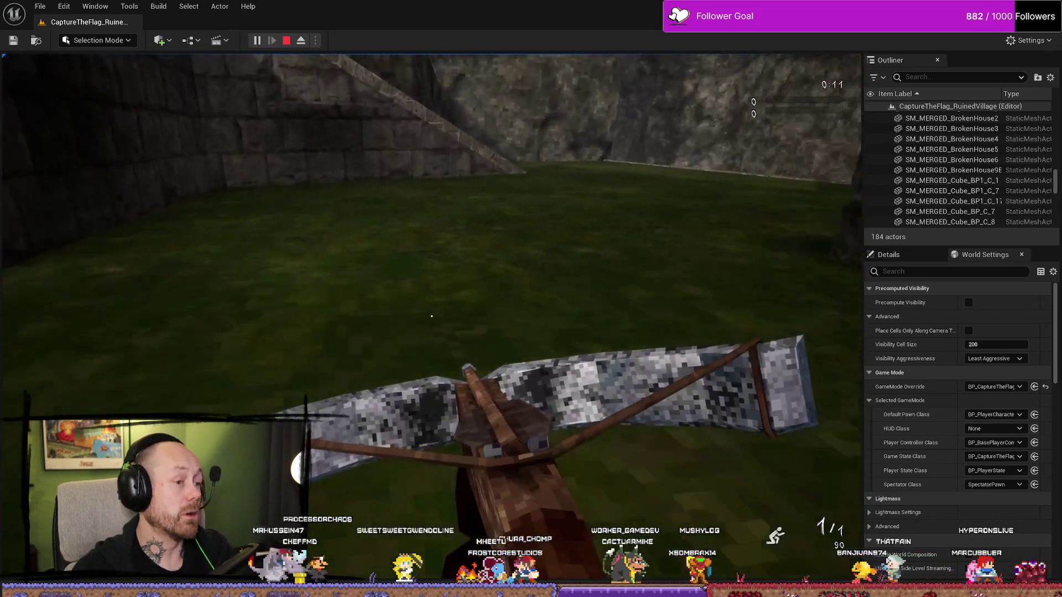
key(w)
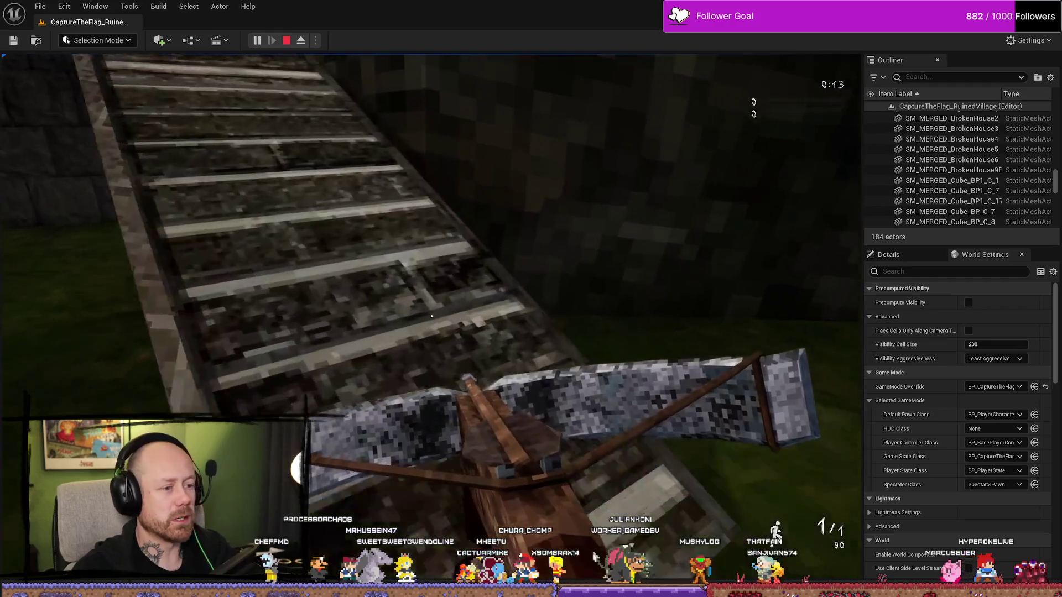
key(w)
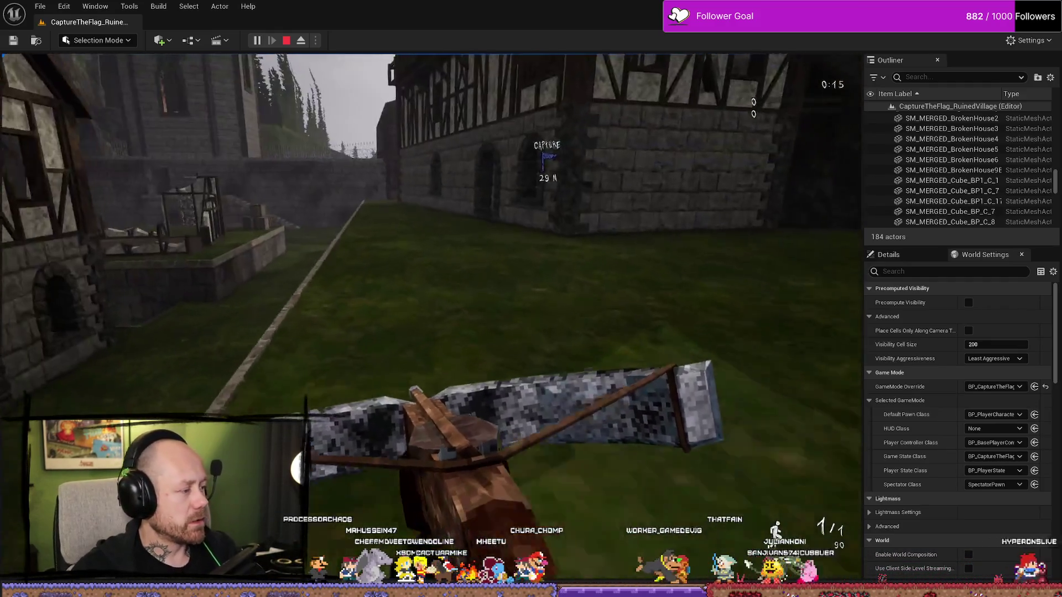
key(w)
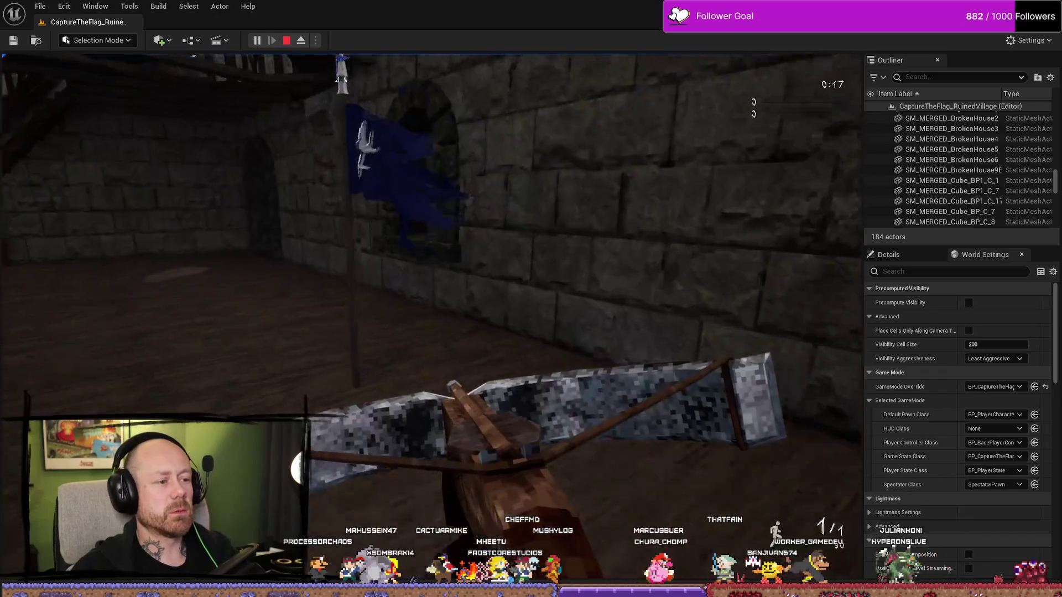
Carry the flag back into the home house to capture it, then stop the play session
key(w)
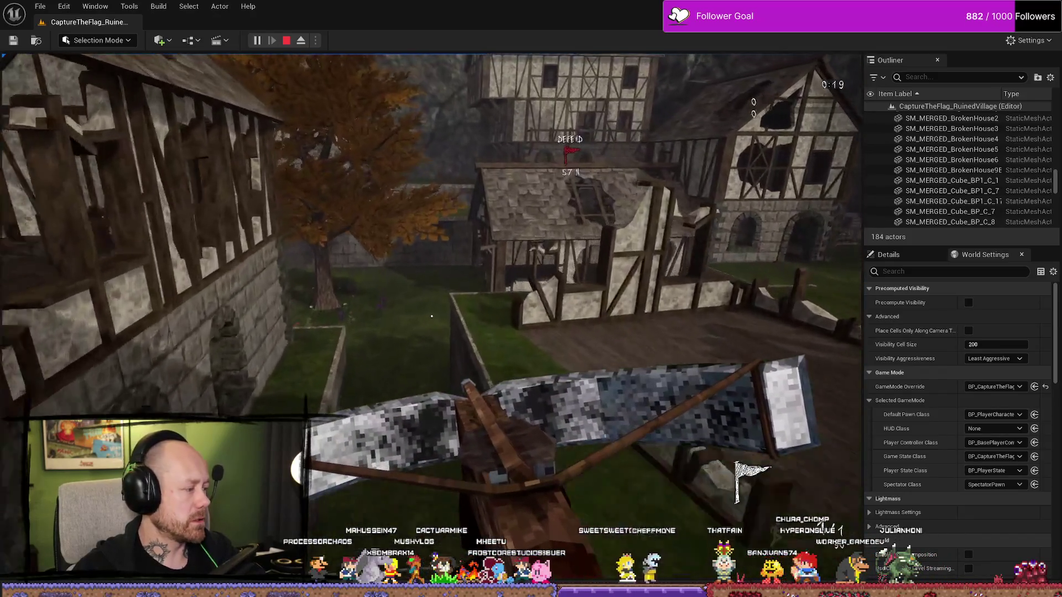
key(w)
key(w)
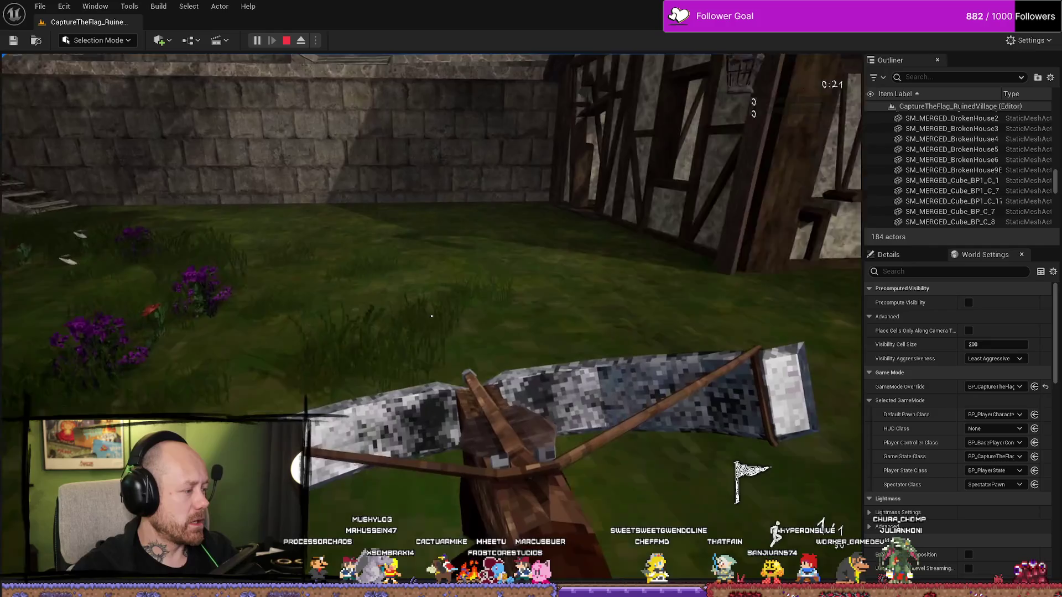
key(w)
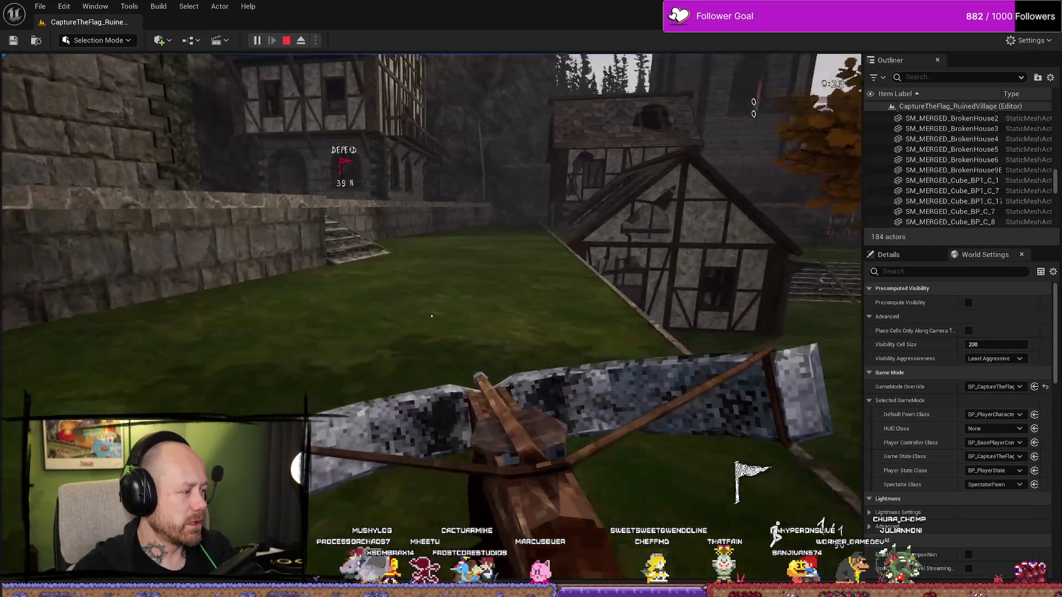
key(w)
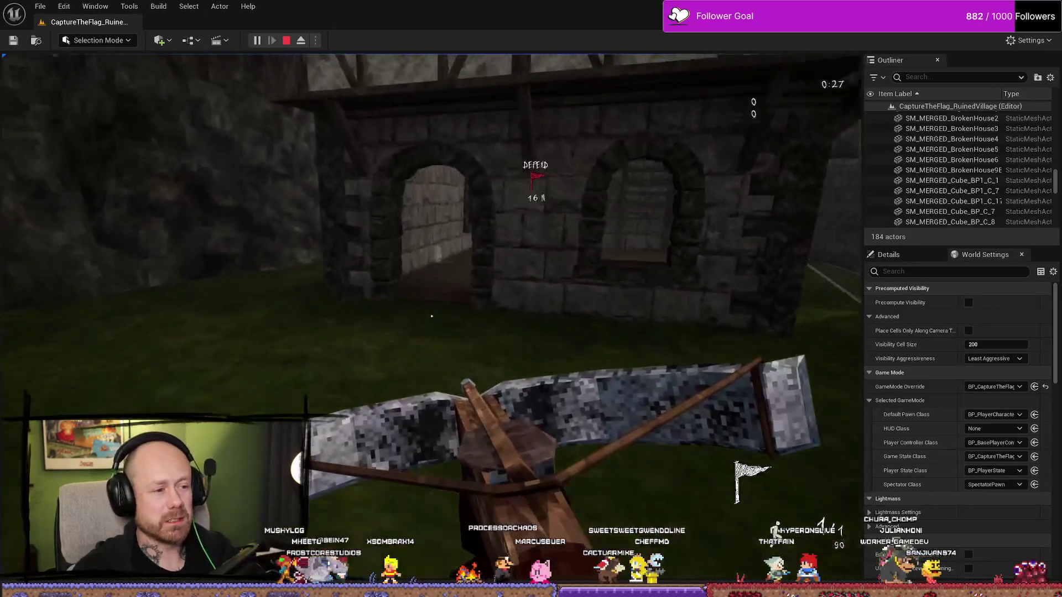
key(w)
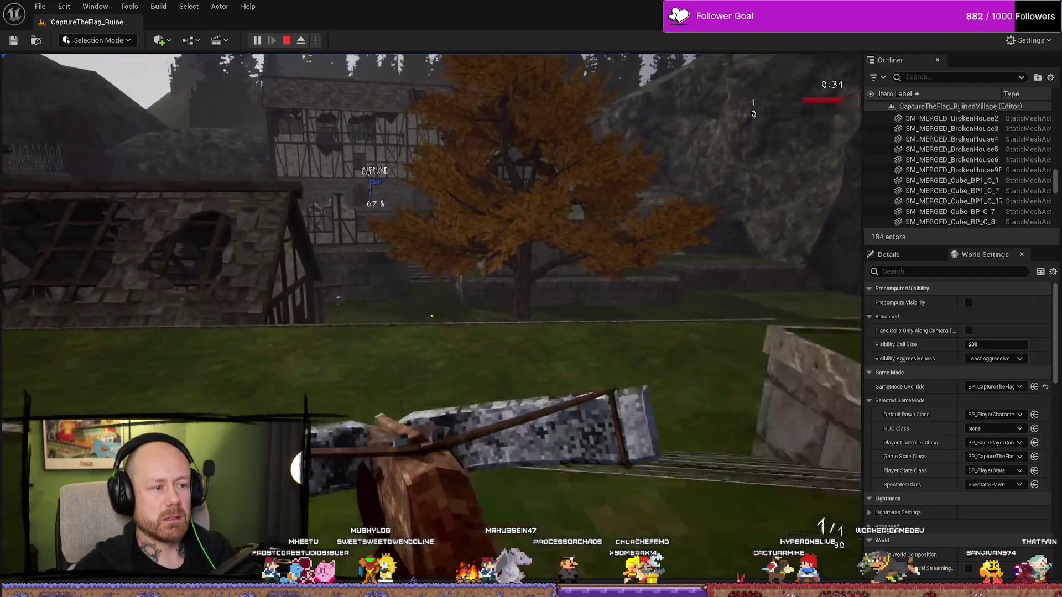
key(Escape)
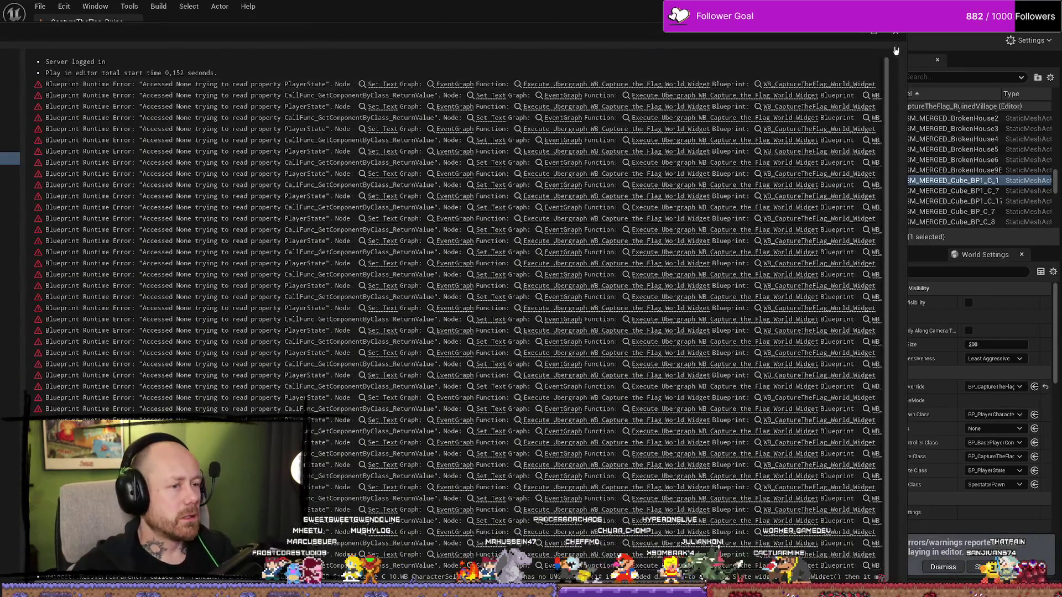
click(896, 50)
key(alt+p)
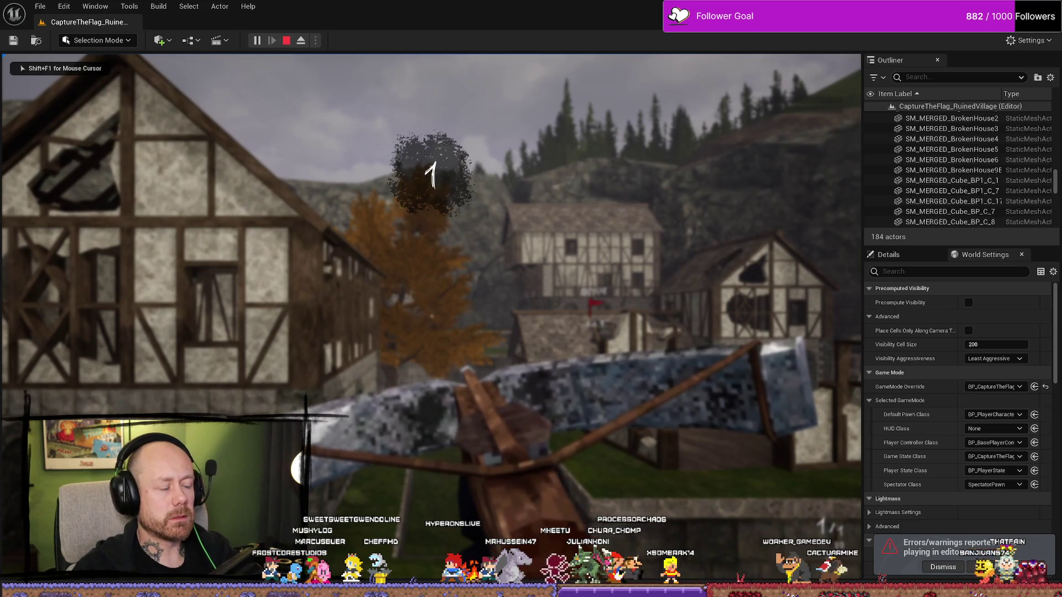
key(w)
key(w)
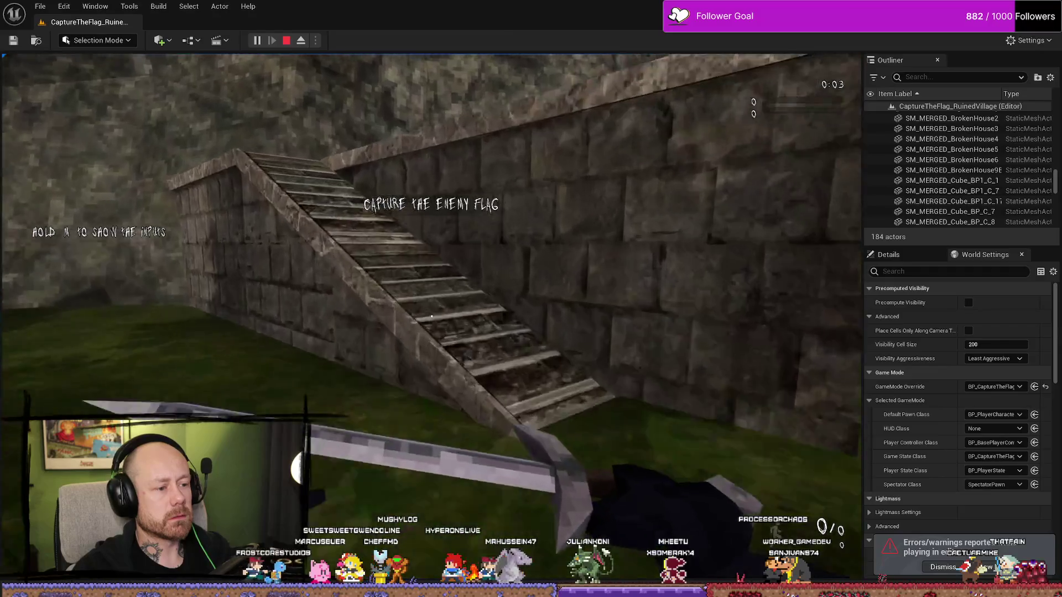
key(w)
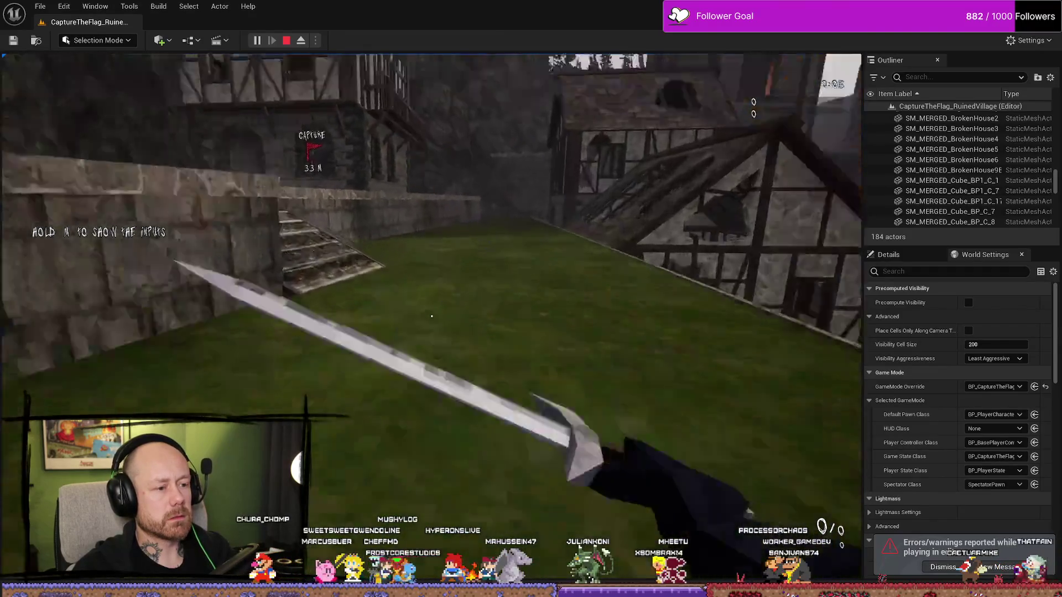
key(w)
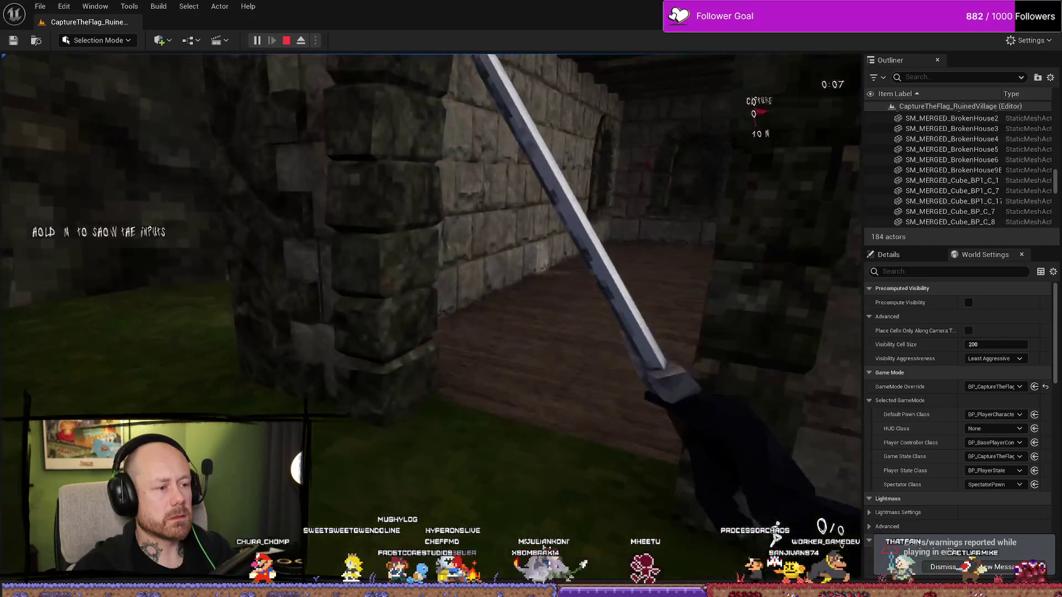
key(w)
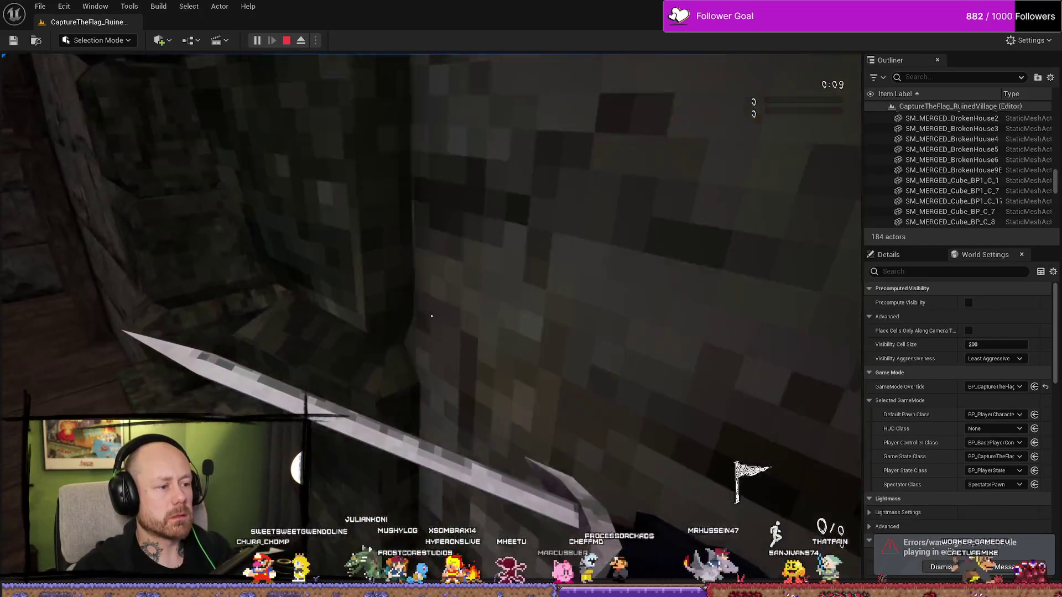
key(w)
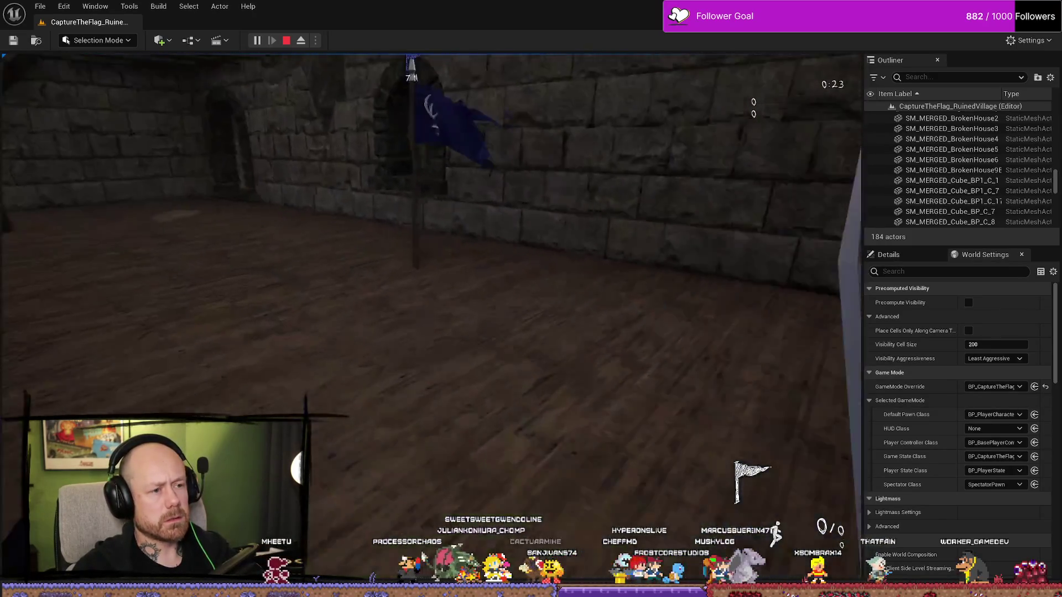
key(w)
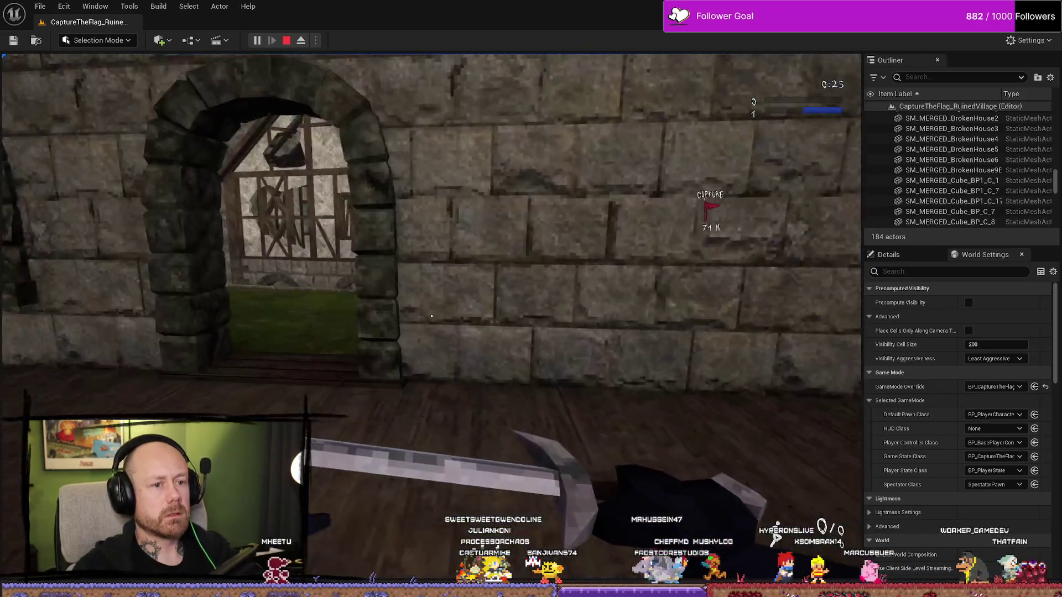
key(w)
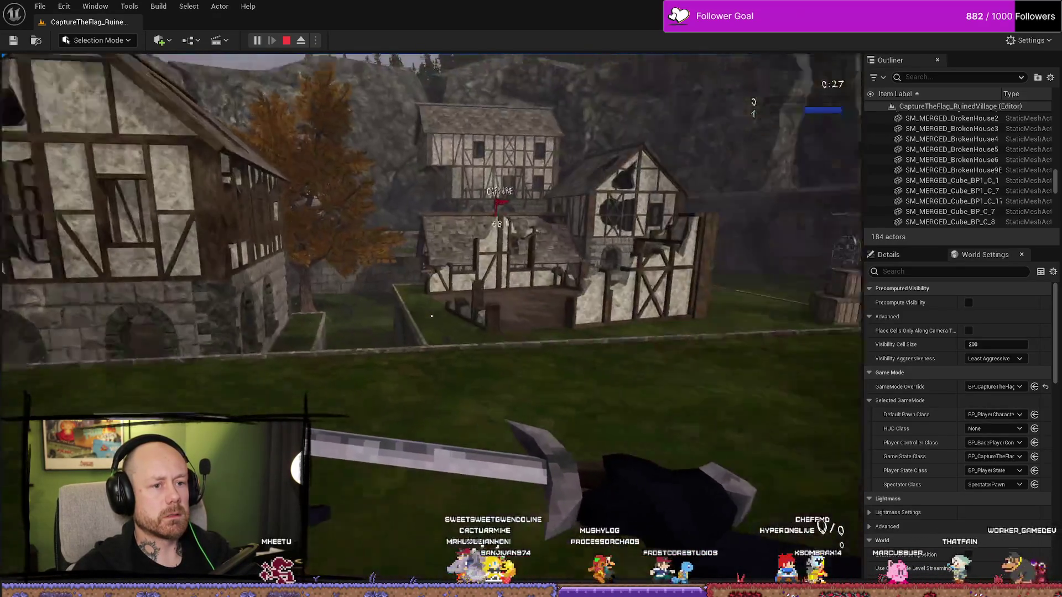
key(w)
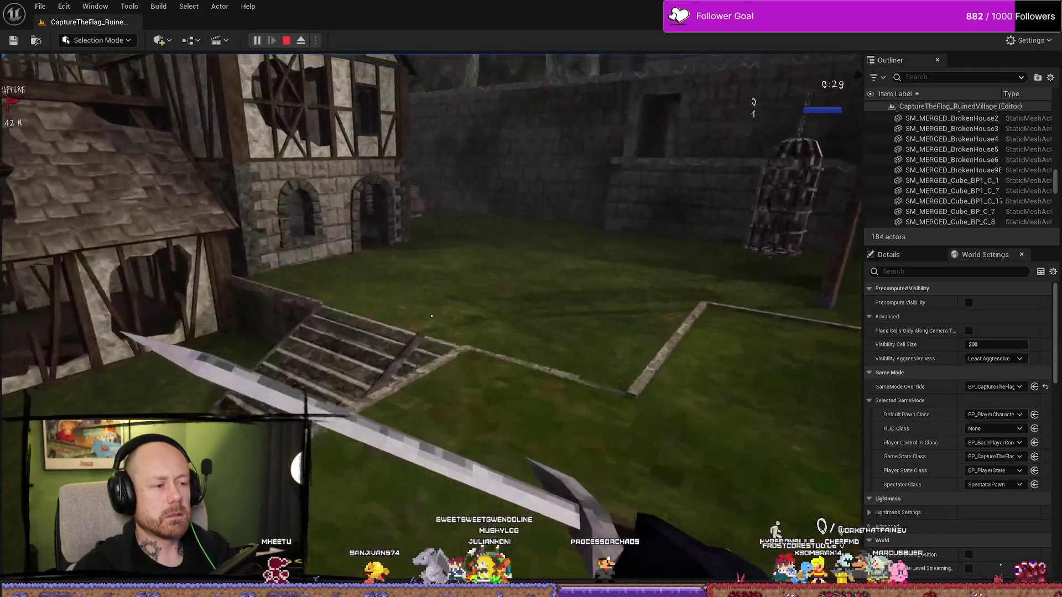
key(w)
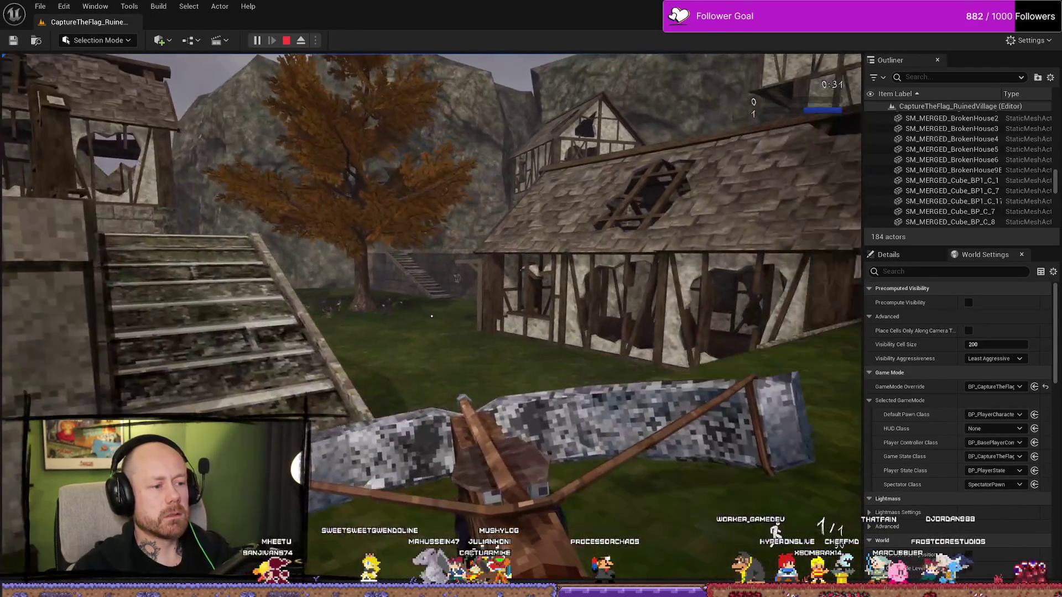
key(Escape)
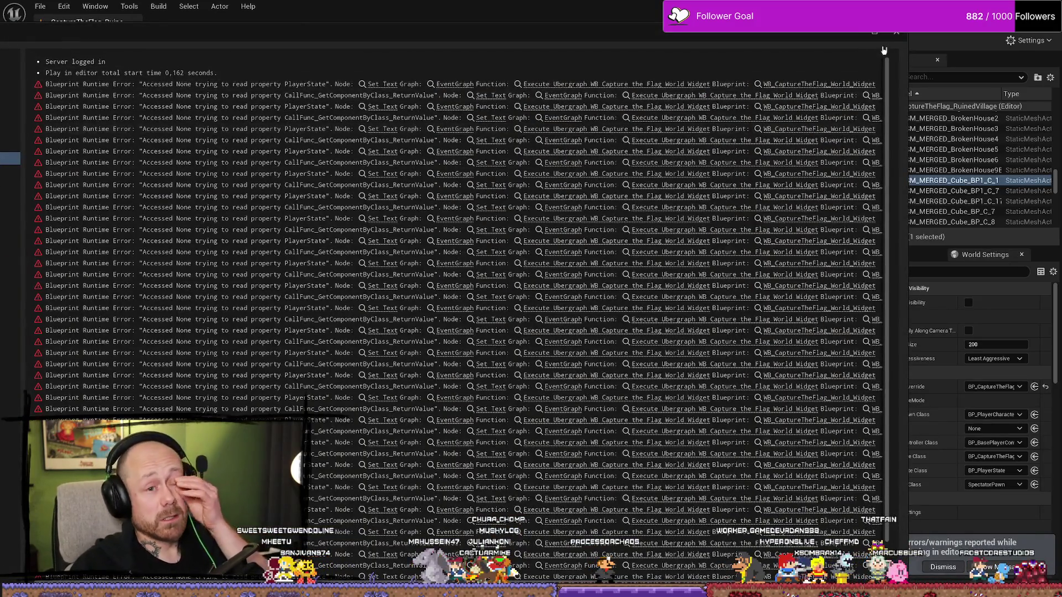
Close the error log and navigate the Content Drawer up to the UI > GameMode folder
click(896, 34)
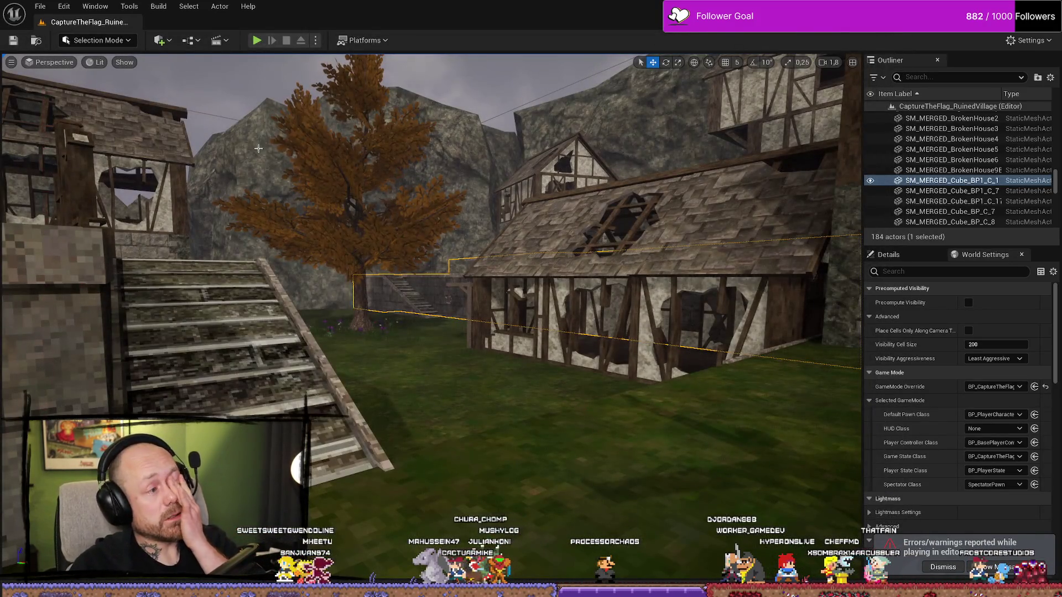
key(ctrl+space)
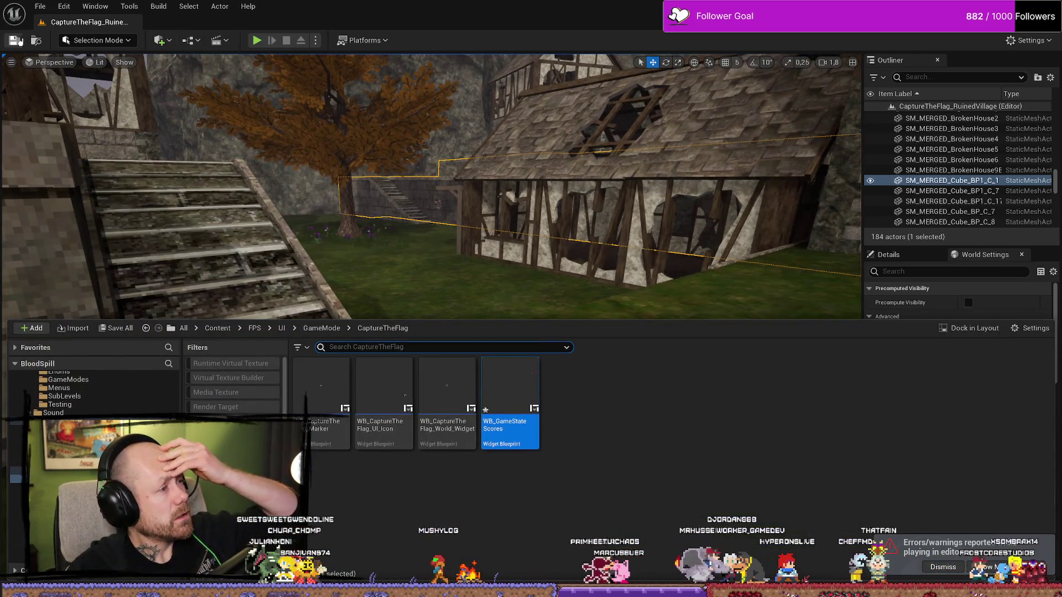
key(ctrl+space)
key(ctrl+space)
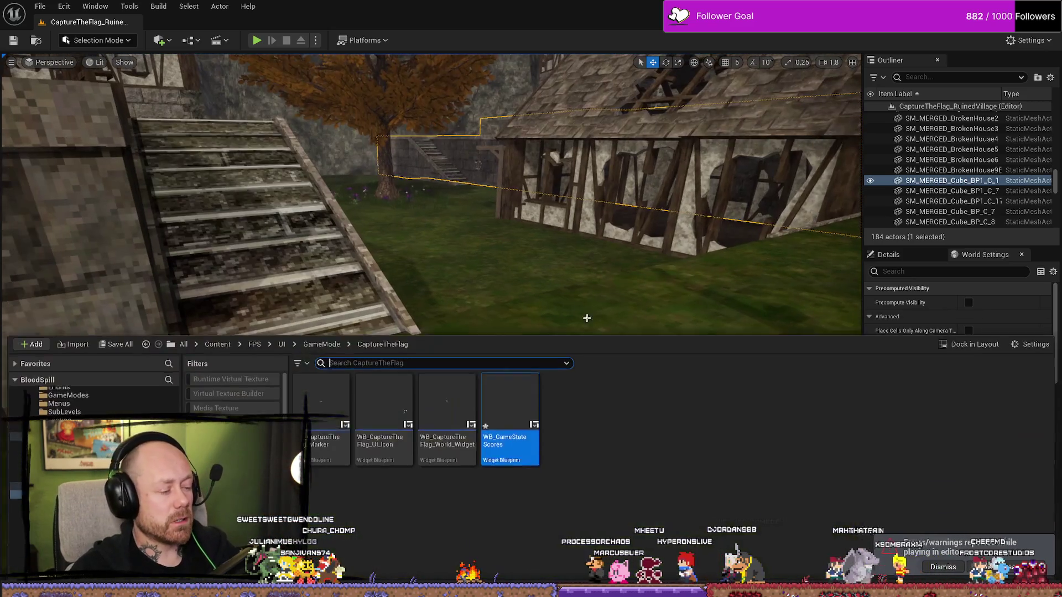
key(BackSpace)
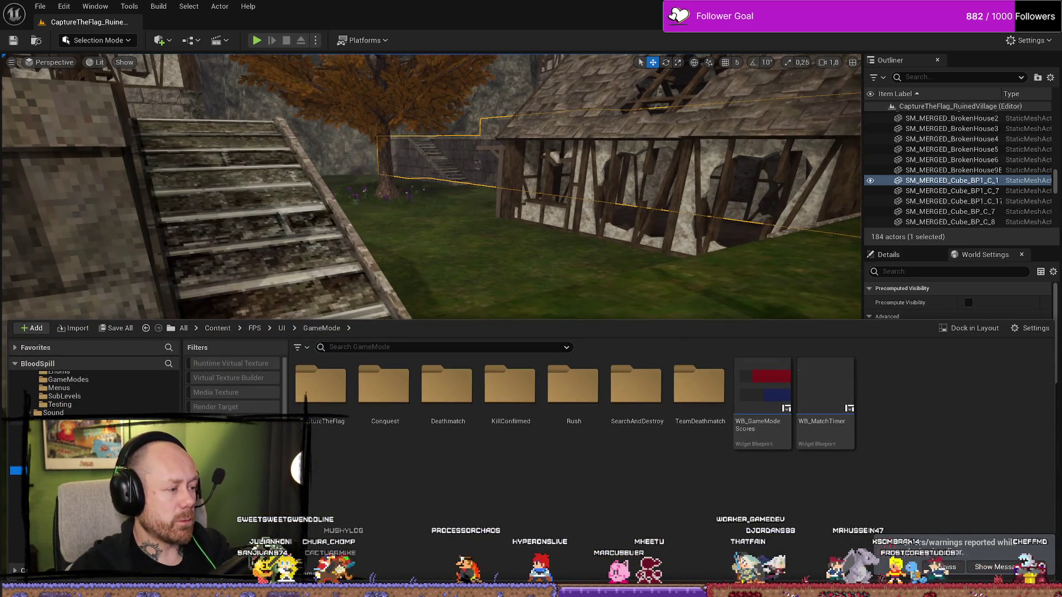
Open MainMenu from FPS > Maps > Menus, saving the village level's unsaved changes
key(BackSpace)
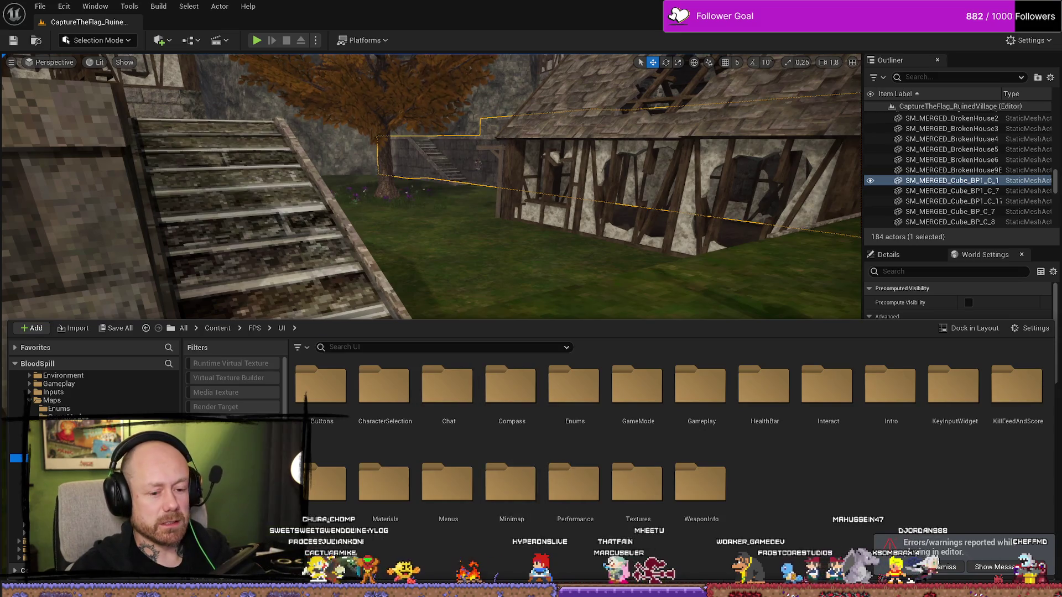
click(939, 567)
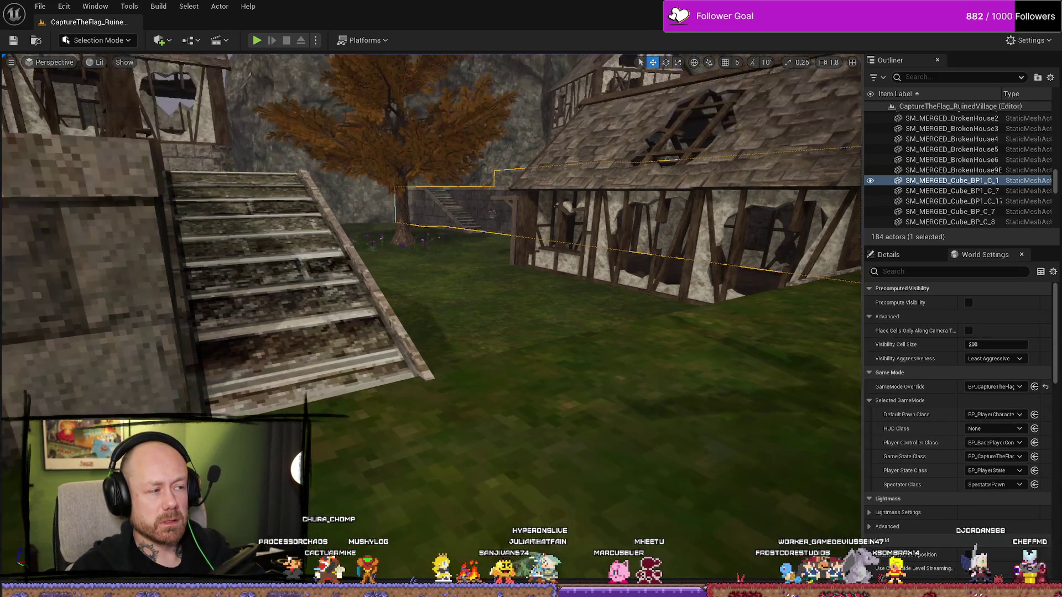
key(ctrl+space)
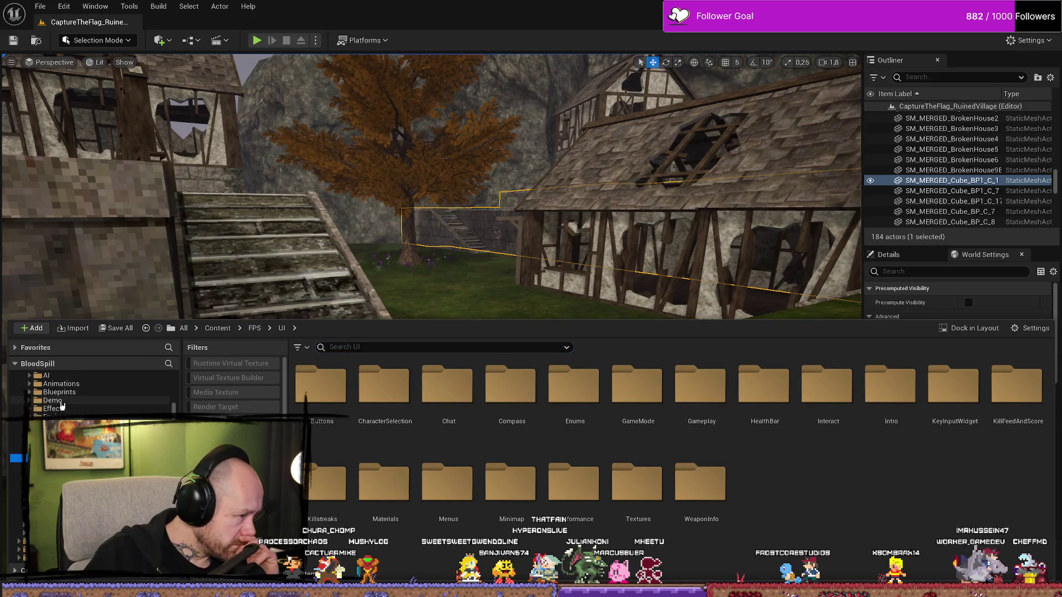
click(56, 441)
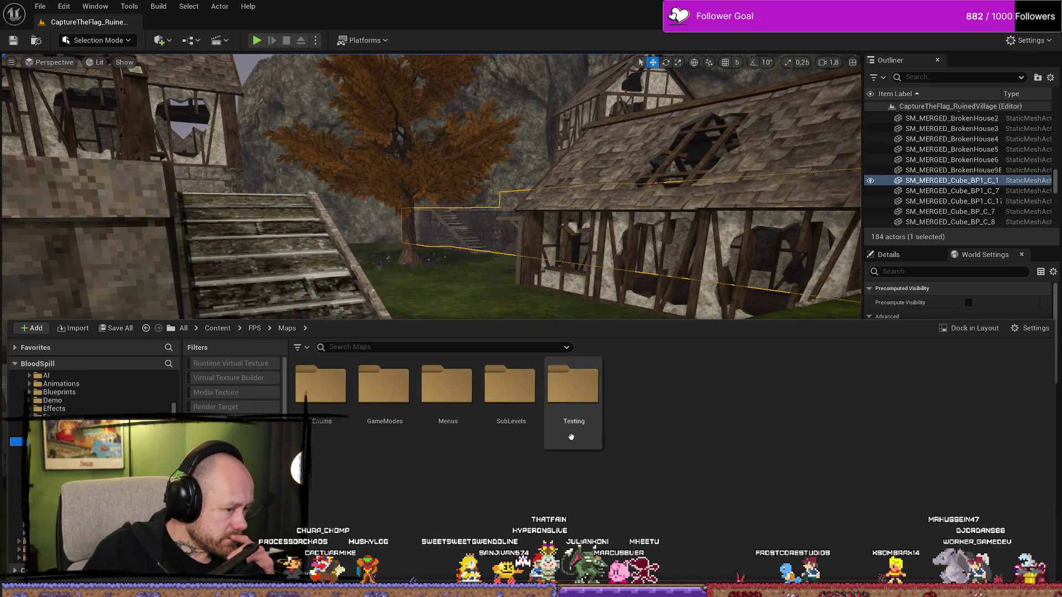
double_click(466, 413)
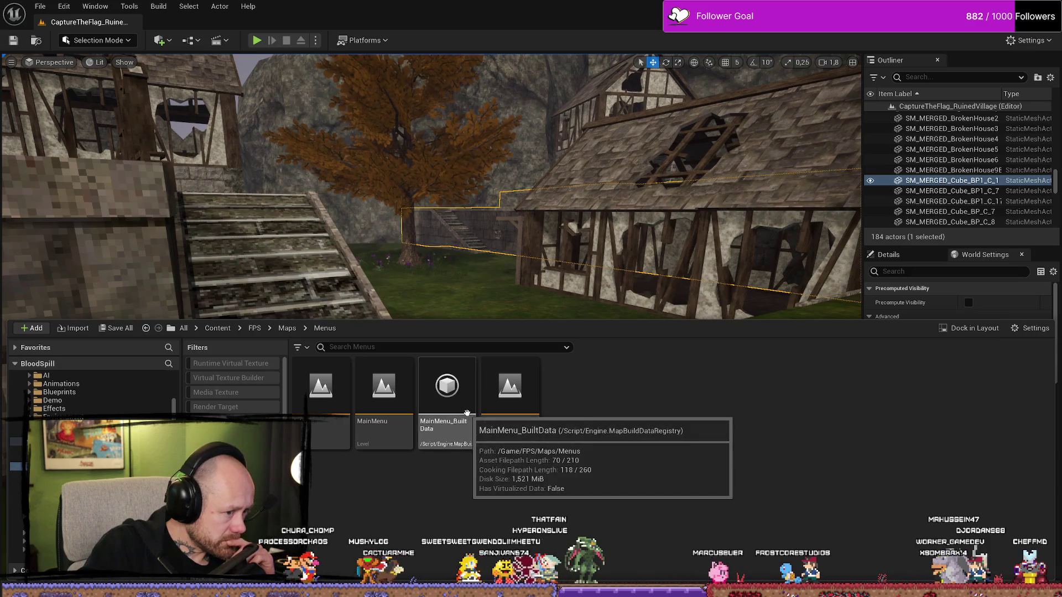
double_click(403, 401)
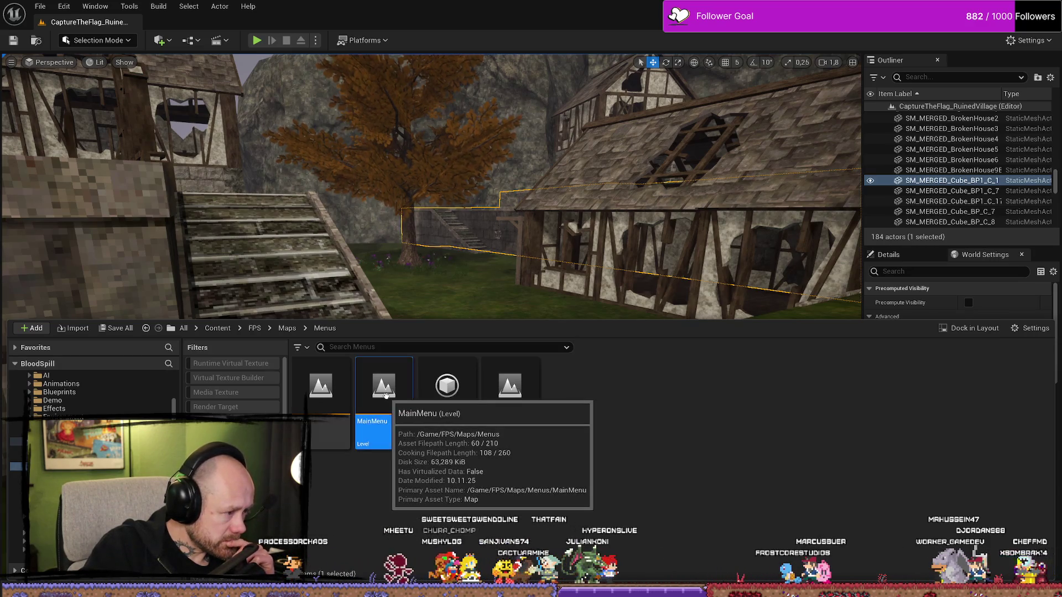
click(546, 420)
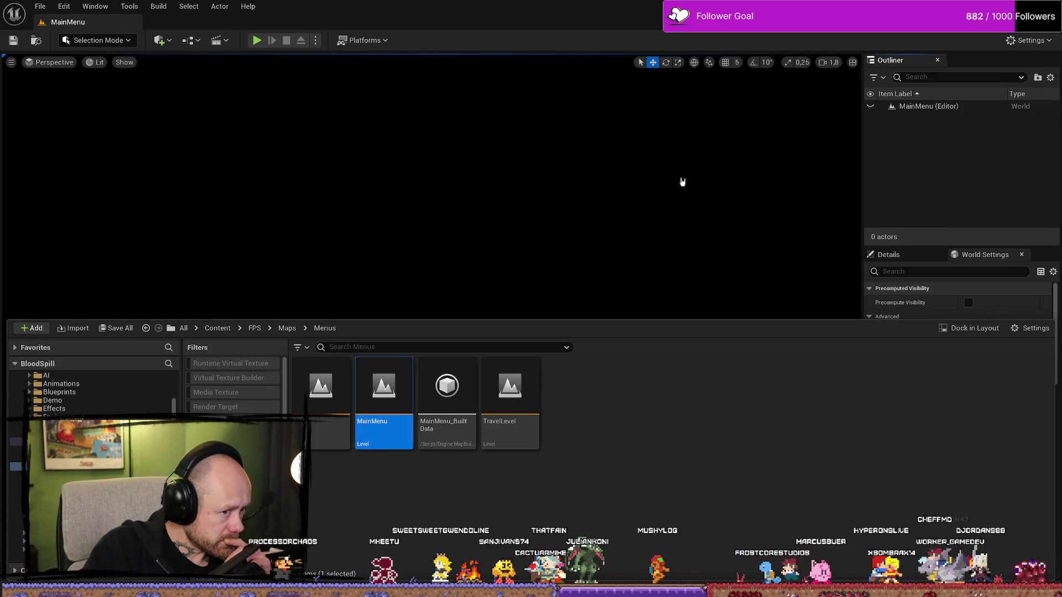
click(683, 186)
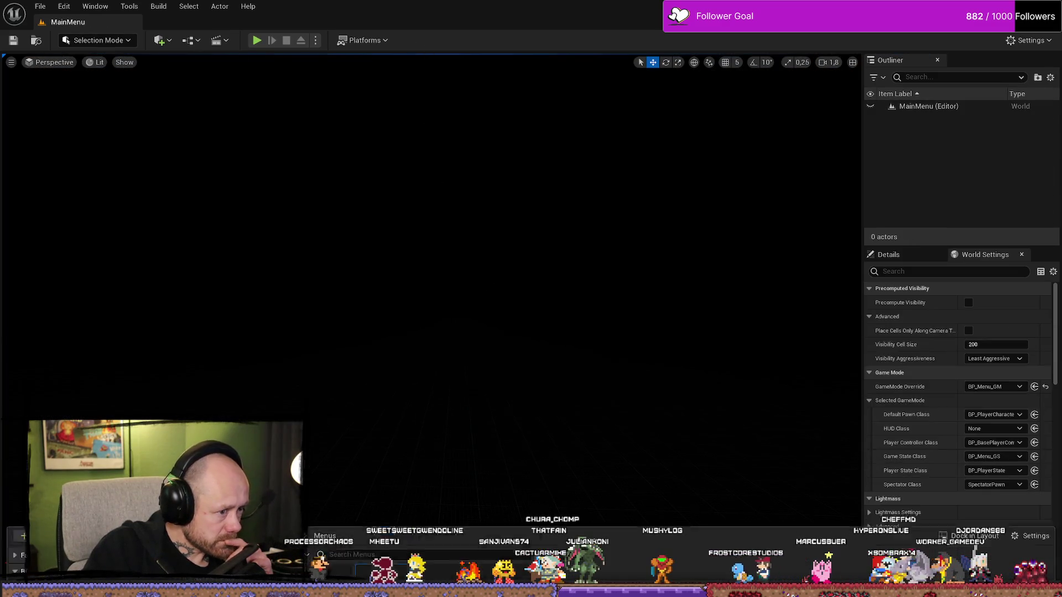
key(F11)
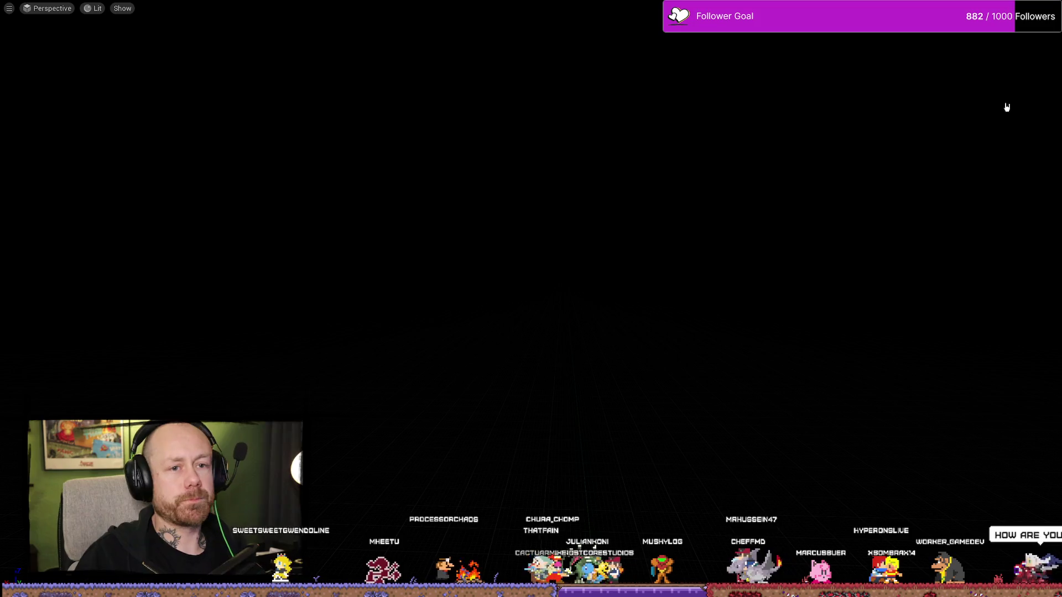
Start a Singleplayer Conquest match with 0 Team A bots, 2 Team B bots and Recruit AI
key(alt+p)
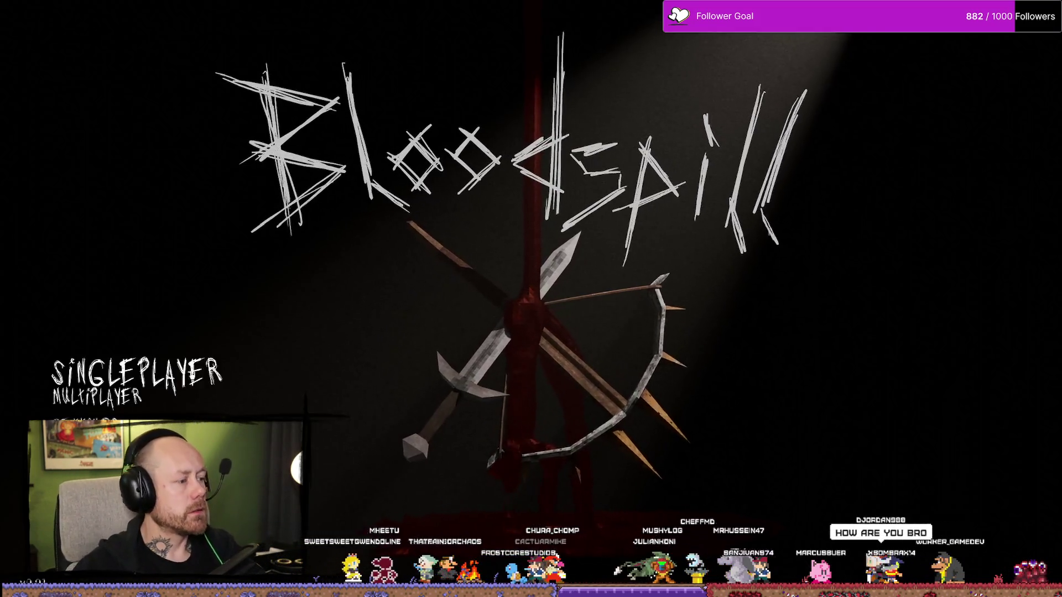
click(104, 368)
click(828, 204)
click(828, 204)
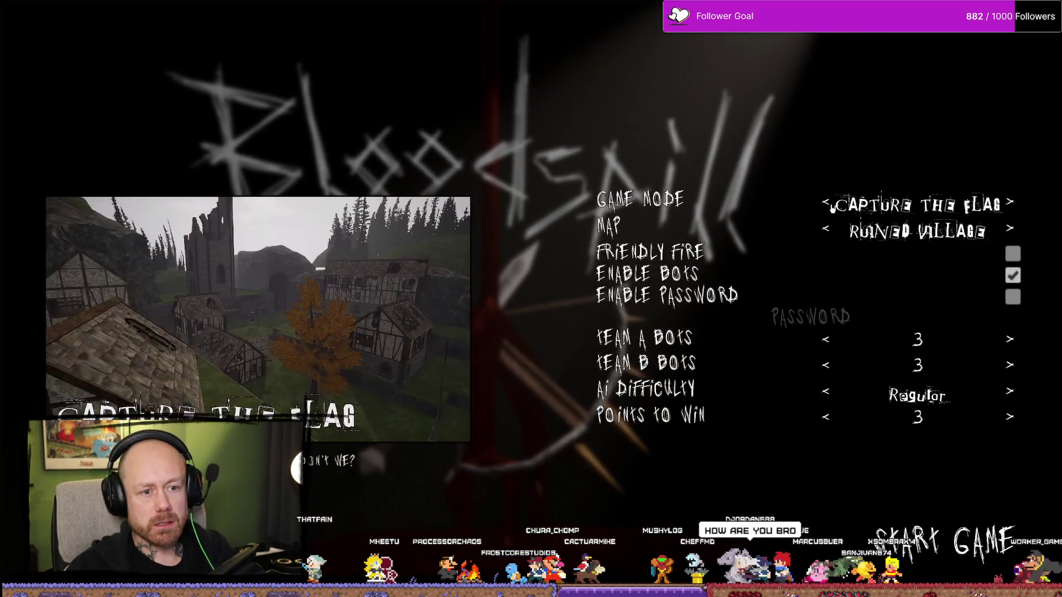
click(829, 205)
click(829, 205)
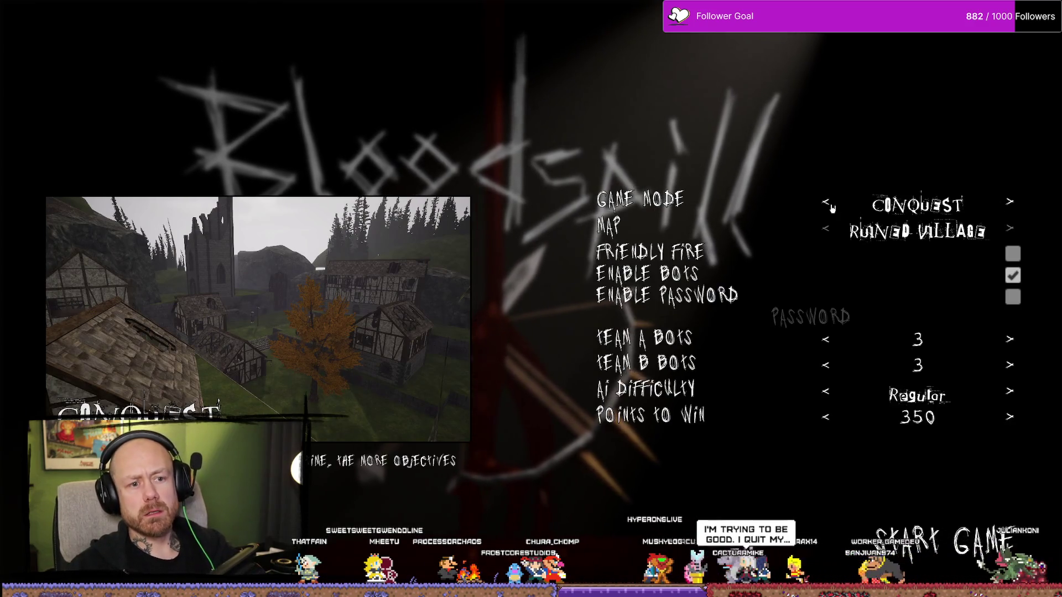
click(826, 365)
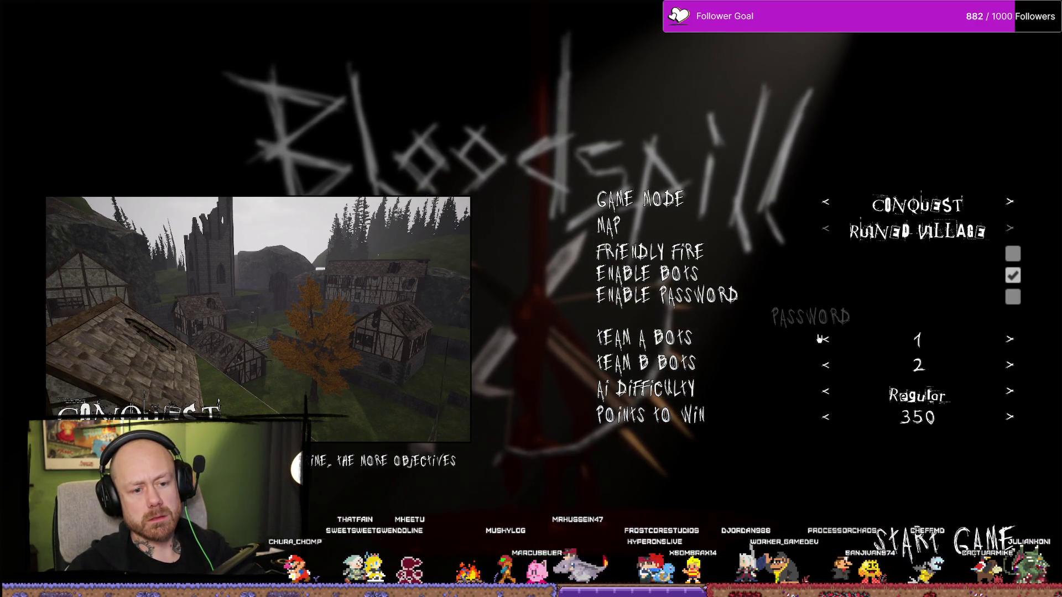
click(823, 339)
click(826, 392)
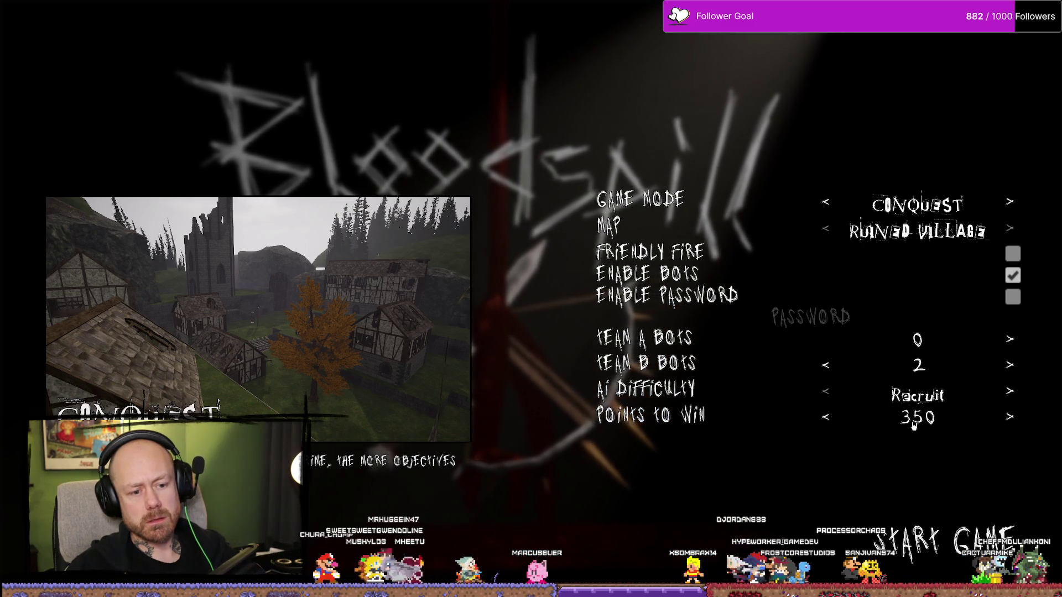
click(888, 532)
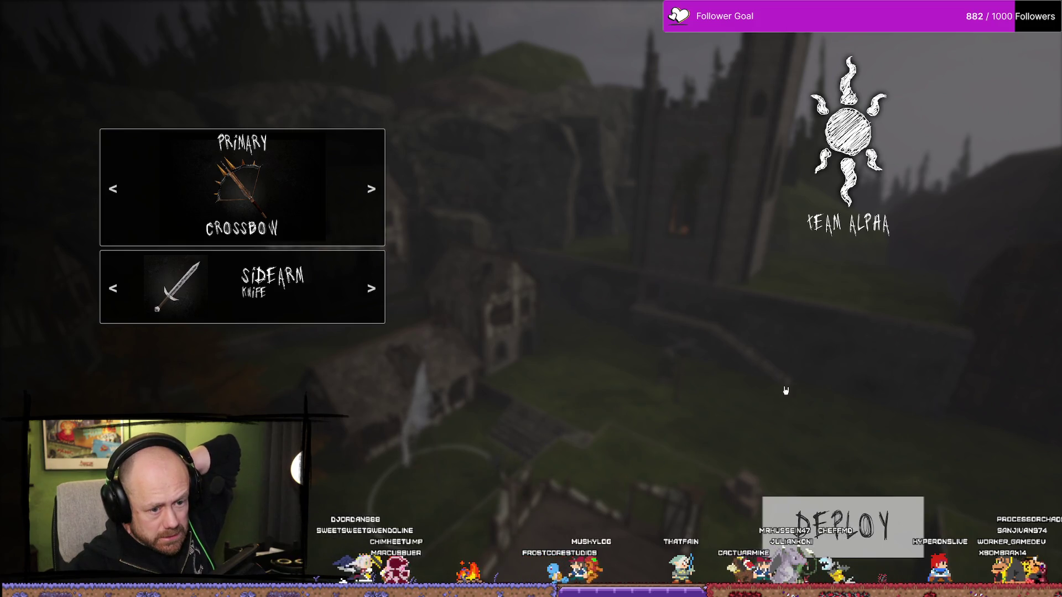
Deploy with the crossbow and knife loadout and fight enemies while securing point A
click(841, 526)
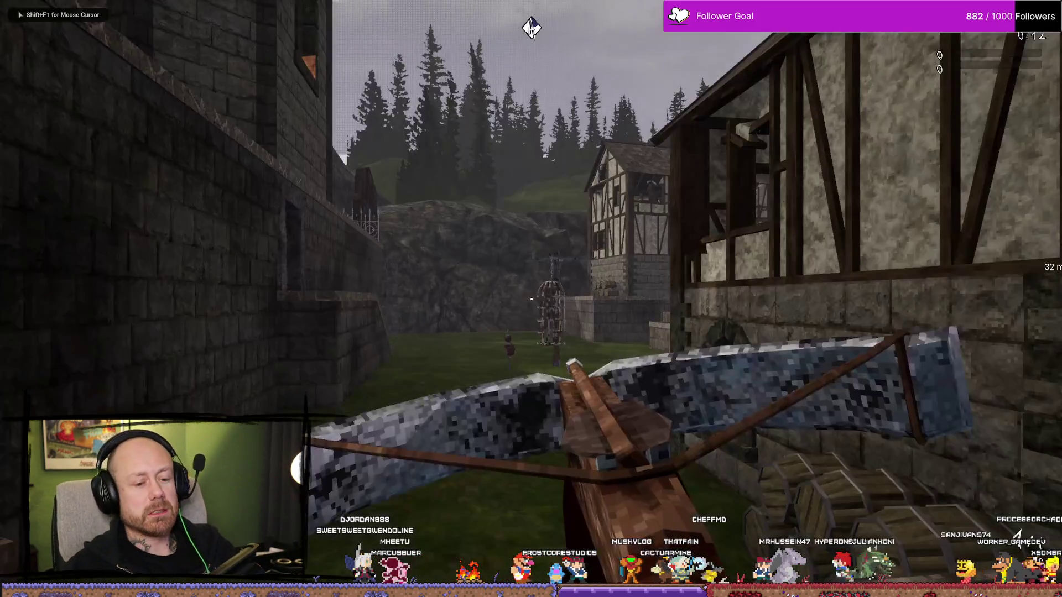
key(w)
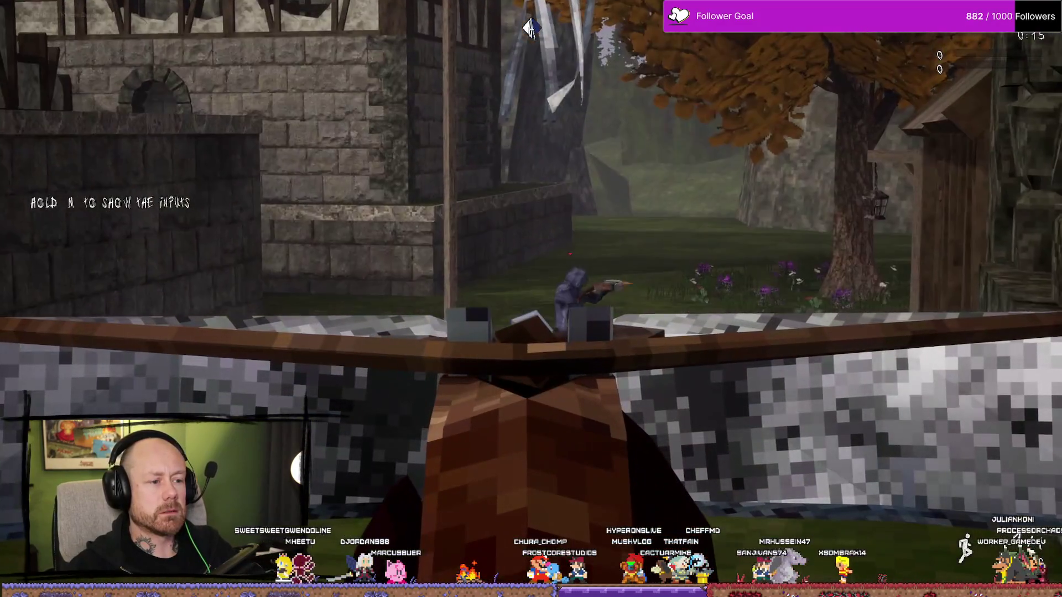
click(531, 299)
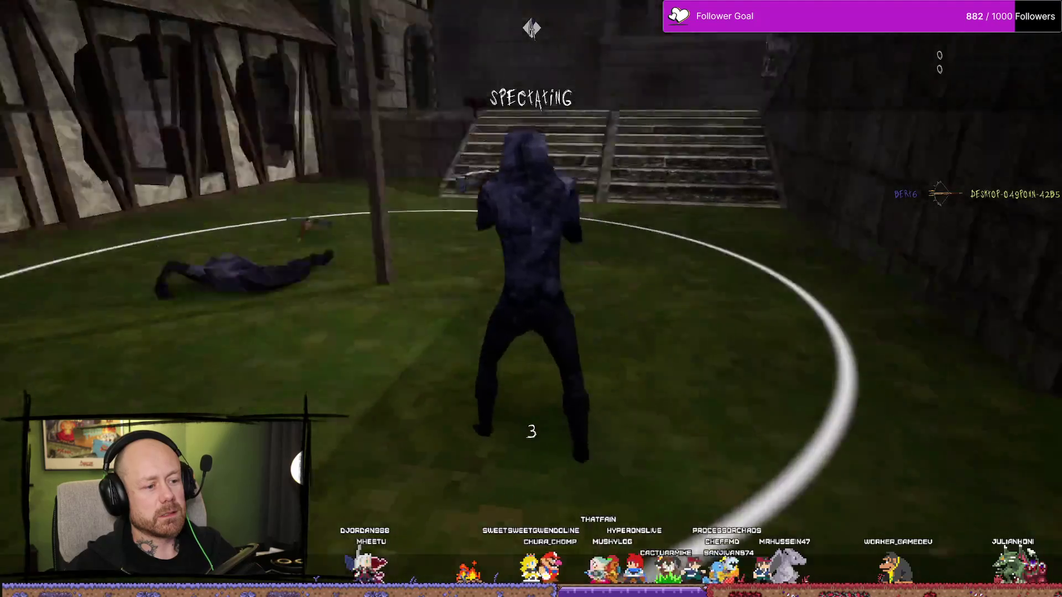
key(Tab)
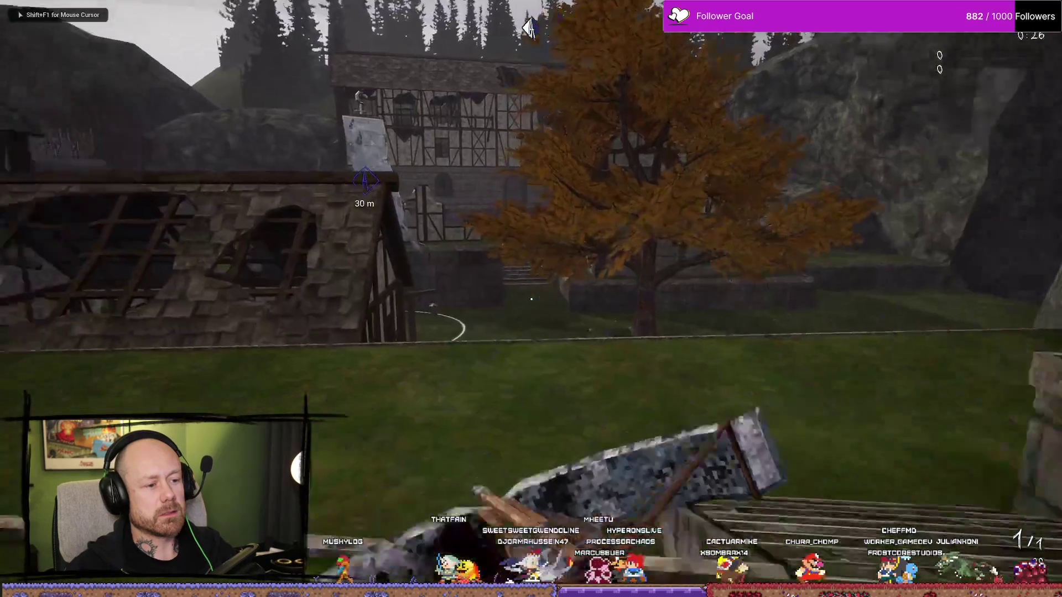
click(531, 299)
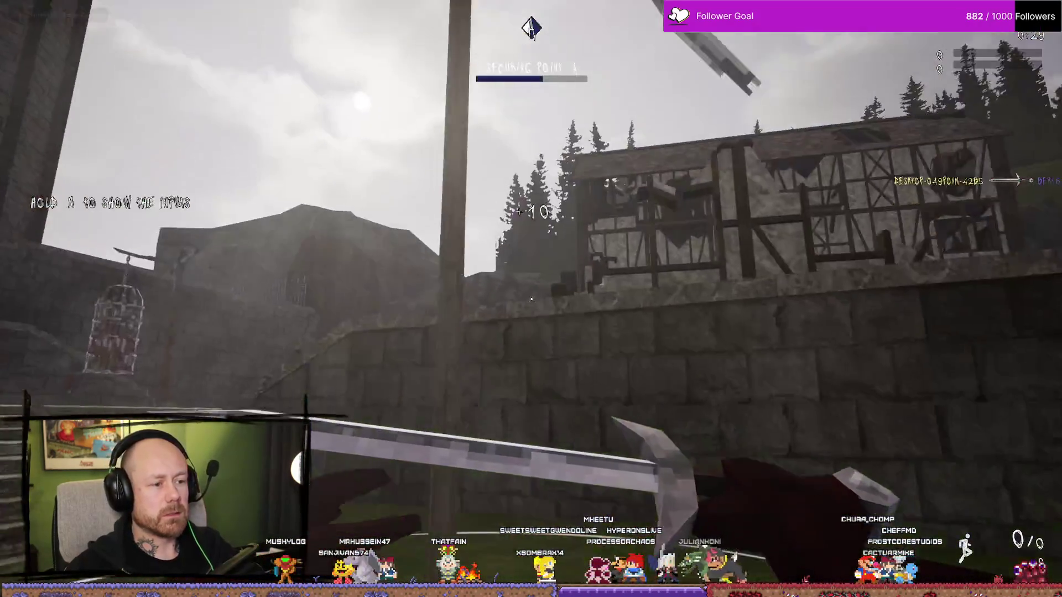
click(530, 299)
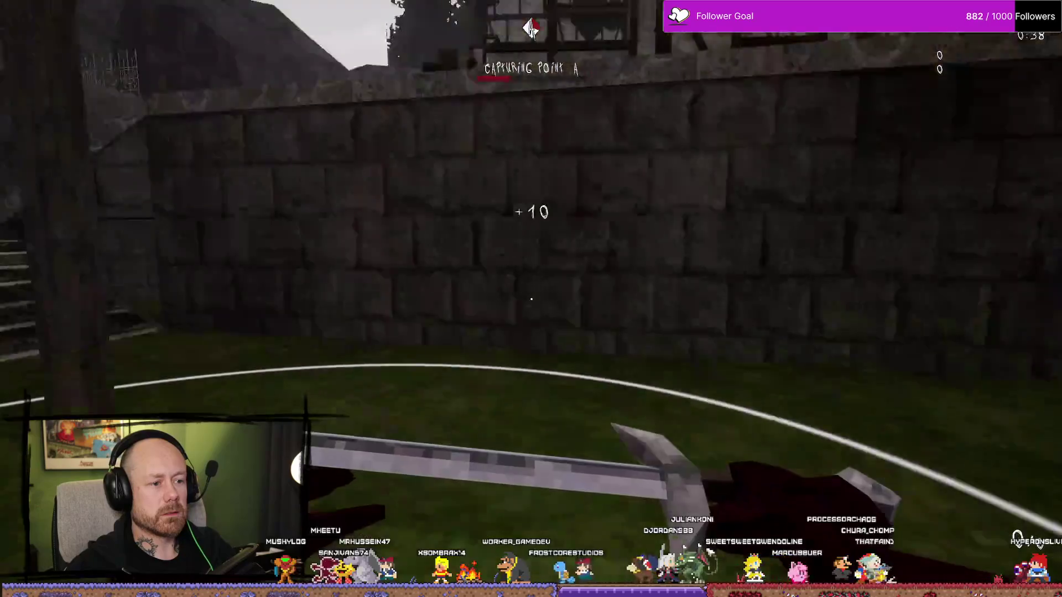
key(2)
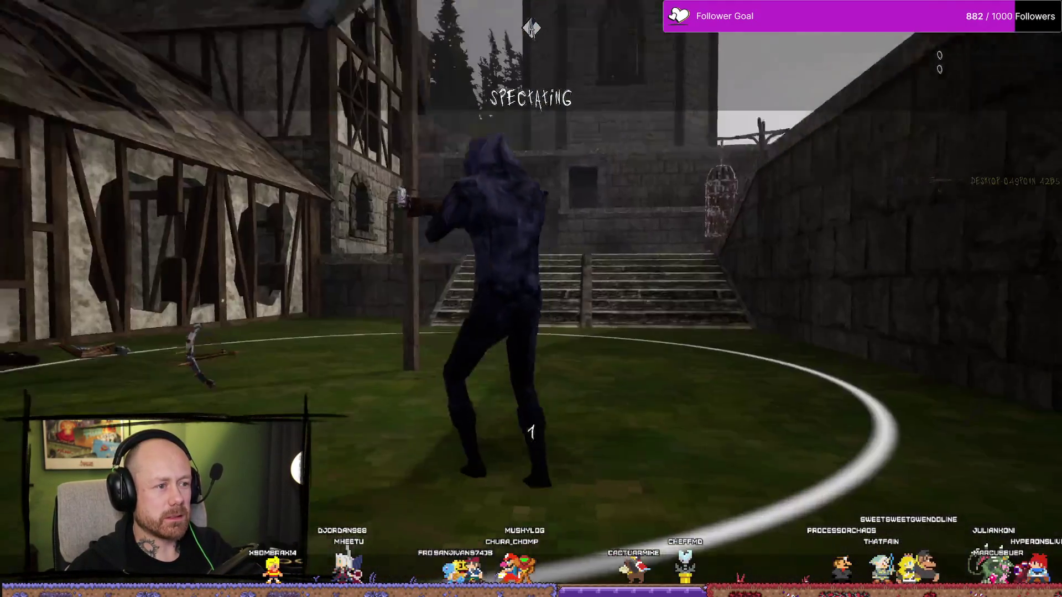
Respawn, redeploy and strike two enemies on the capture point for a double kill
click(531, 298)
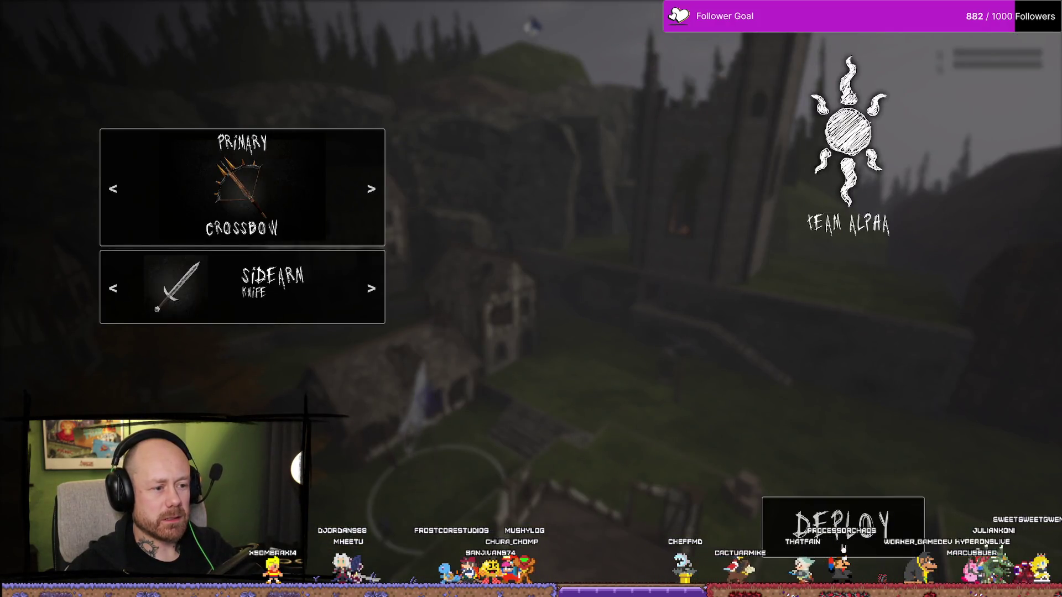
click(842, 547)
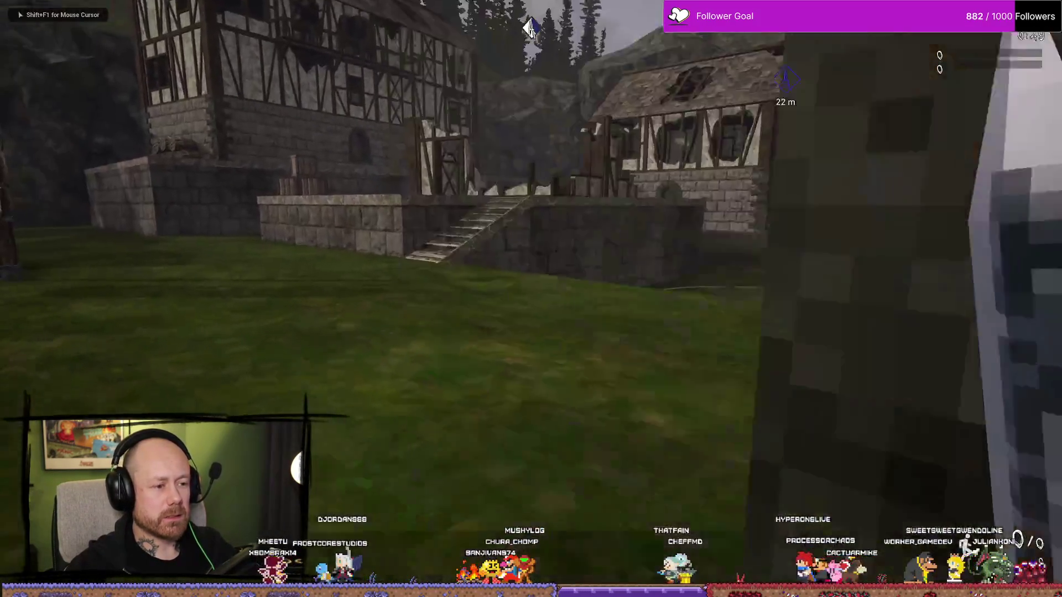
click(531, 298)
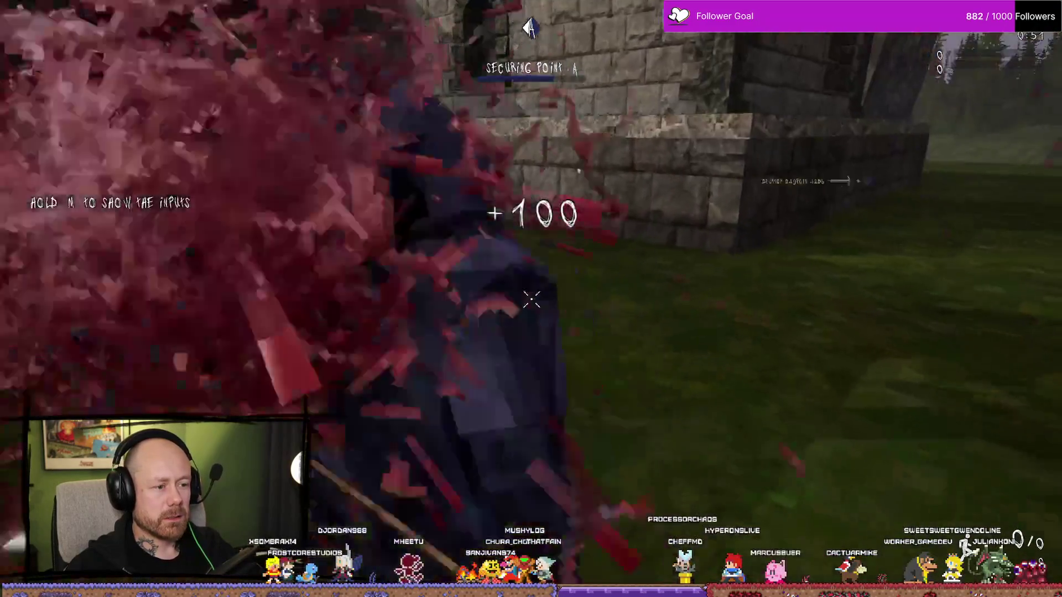
click(531, 299)
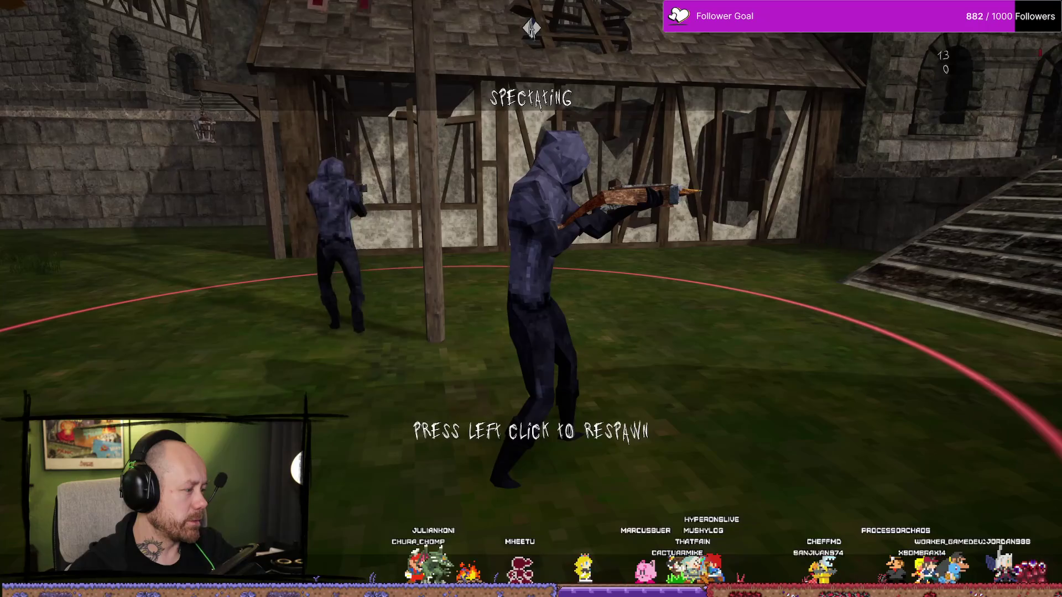
Respawn and fight on point A with the sword, then the wooden bench
click(532, 24)
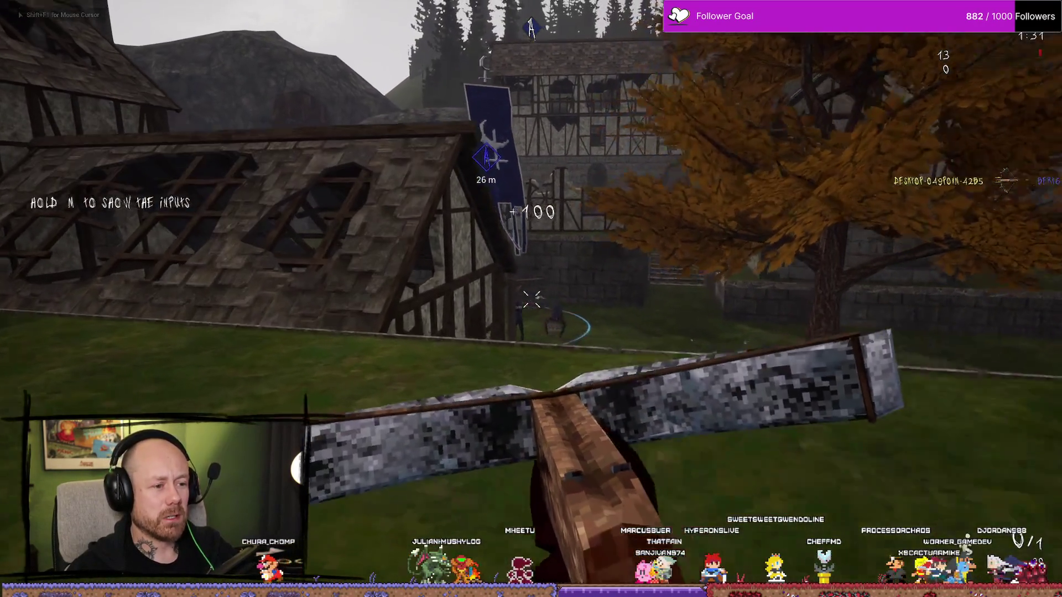
key(2)
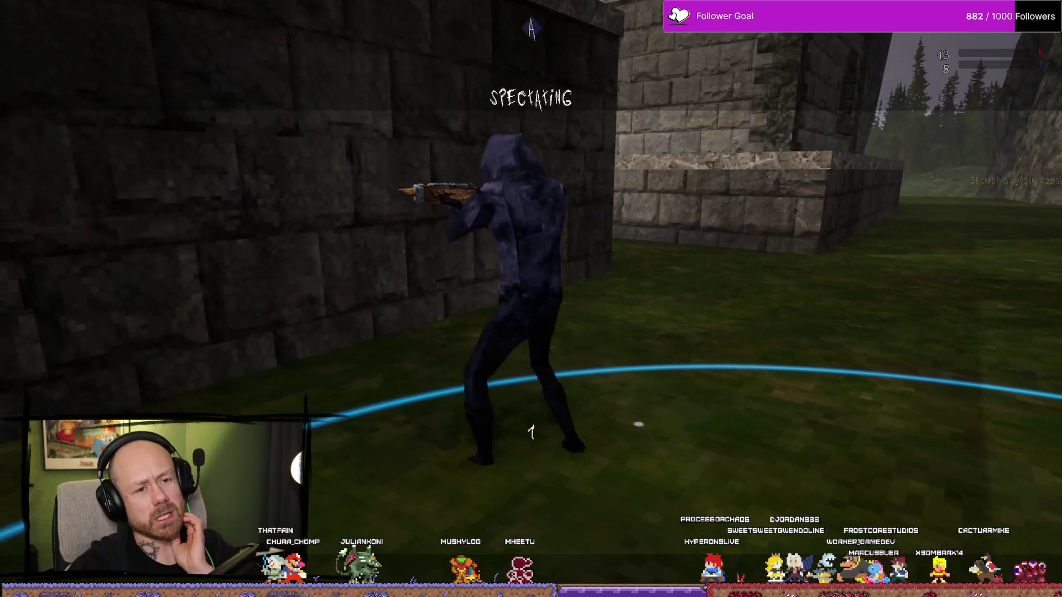
click(531, 298)
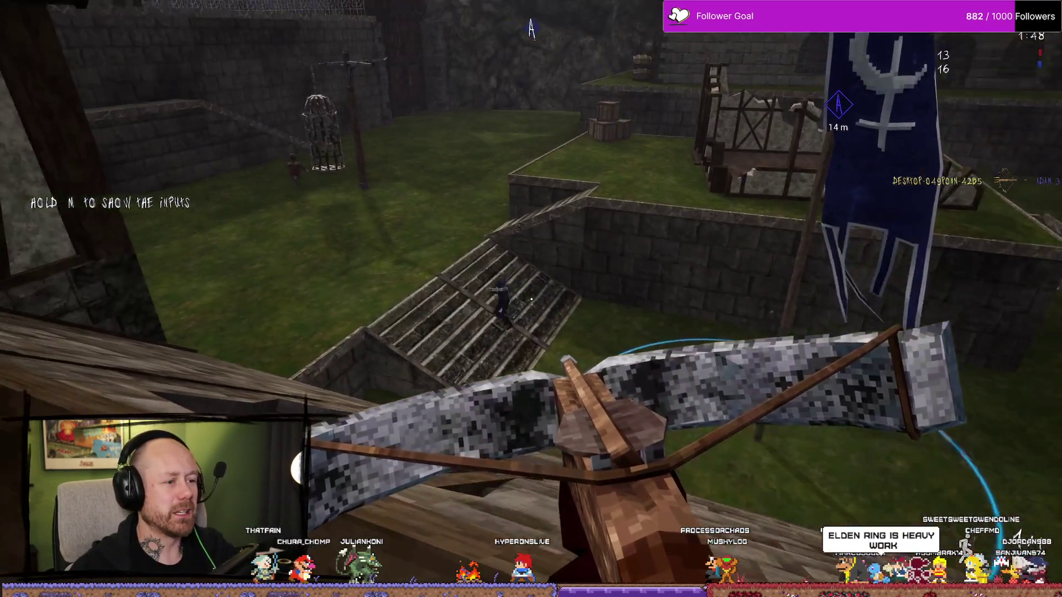
key(1)
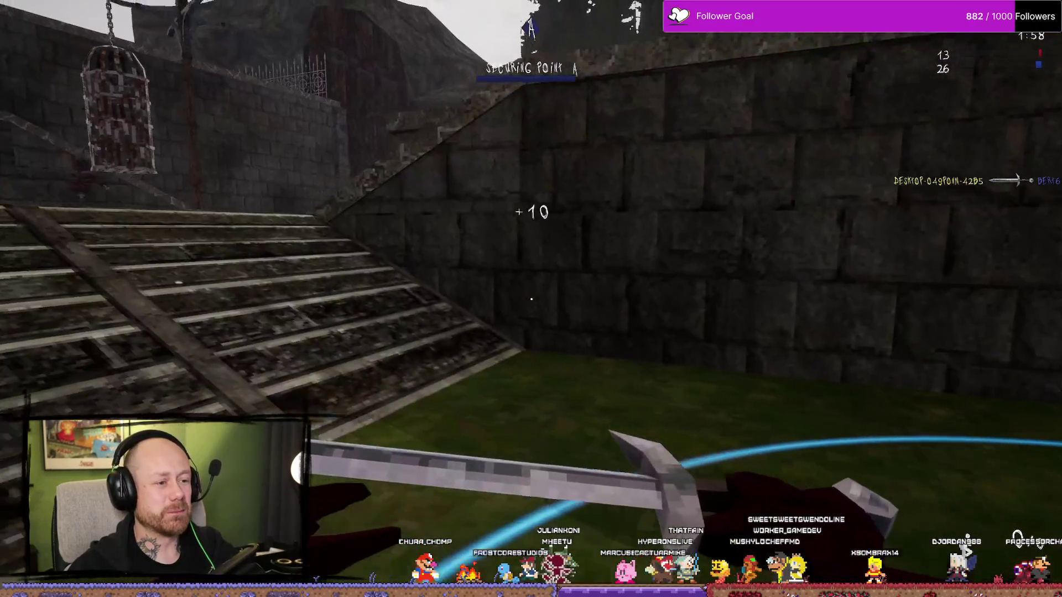
key(2)
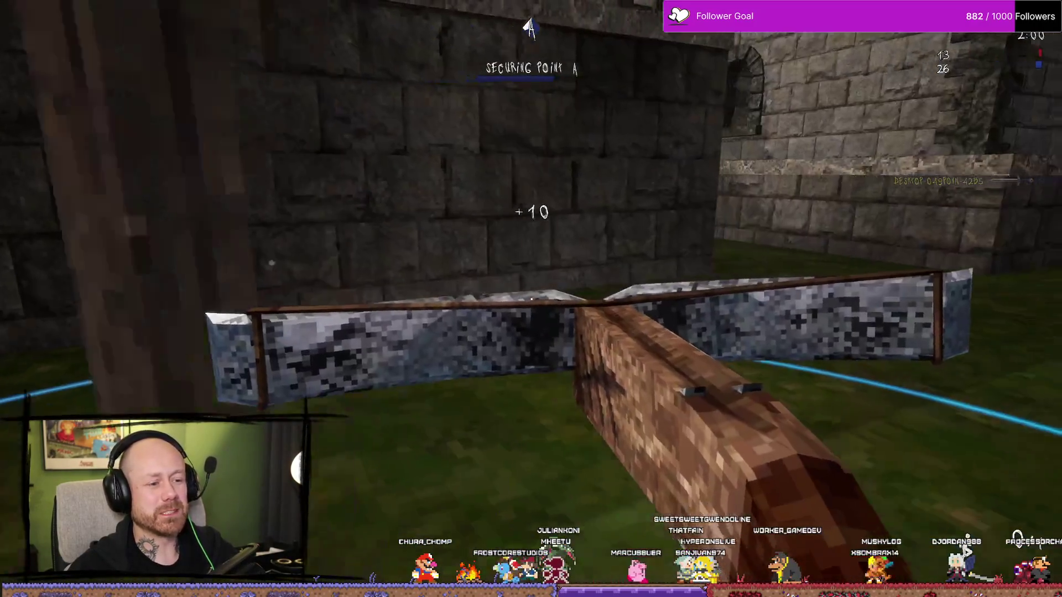
click(530, 298)
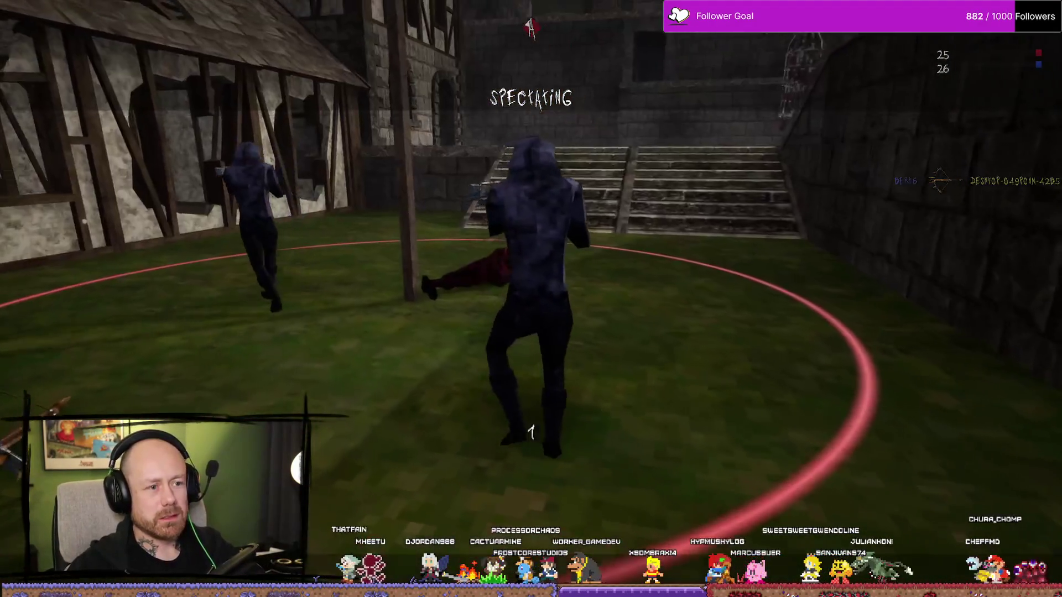
Respawn, kill two enemies on point A and pick up the dropped crossbow
click(530, 299)
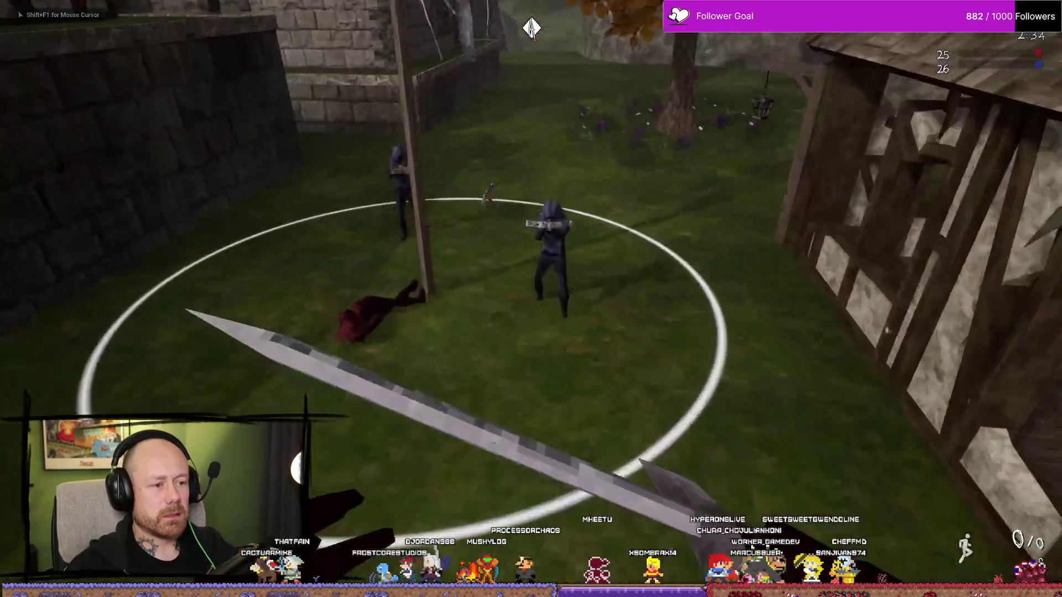
click(531, 299)
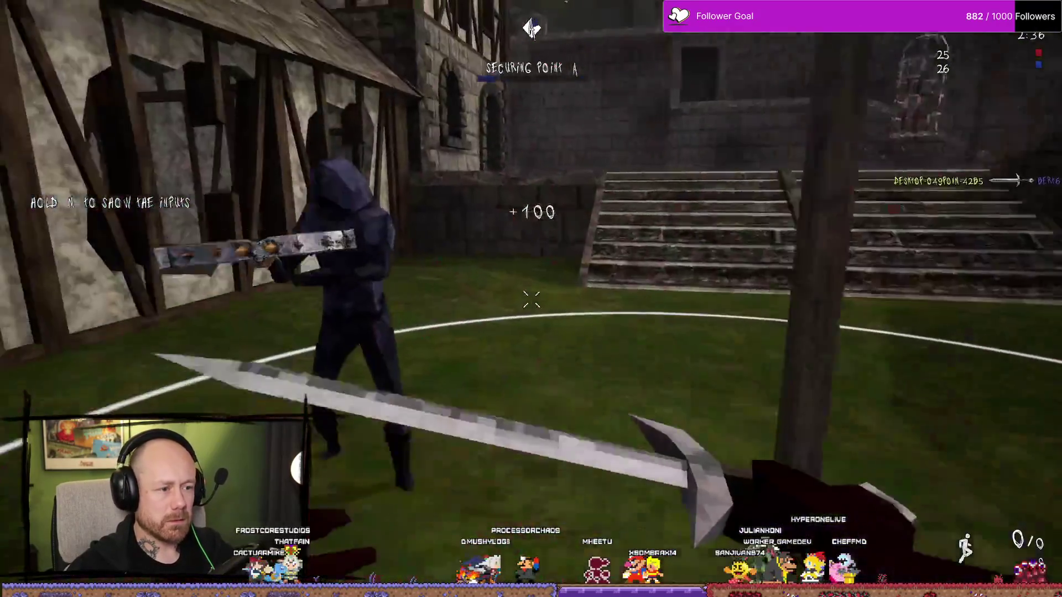
click(531, 299)
key(w)
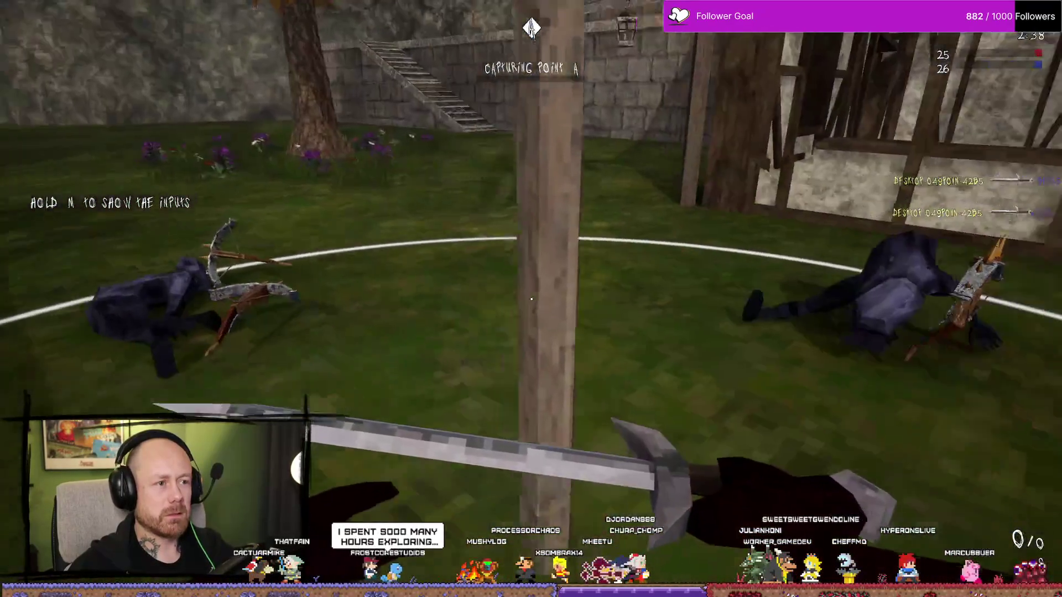
key(w)
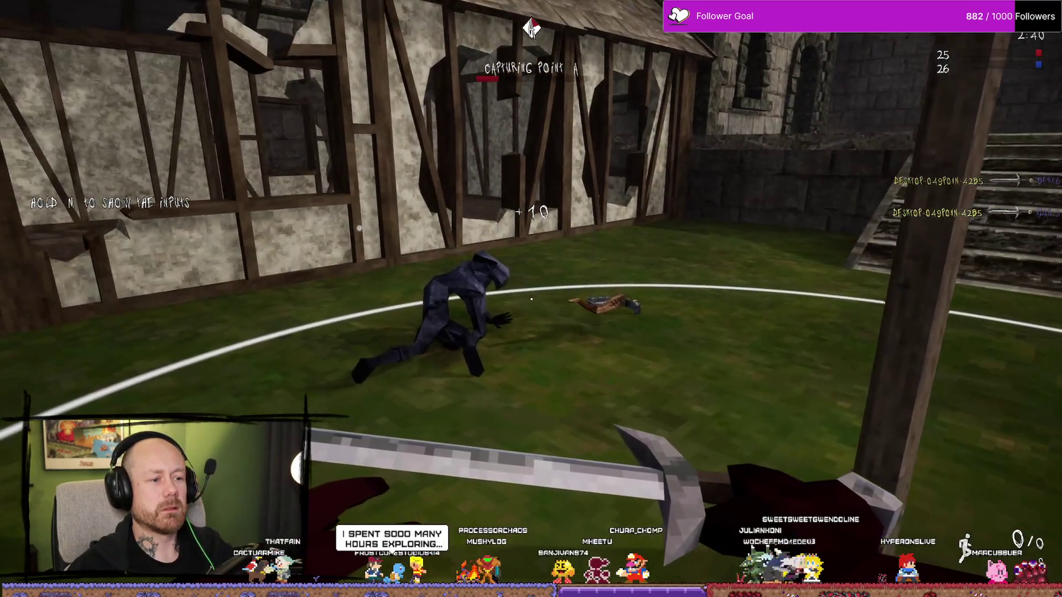
key(f)
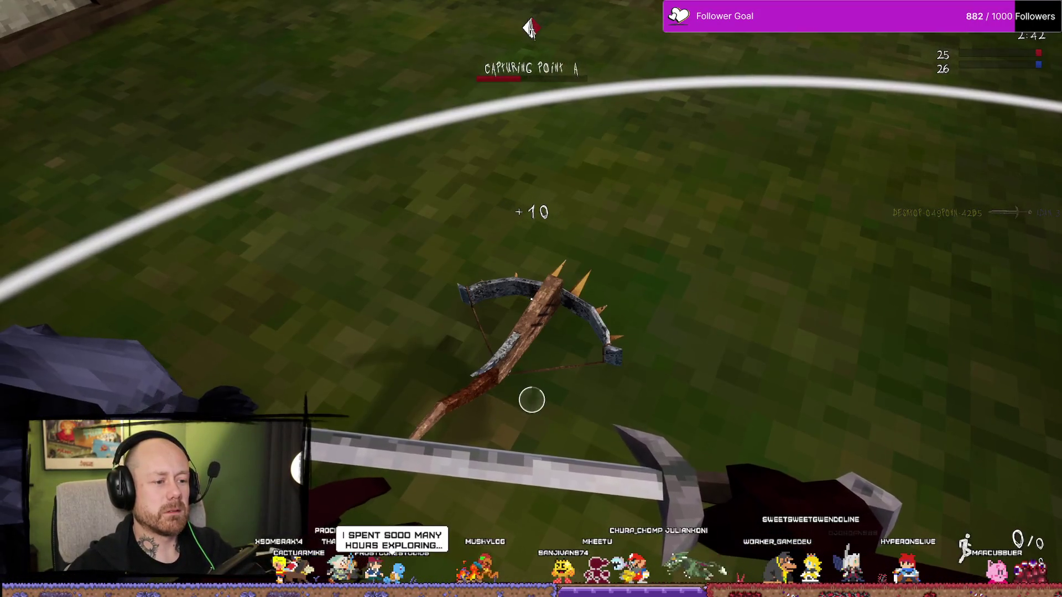
Move past the castle tower and courtyard, then head back to defend point A
key(d)
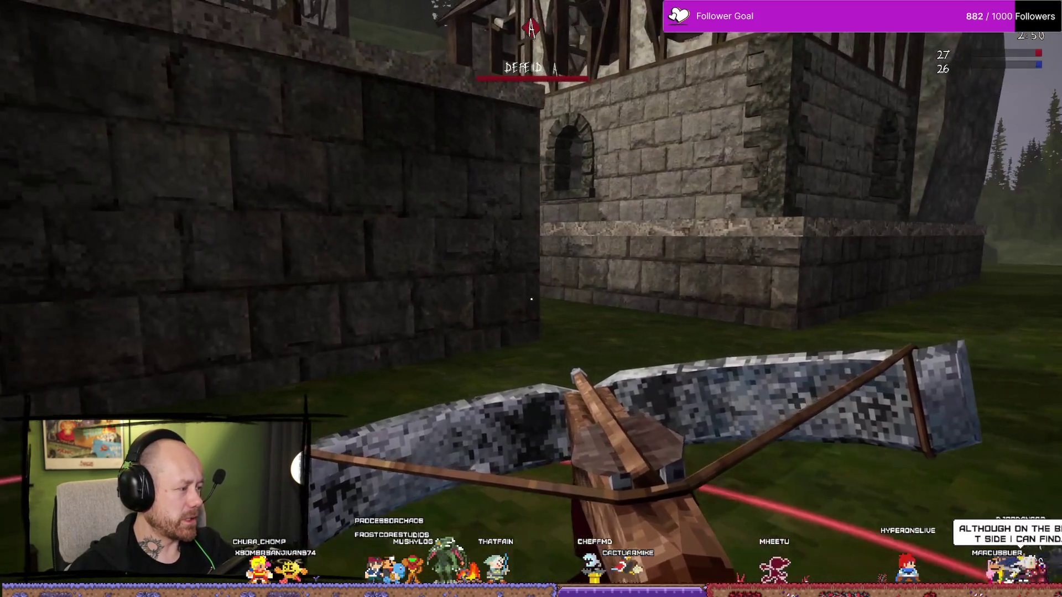
key(w)
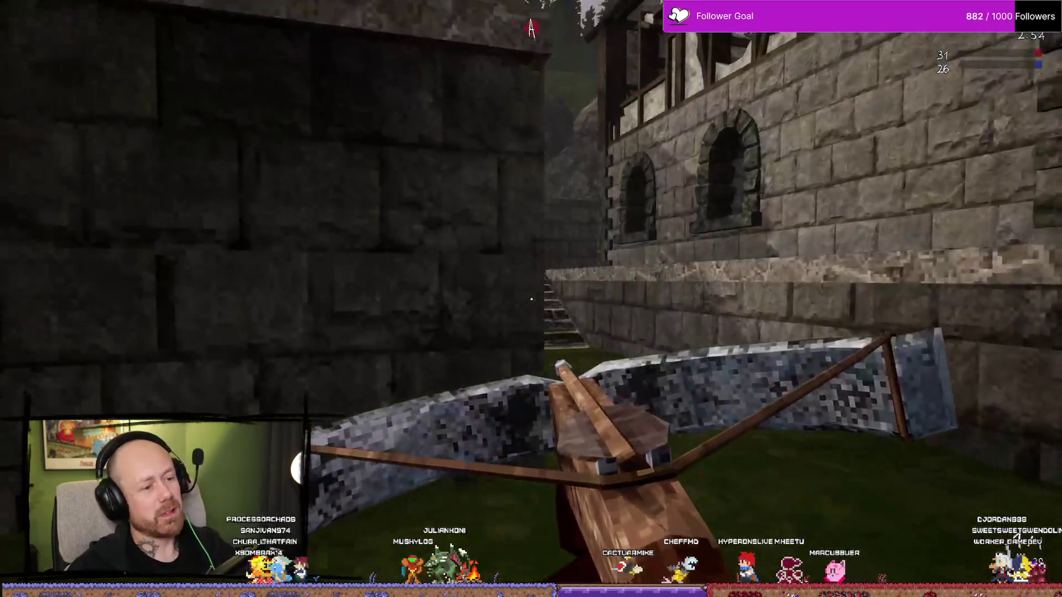
key(w)
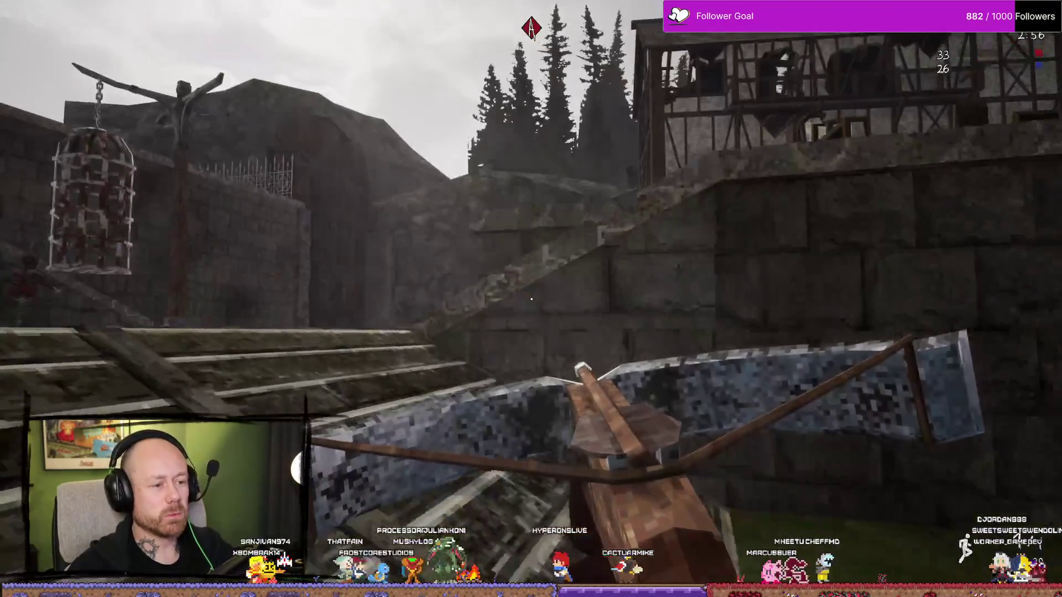
key(w)
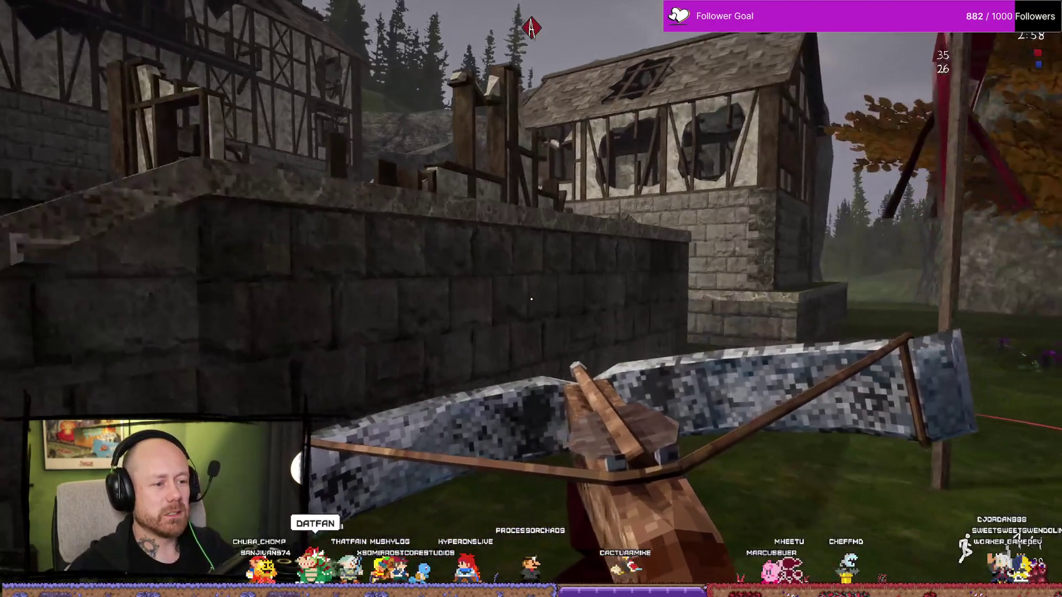
key(w)
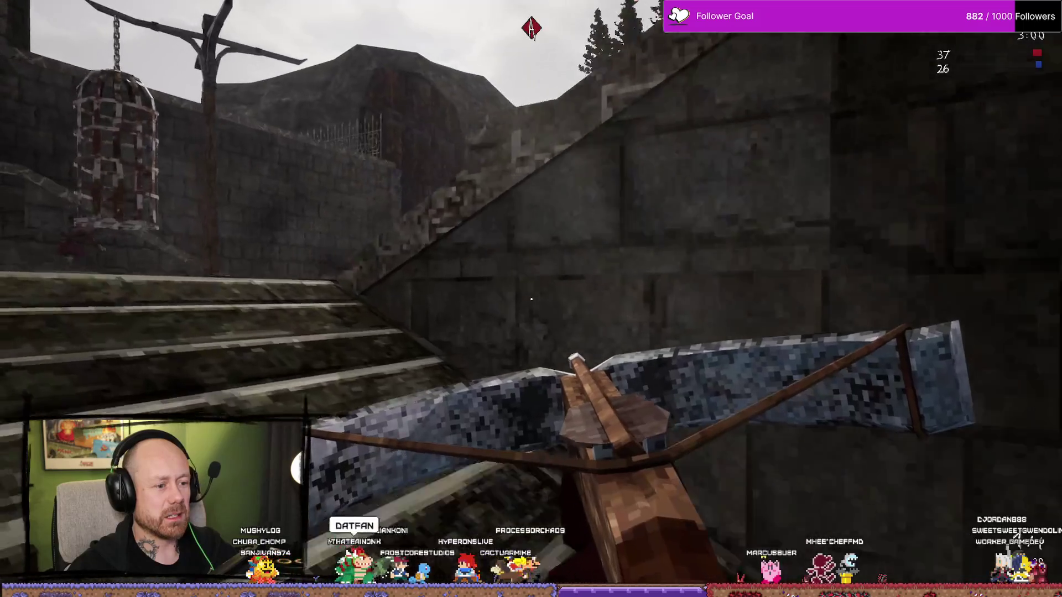
key(w)
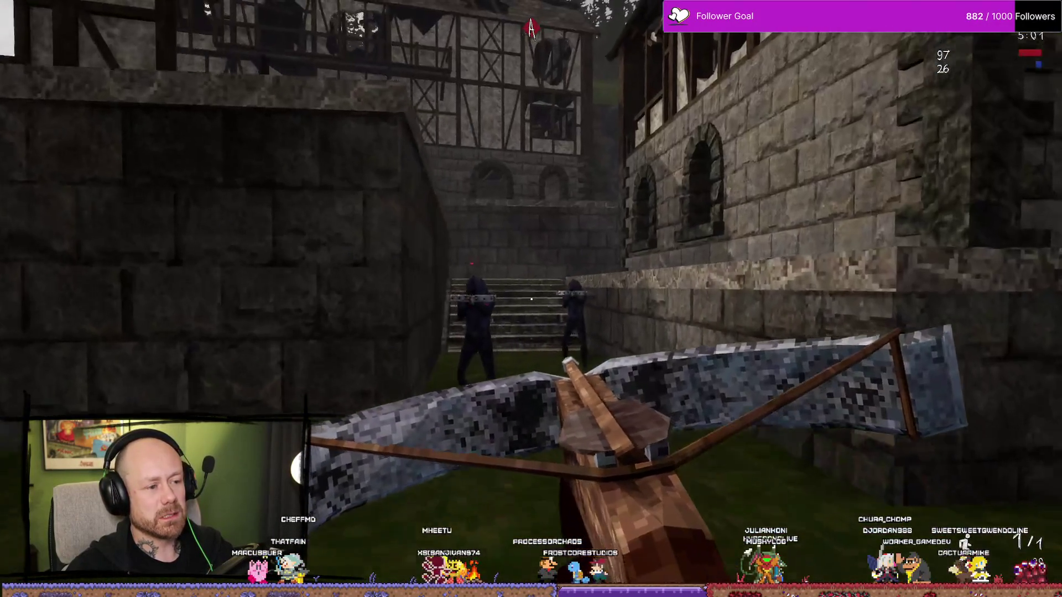
Shoot an enemy by the stairs, then end the playtest and restore the full editor layout
click(531, 299)
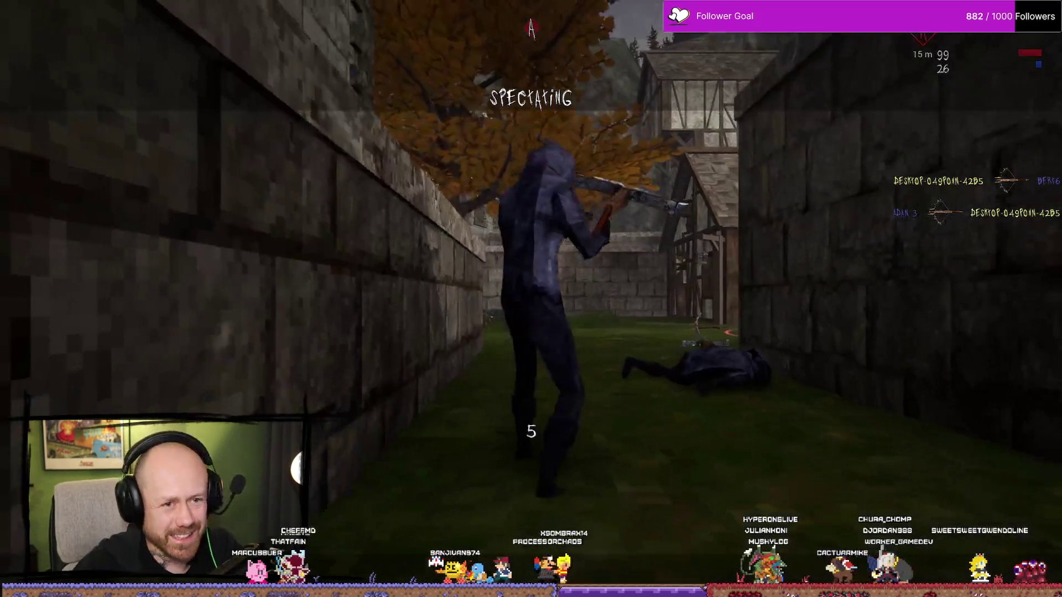
key(Escape)
key(F11)
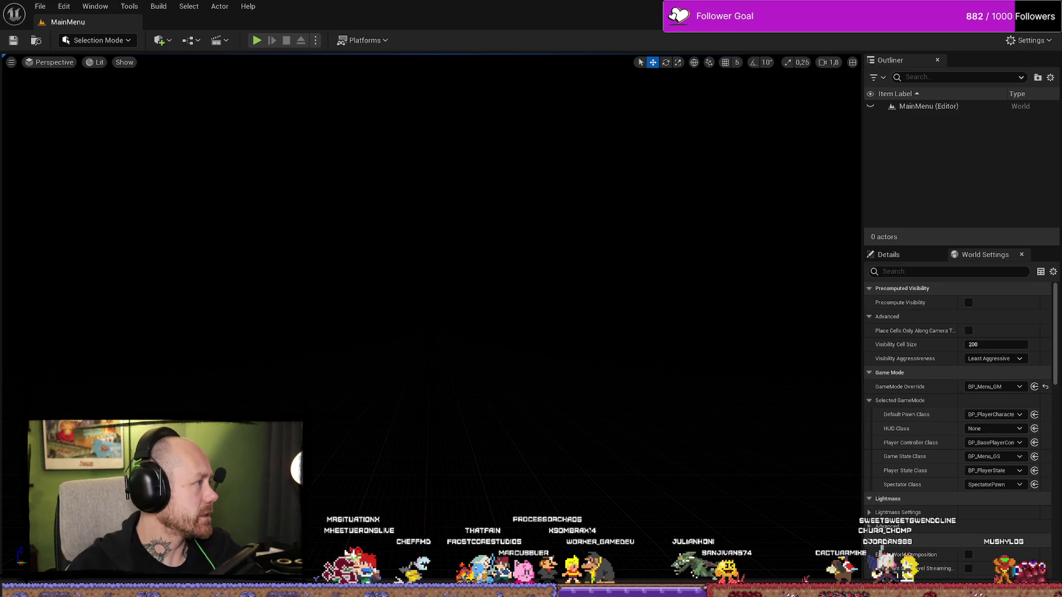
Switch to Firefox, go to YouTube and search for 'kingsfield'
key(alt+Tab)
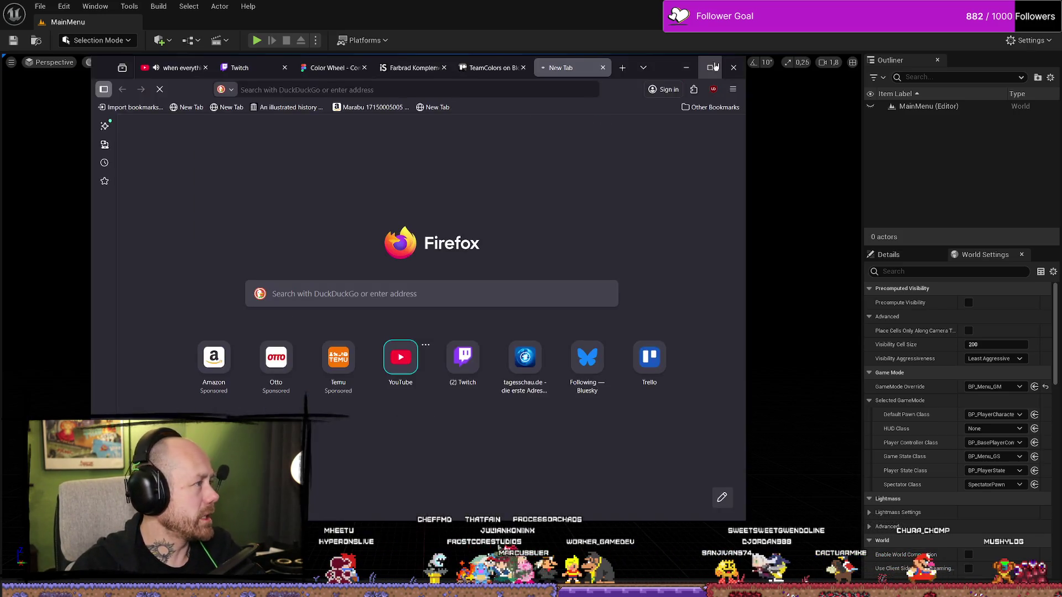
text(youtube)
key(Return)
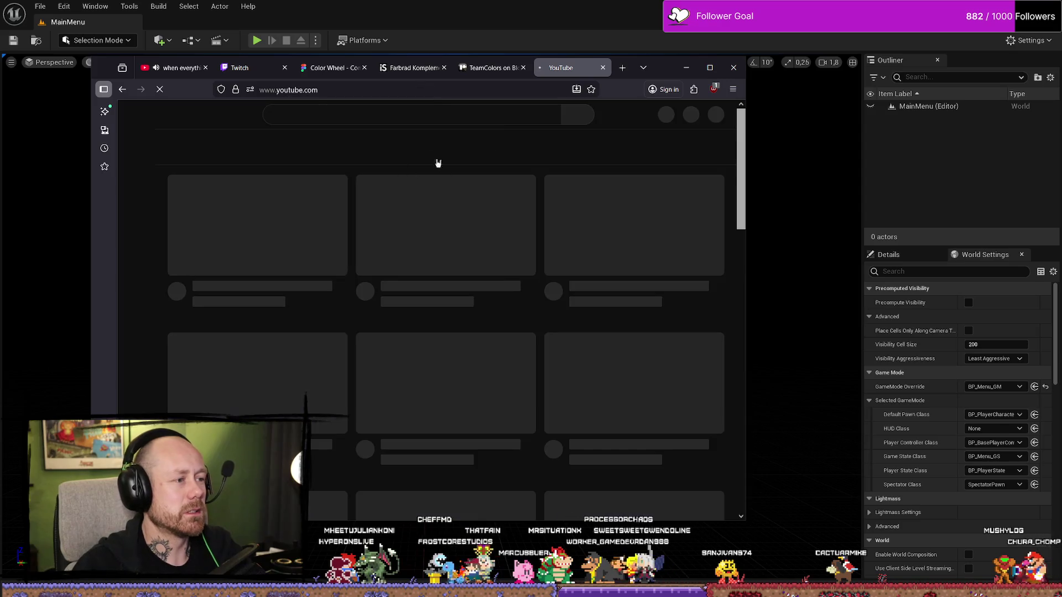
text(kingsfiel)
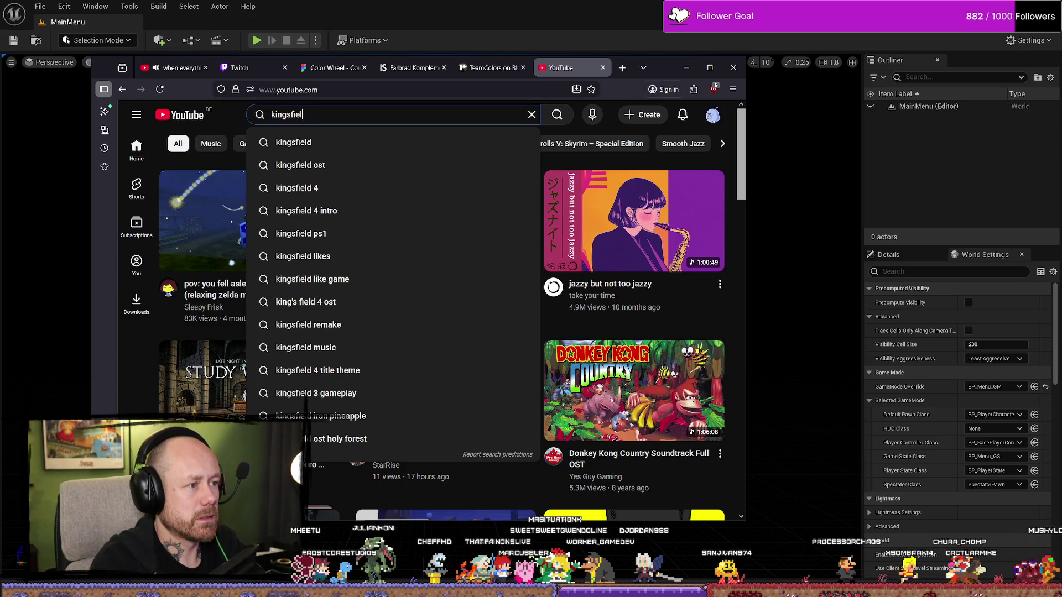
text(d)
key(Return)
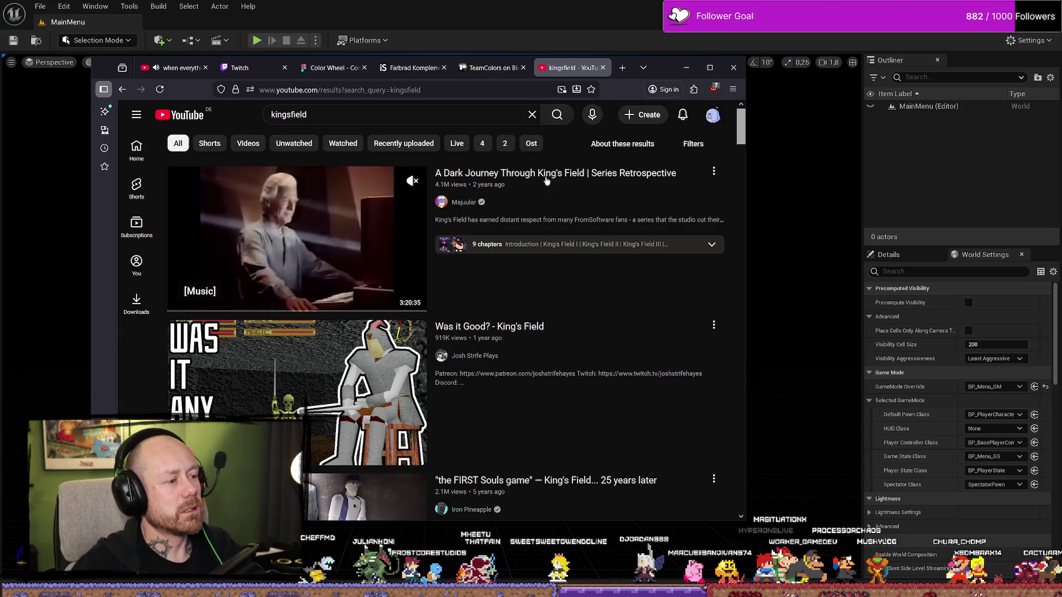
Skim the King's Field retrospective video, pause on the brick-wall scene, then close the tab
click(359, 276)
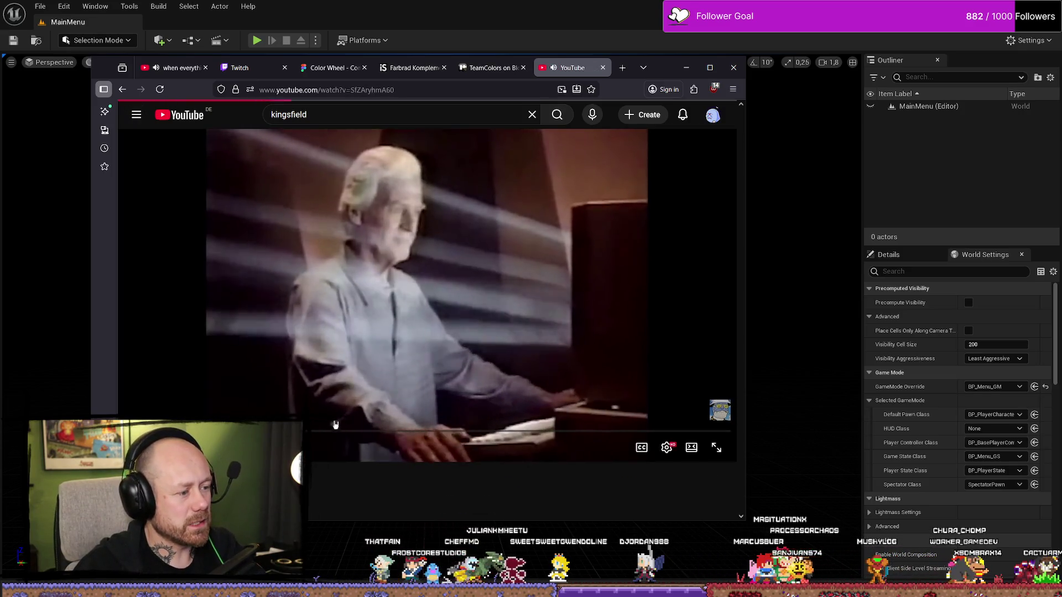
click(345, 431)
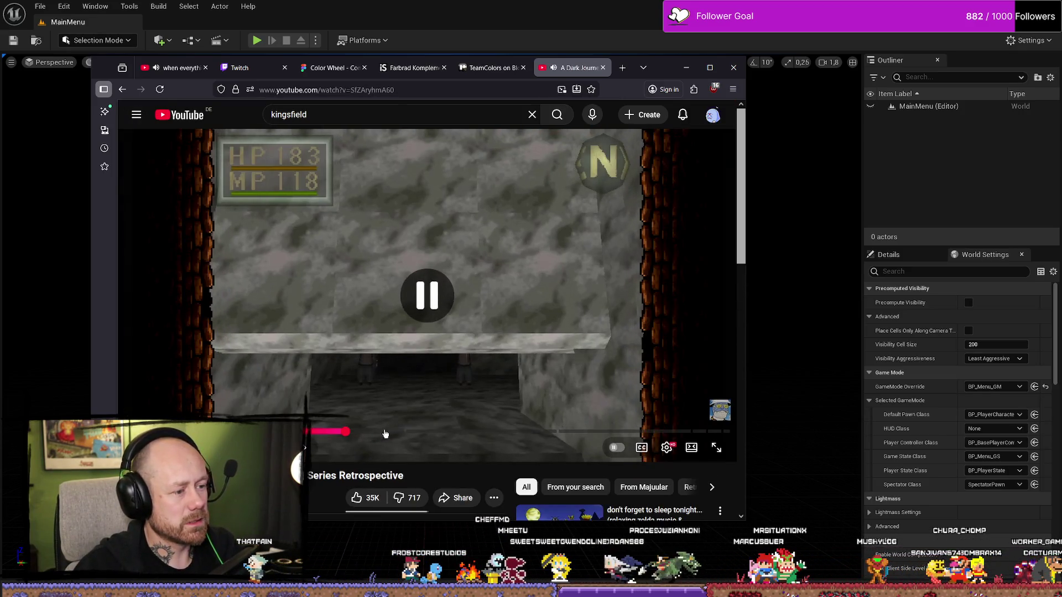
click(450, 432)
click(484, 324)
click(487, 308)
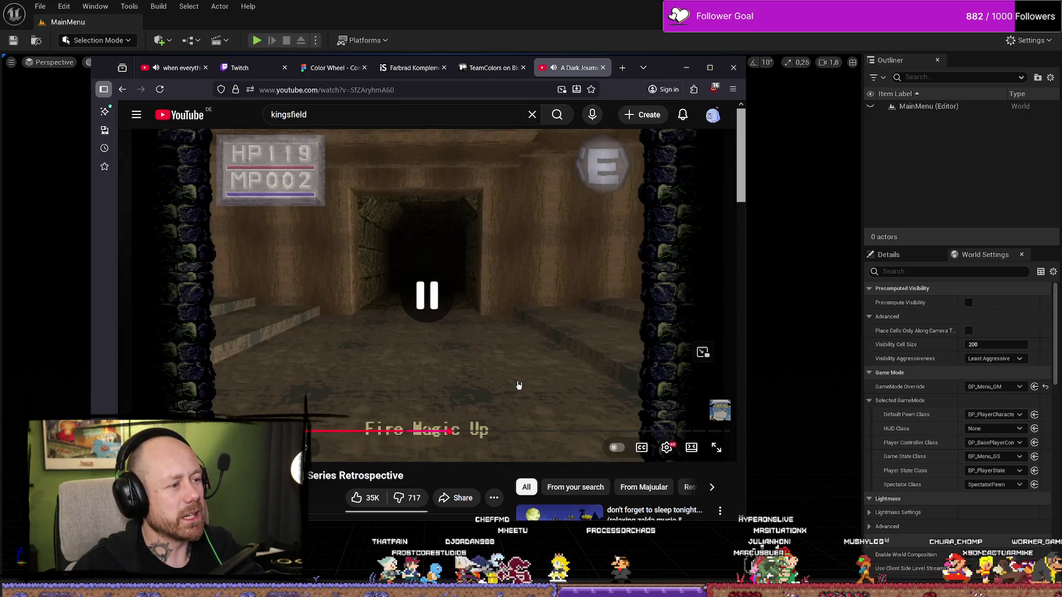
click(605, 344)
click(389, 308)
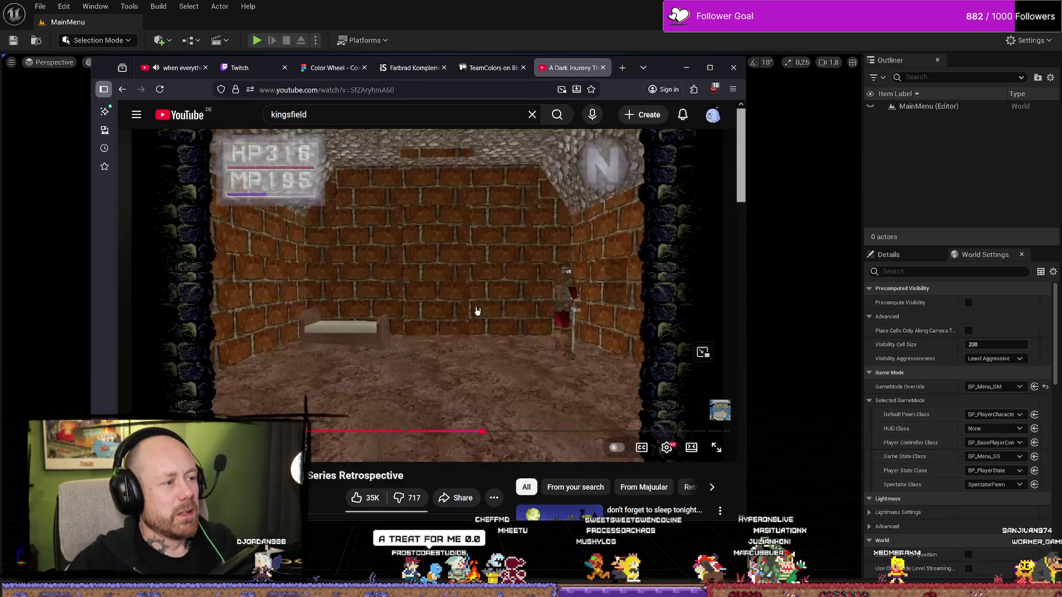
click(506, 298)
scroll(489, 276, down, 4)
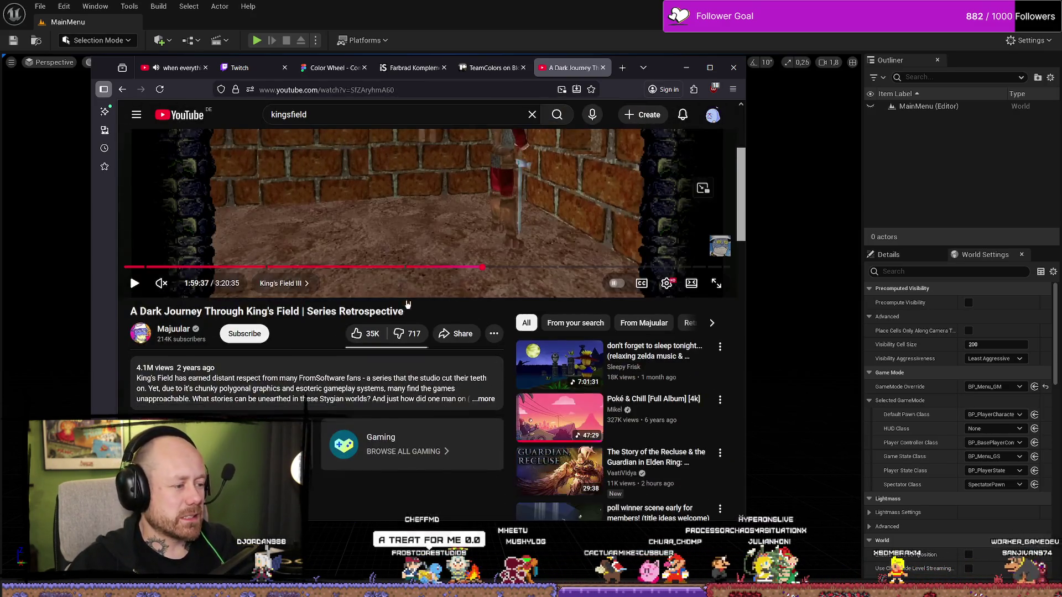
scroll(476, 265, up, 4)
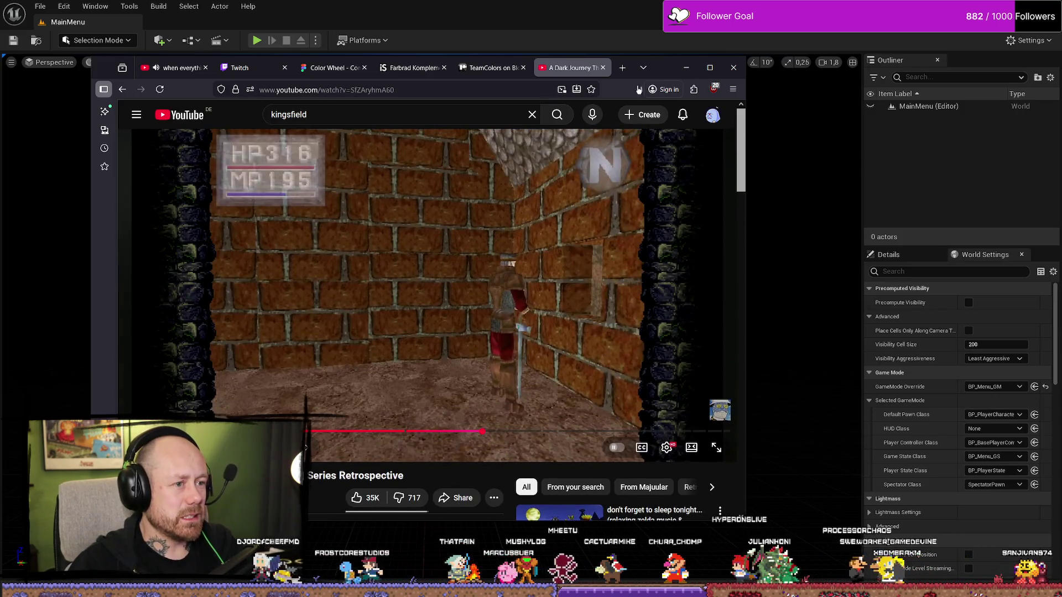
click(602, 67)
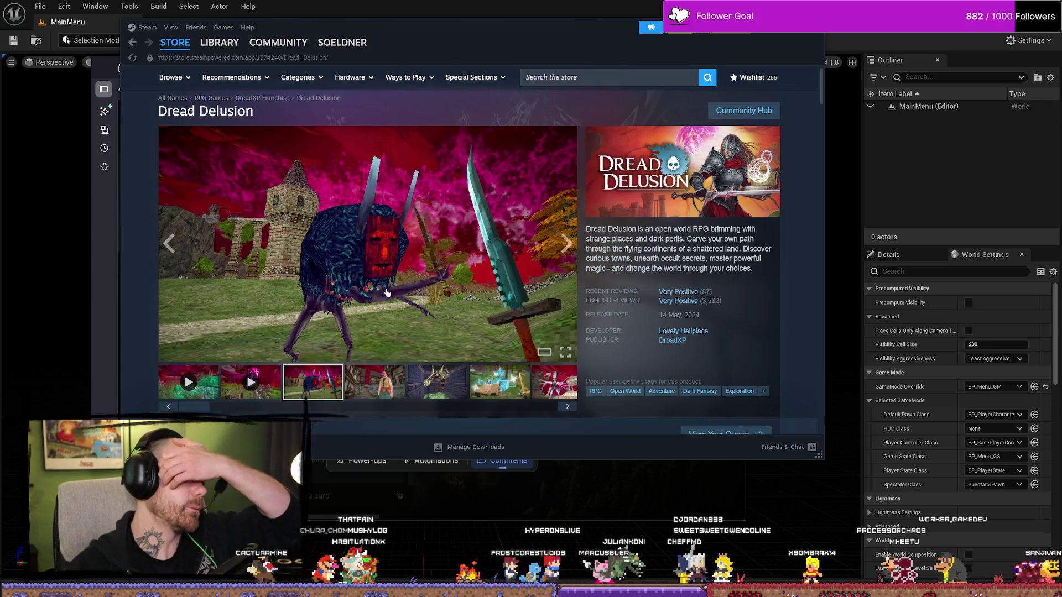
Skip ahead in the Dread Delusion trailer, raise its volume, and briefly watch it full screen
scroll(522, 253, down, 1)
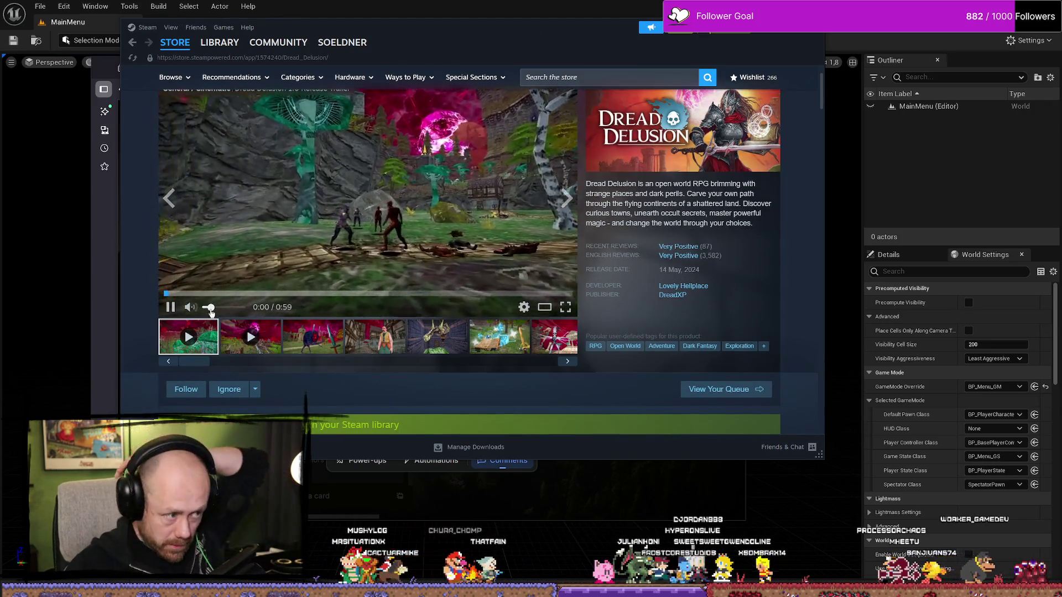
click(227, 294)
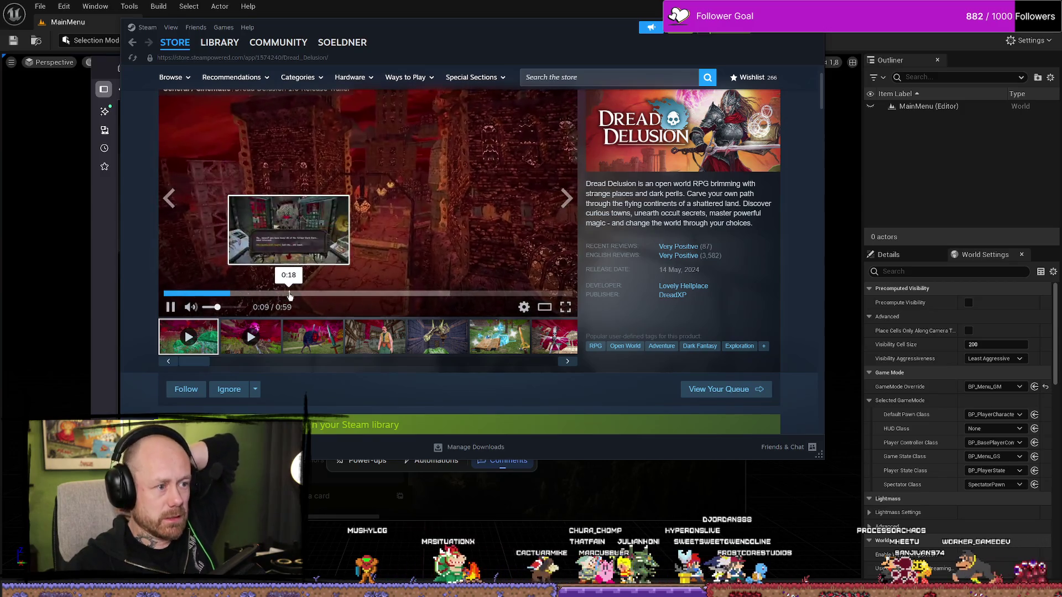
drag(221, 309, 237, 308)
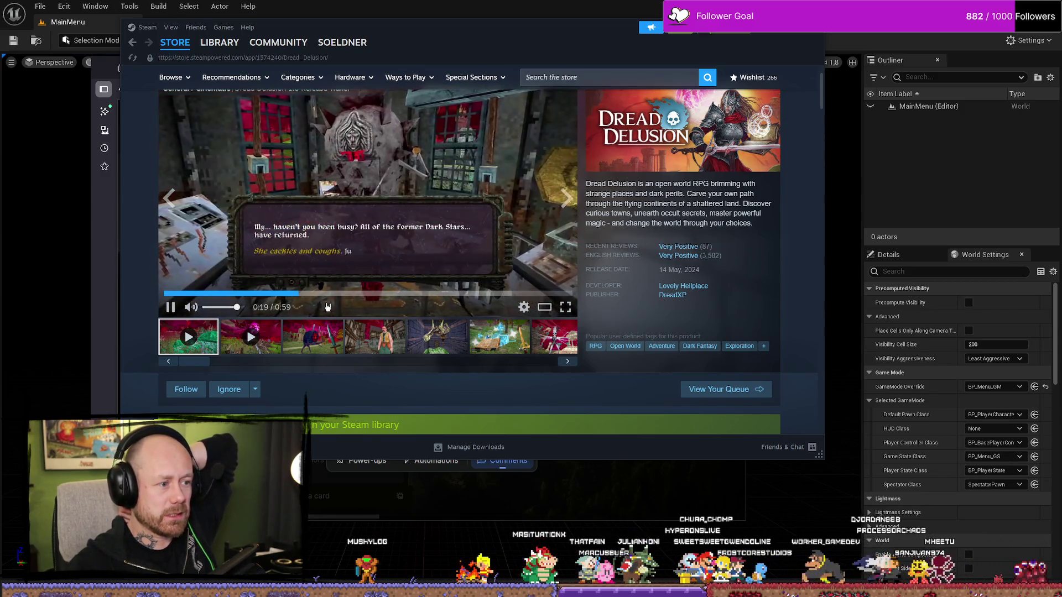
click(566, 309)
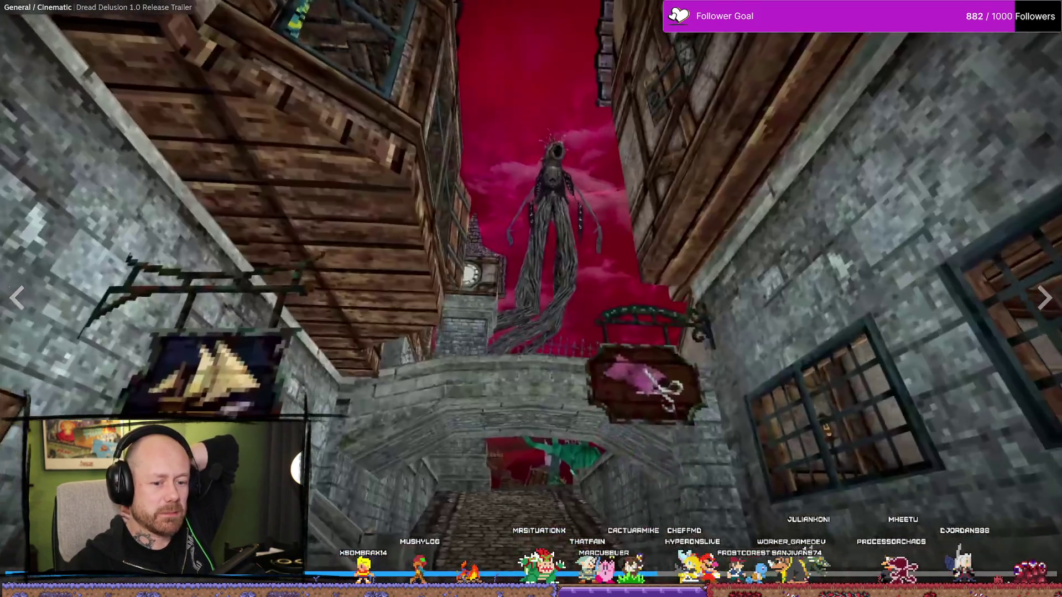
key(Escape)
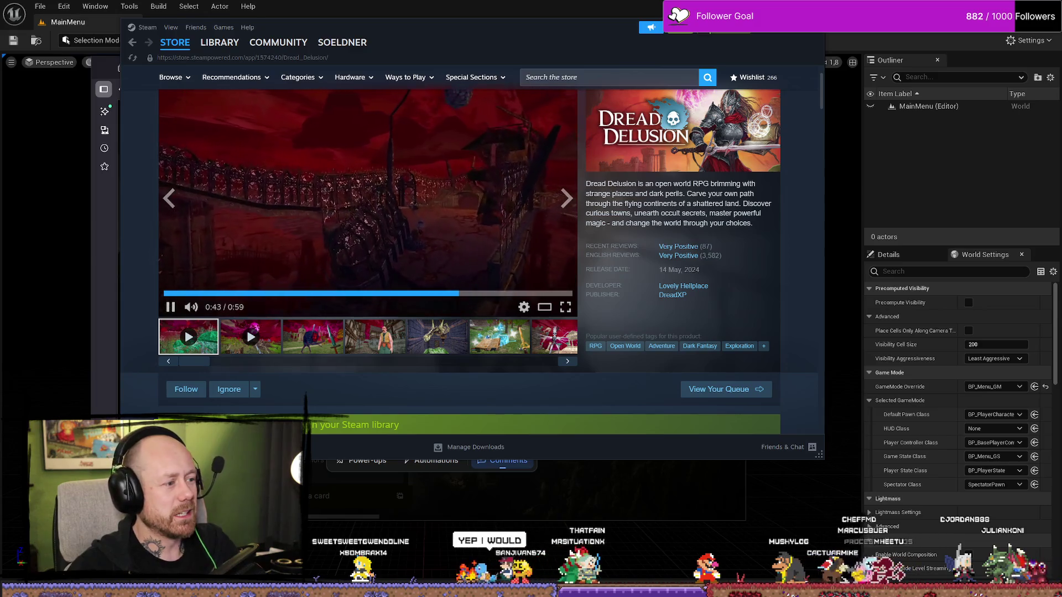
Page through five Dread Delusion screenshots, then go to the Steam store front
click(564, 202)
click(568, 195)
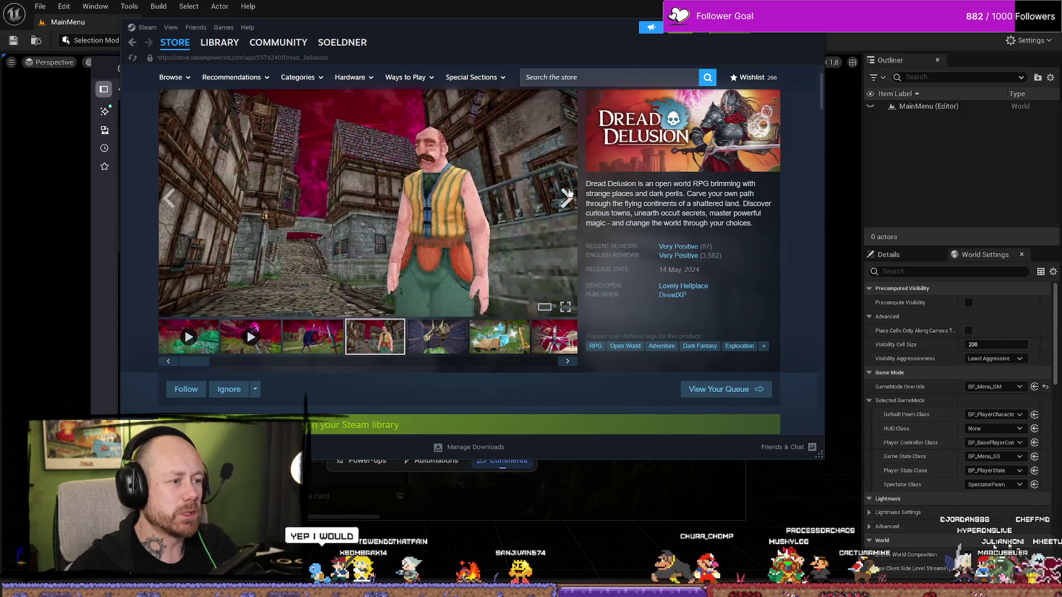
click(569, 195)
click(570, 194)
click(570, 195)
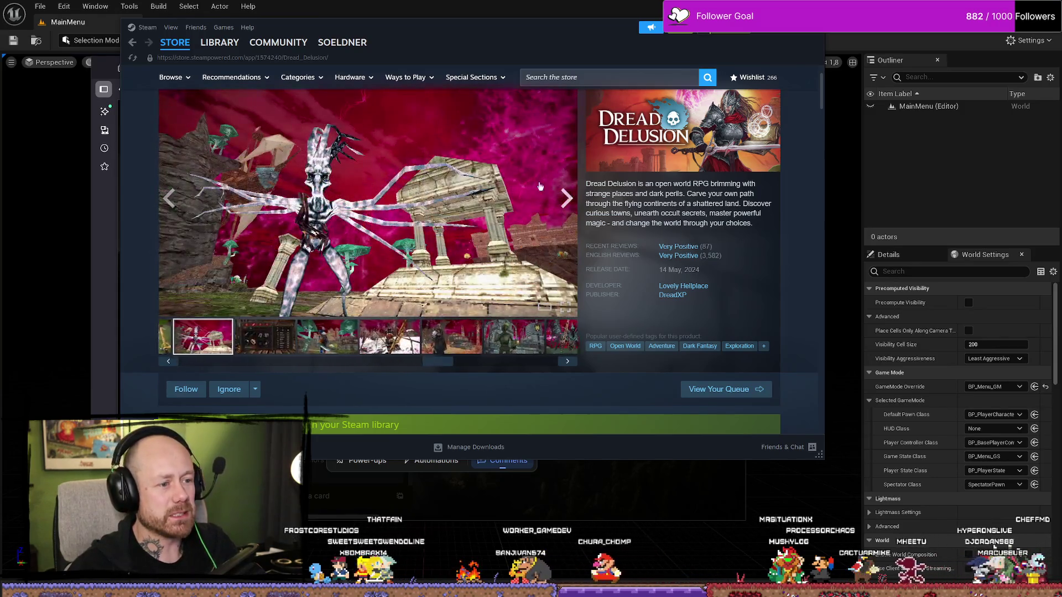
click(169, 48)
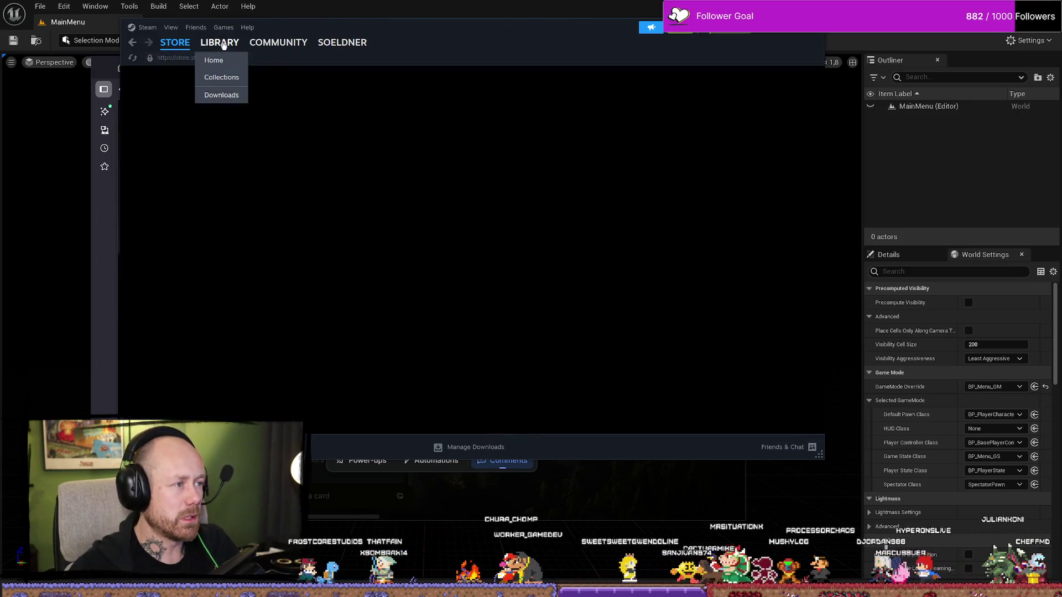
Find Lunacid in the Steam library and open its store page
click(220, 43)
scroll(205, 344, down, 3)
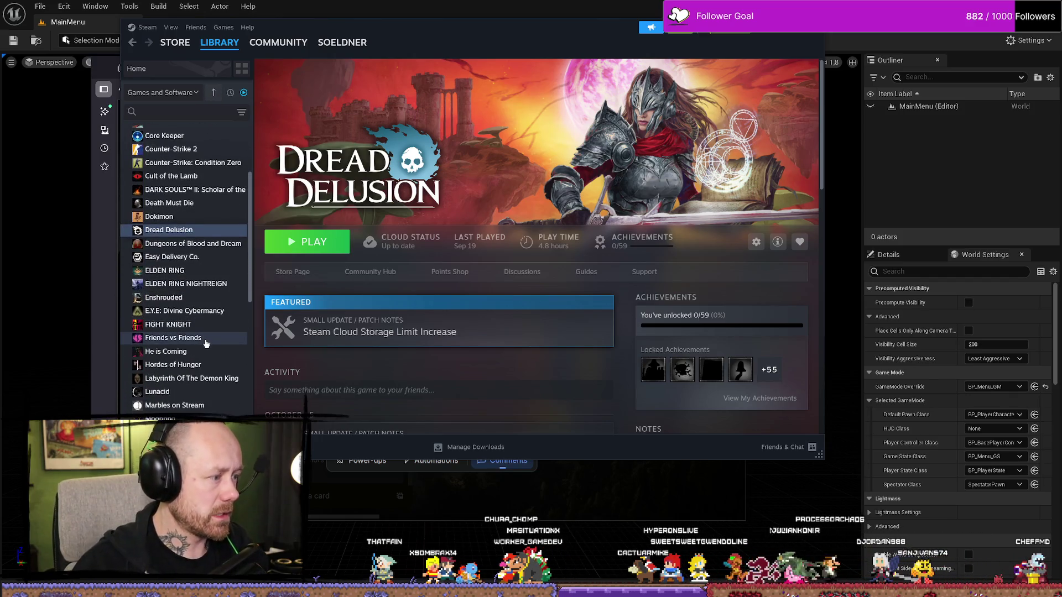
scroll(202, 344, down, 2)
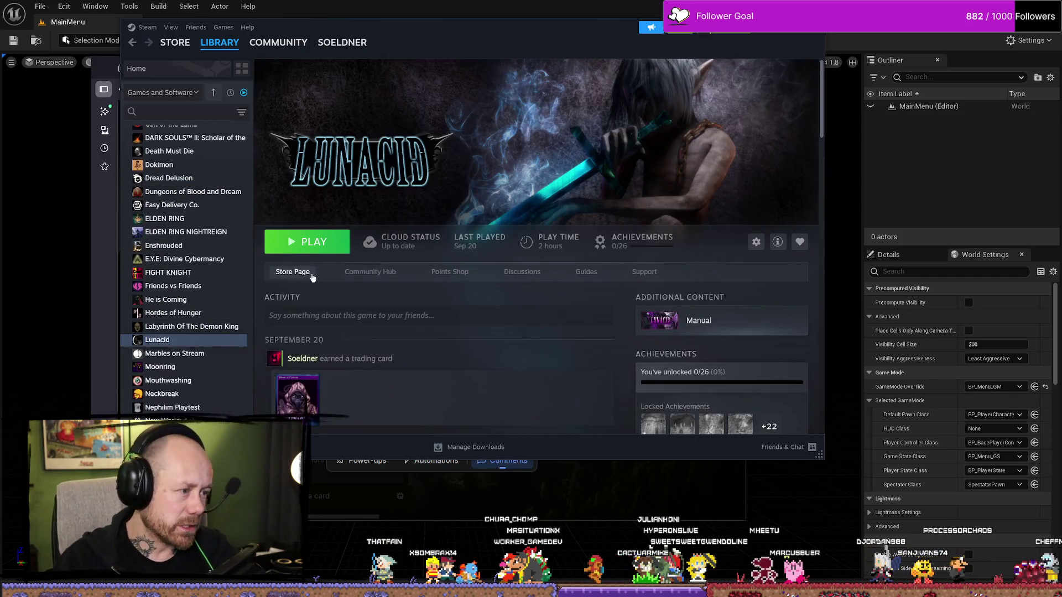
click(297, 272)
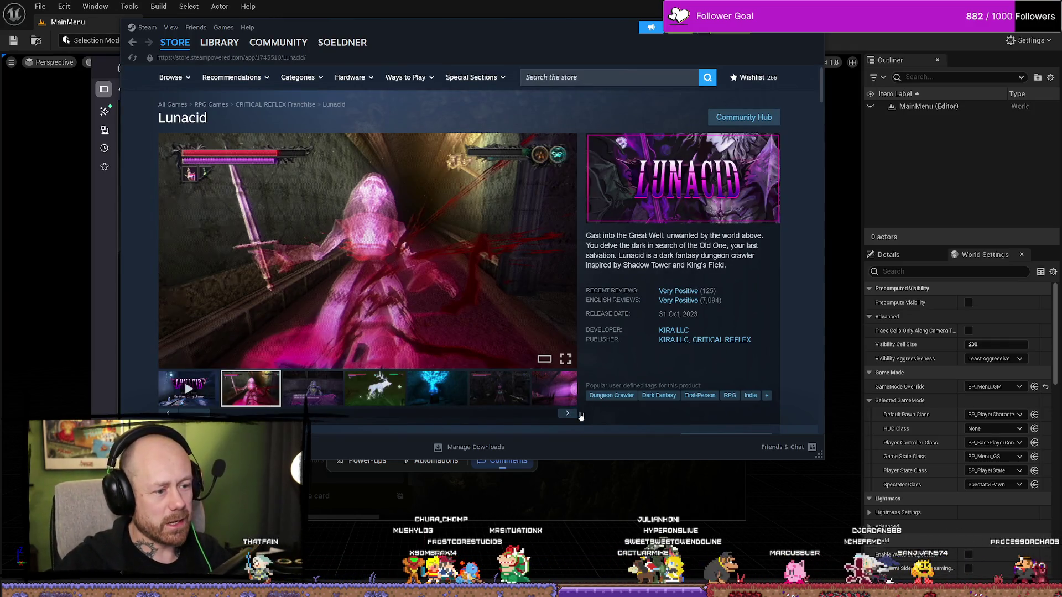
Page through eleven Lunacid screenshots, then bring the Trello browser window forward
click(572, 414)
click(571, 415)
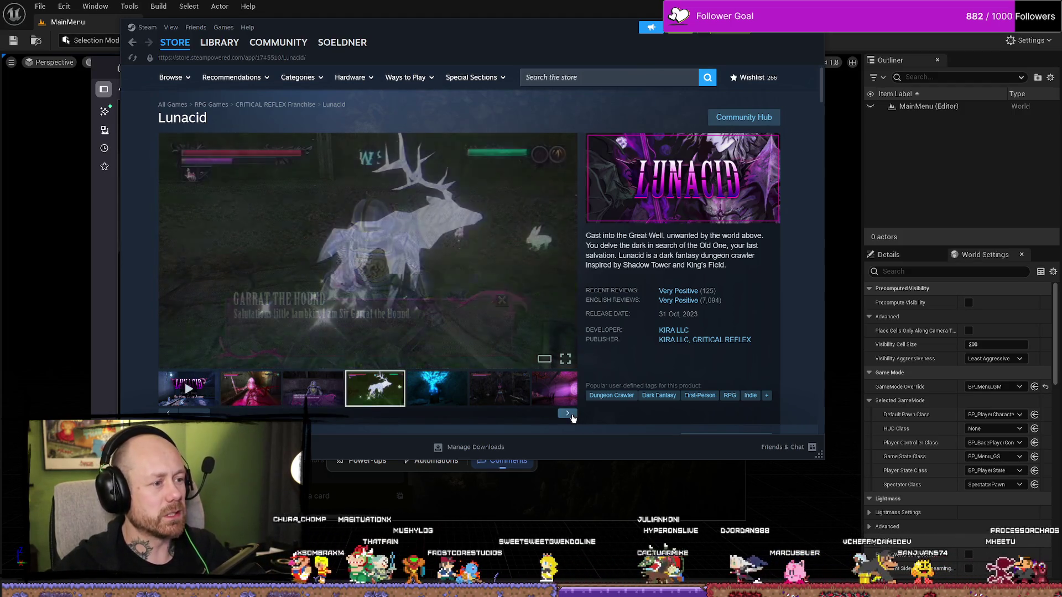
click(570, 415)
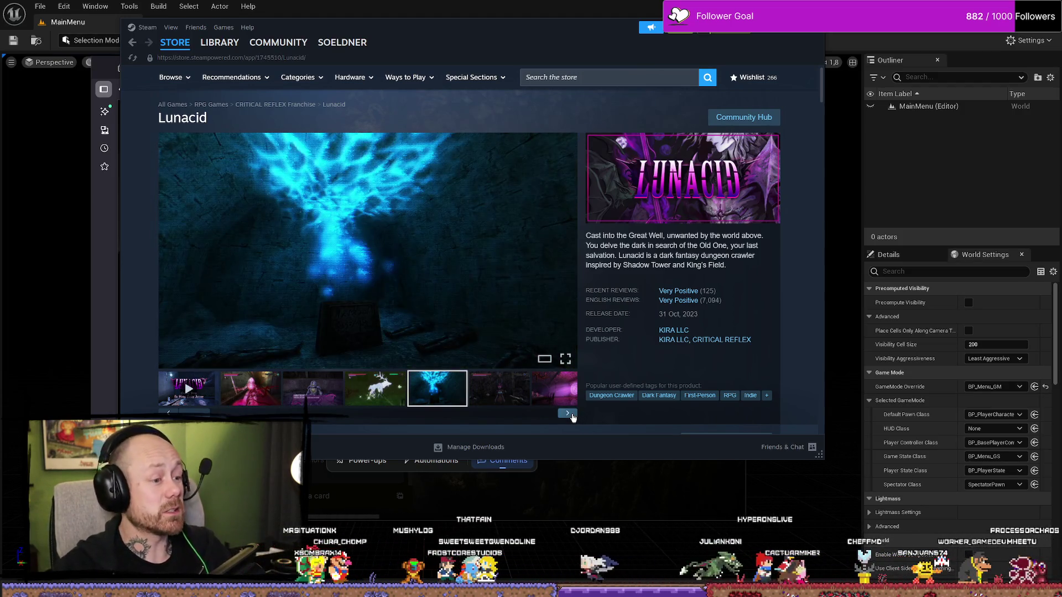
click(568, 416)
click(568, 416)
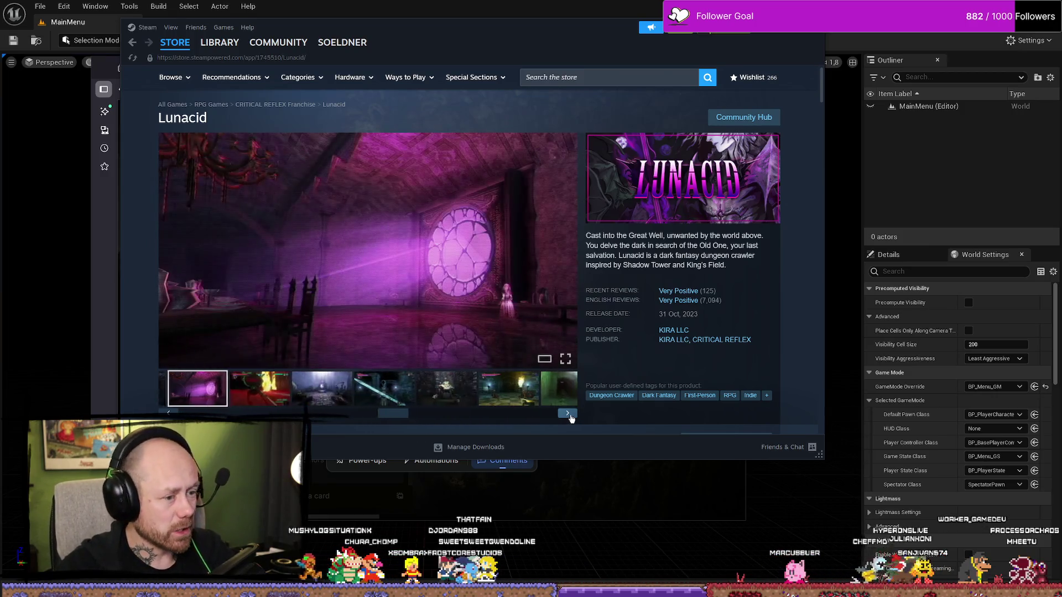
click(572, 414)
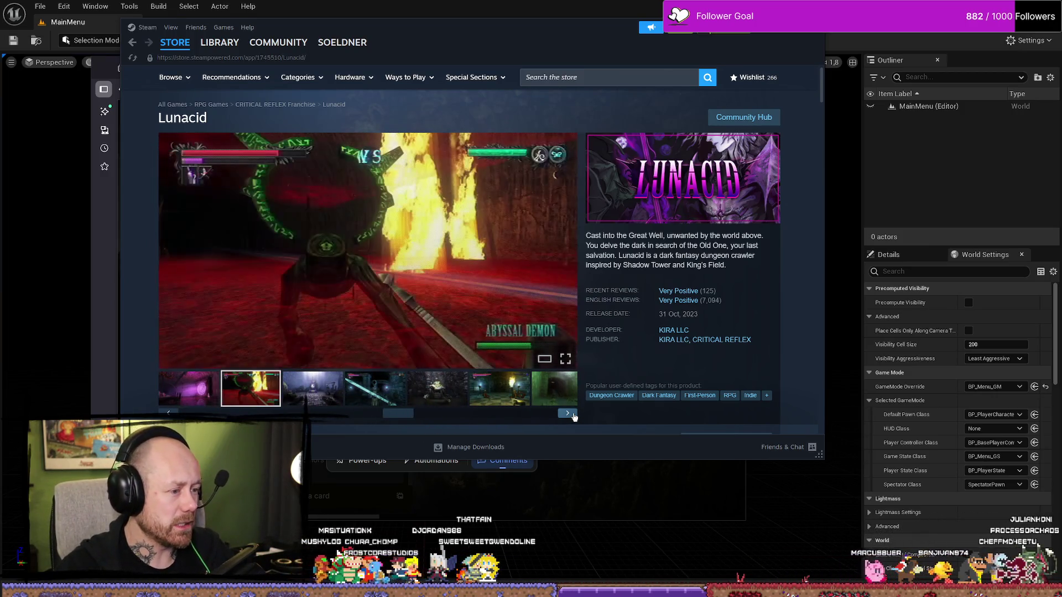
click(572, 415)
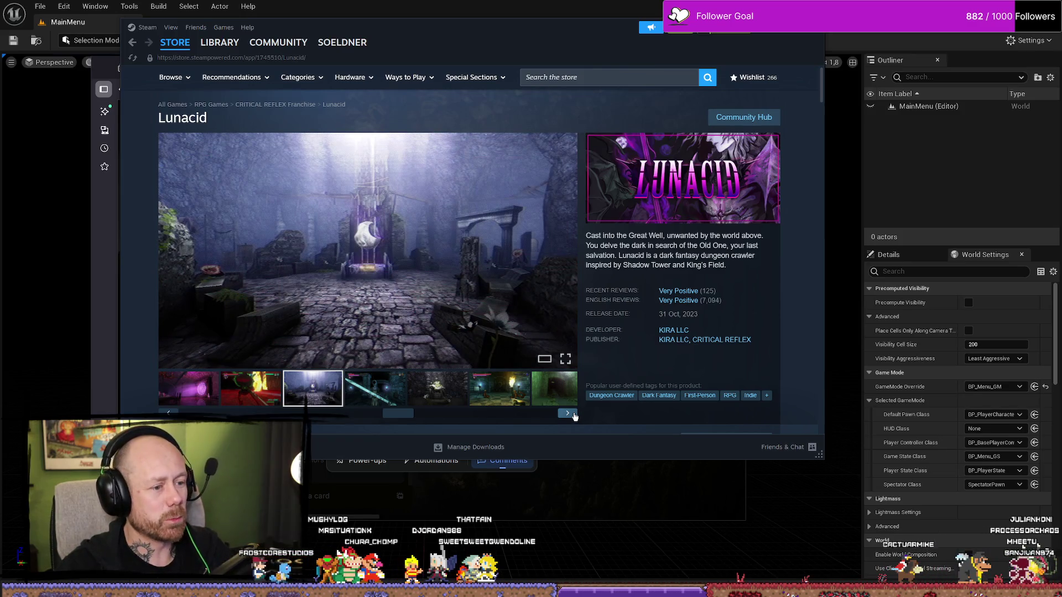
click(574, 416)
click(574, 416)
click(574, 416)
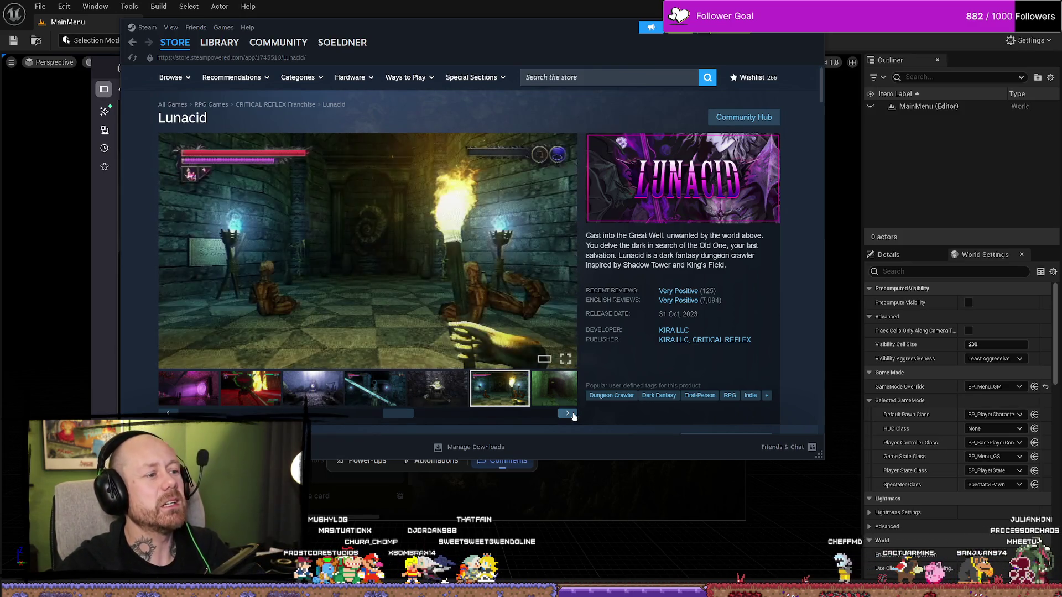
click(574, 416)
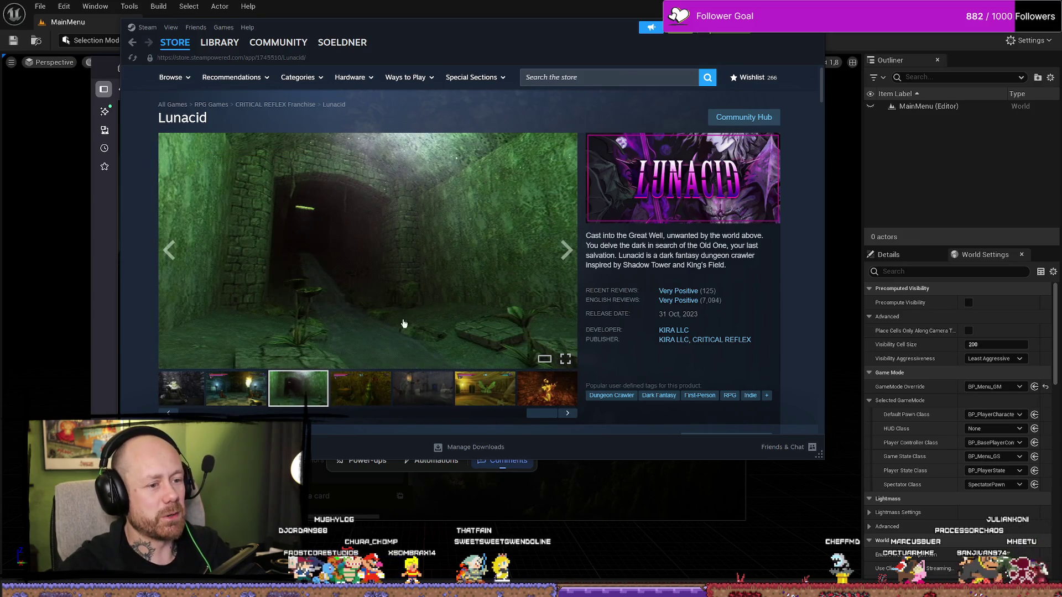
click(784, 27)
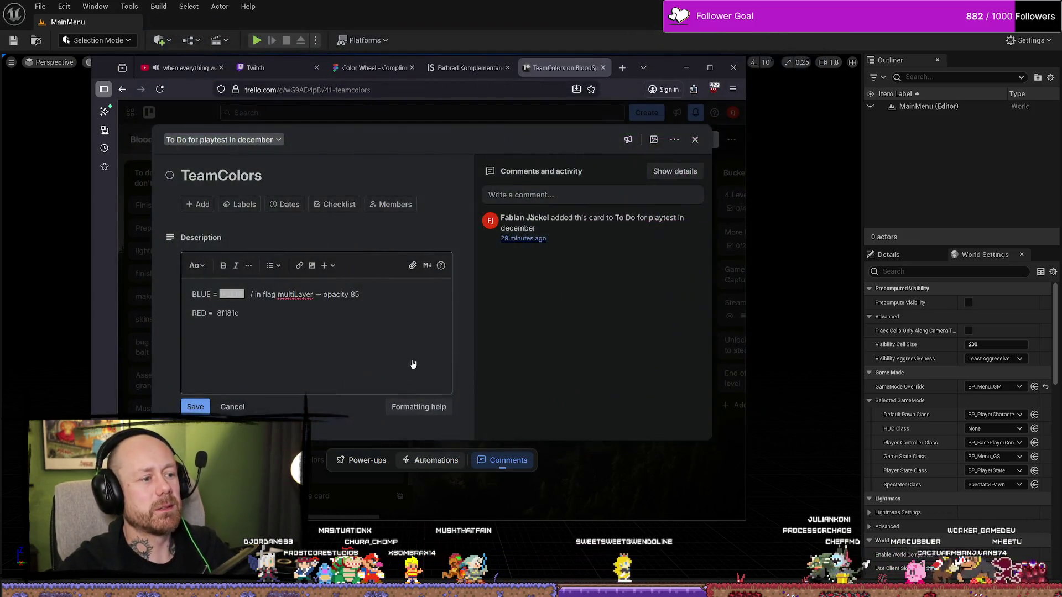
Minimize Firefox to reveal the Unreal Editor
click(685, 68)
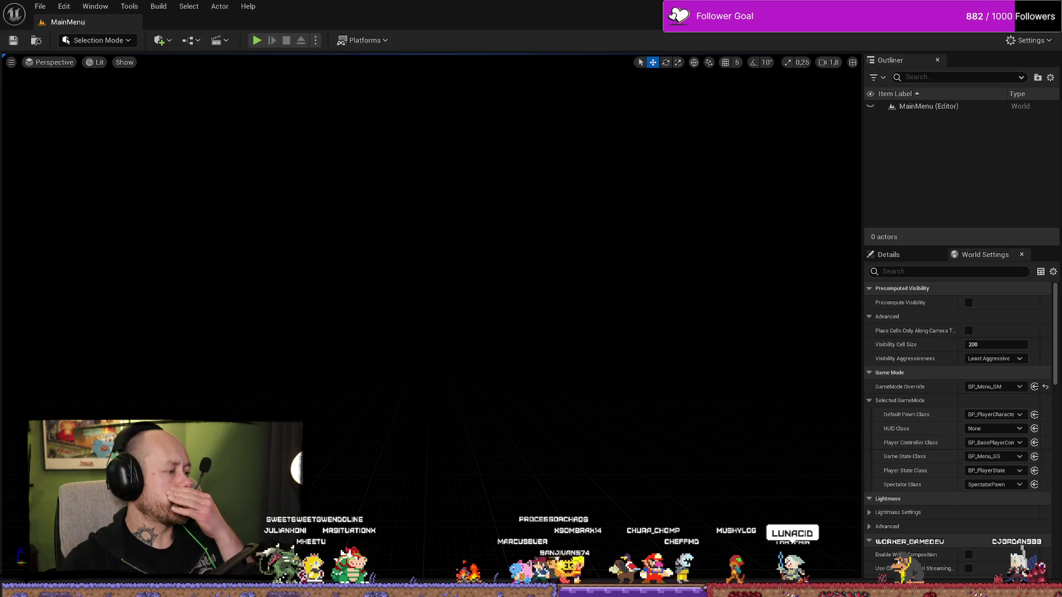
key(alt+Tab)
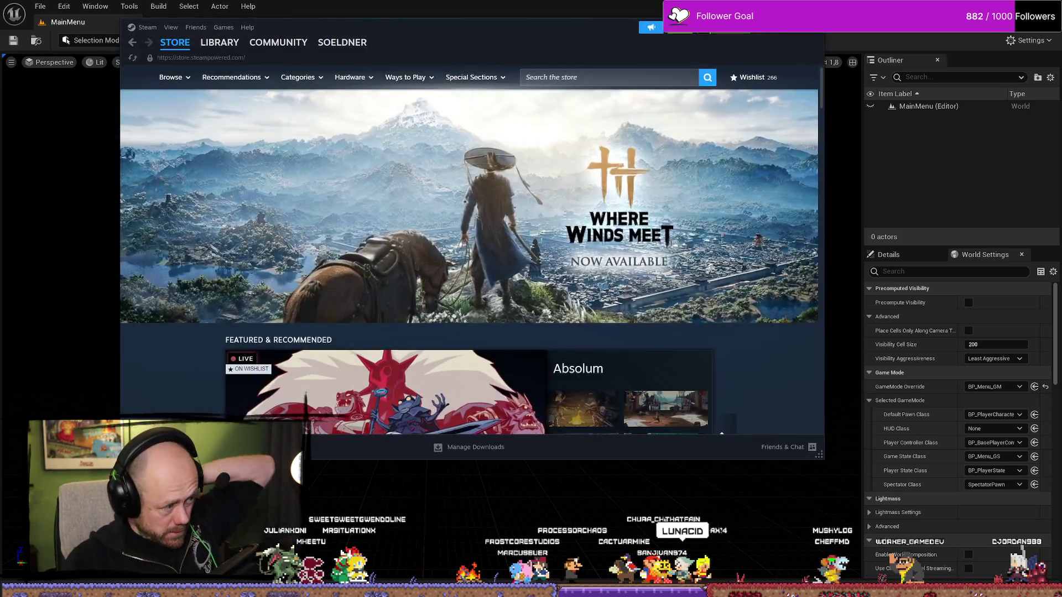
key(alt+Tab)
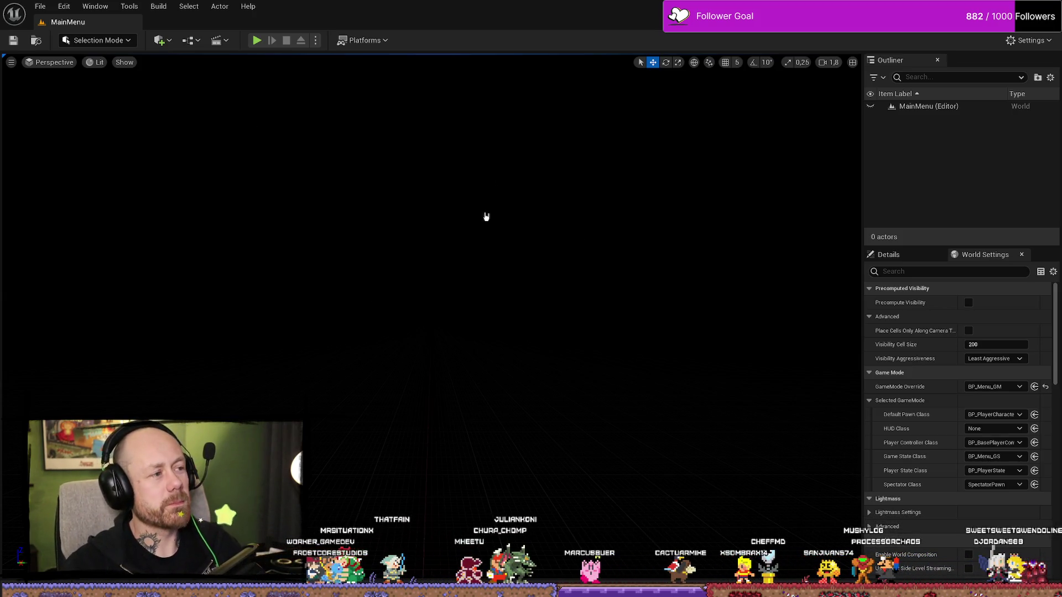
key(ctrl+space)
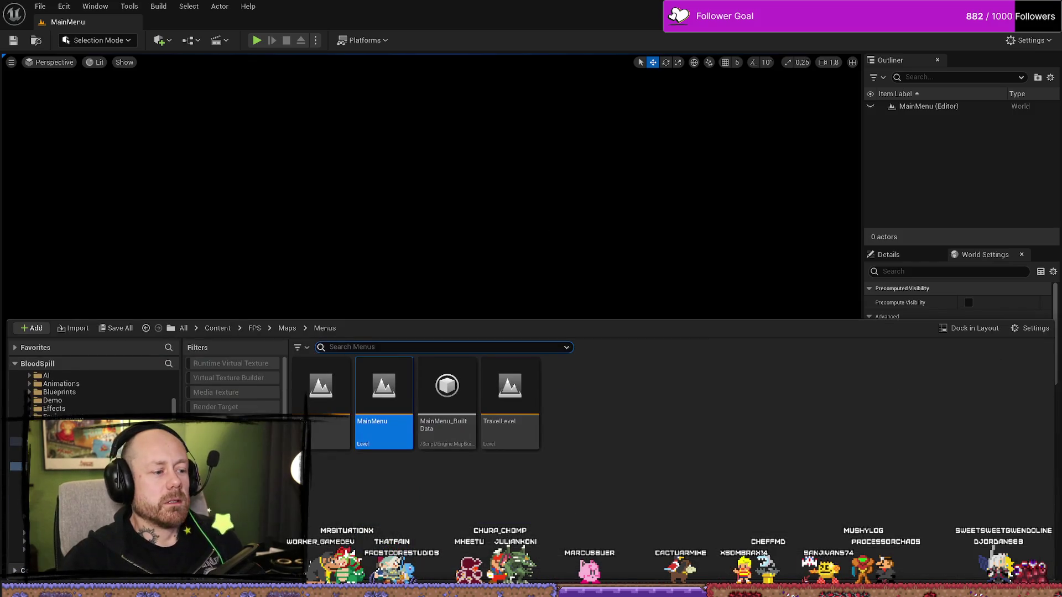
Open the Deathmatch_RuinedVillage level from the Maps > GameModes folder
click(15, 458)
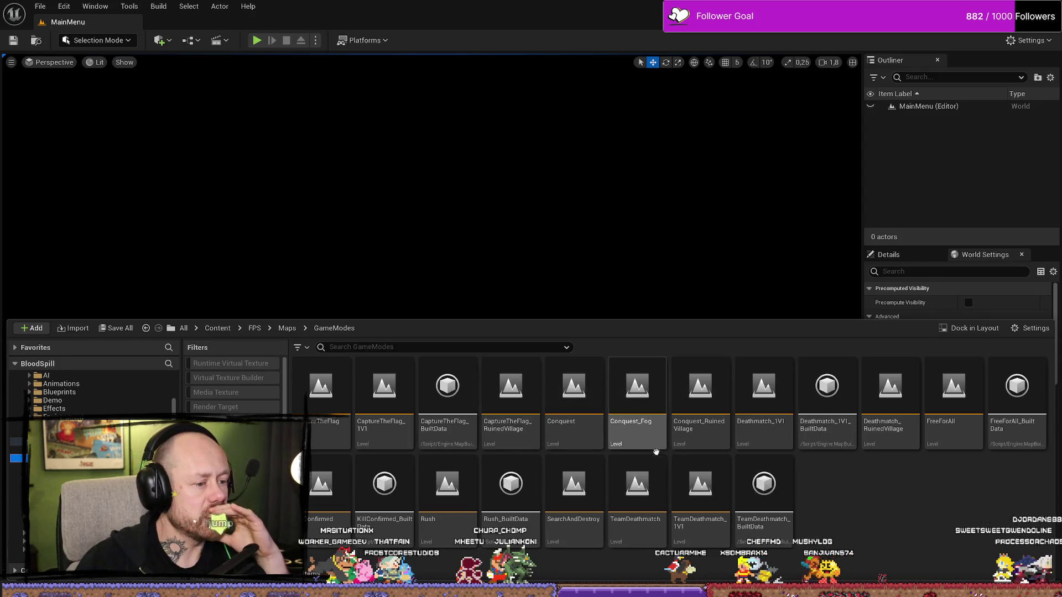
click(765, 398)
key(ctrl+space)
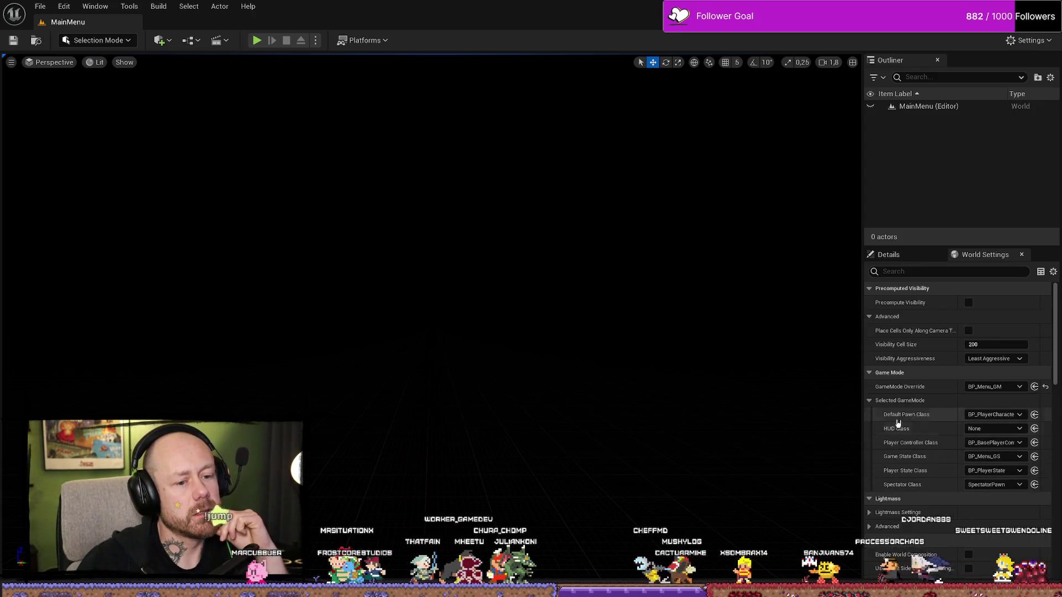
key(ctrl+space)
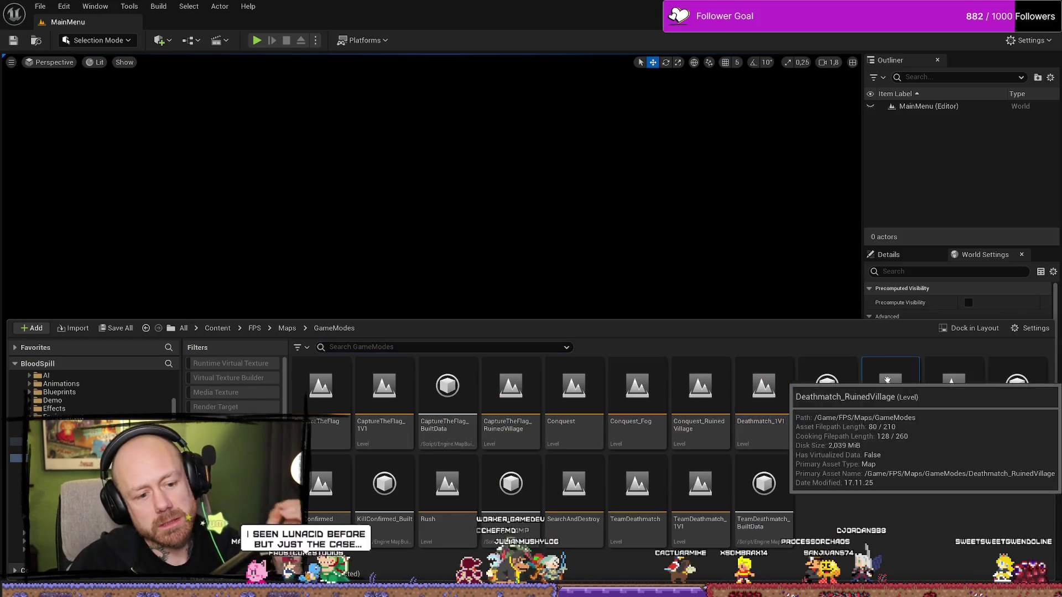
double_click(890, 392)
Fly the camera past the stone wall into the timbered house's upper-floor room
key(ctrl+space)
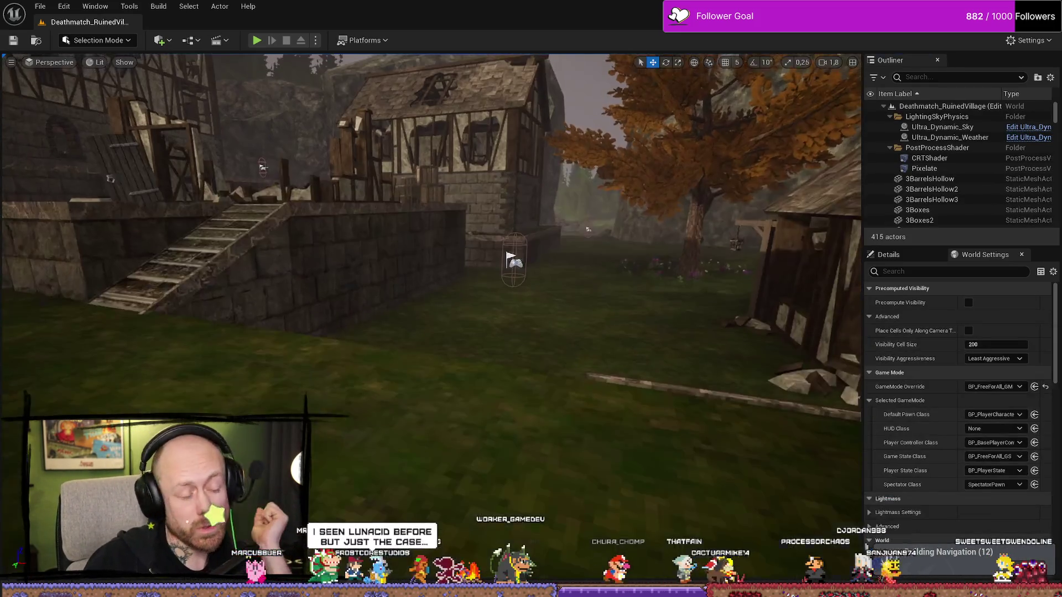
key(w)
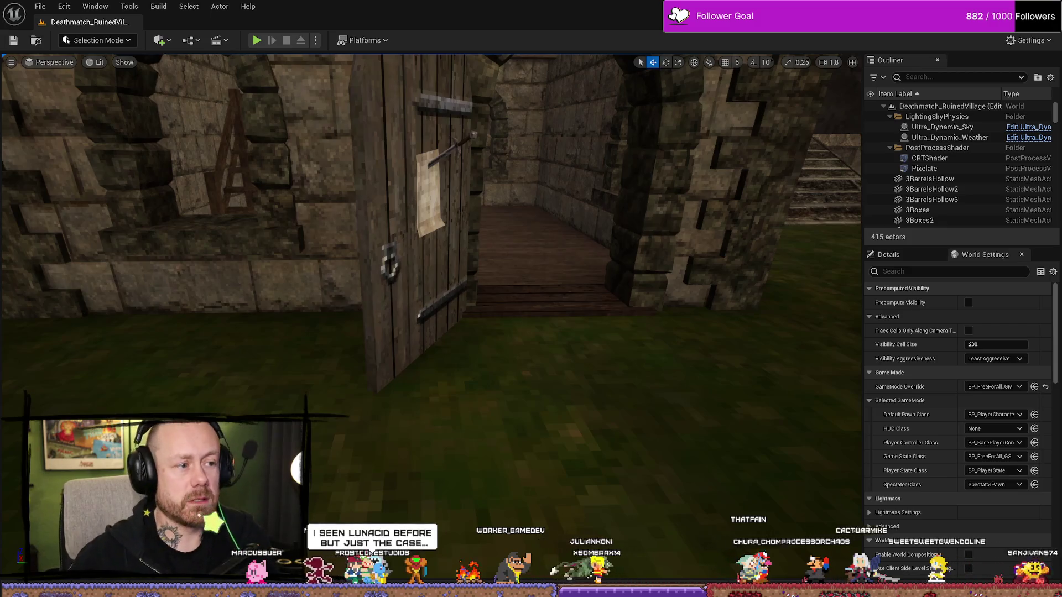
key(w)
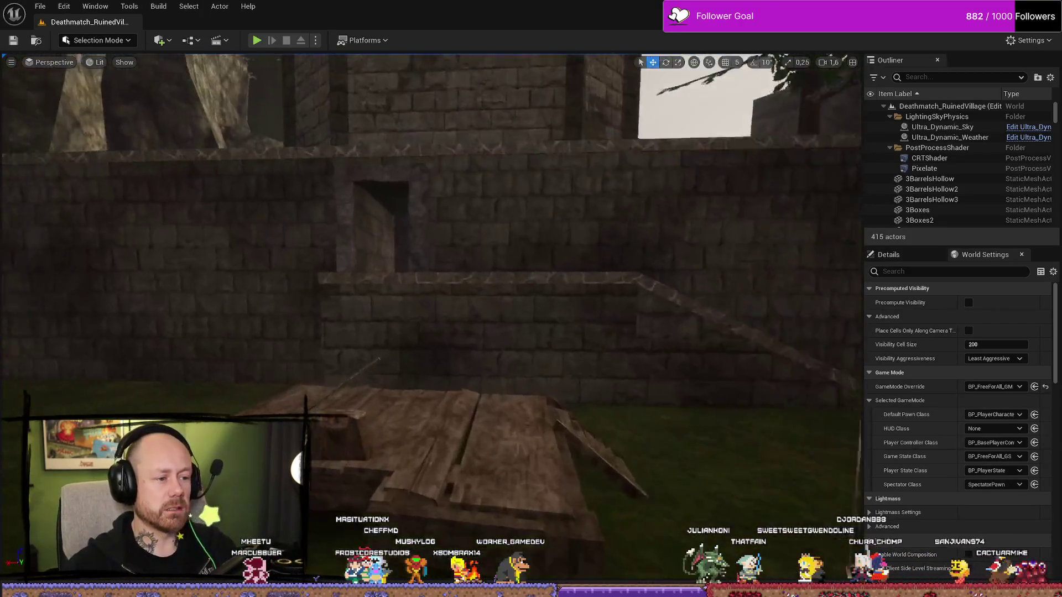
key(s)
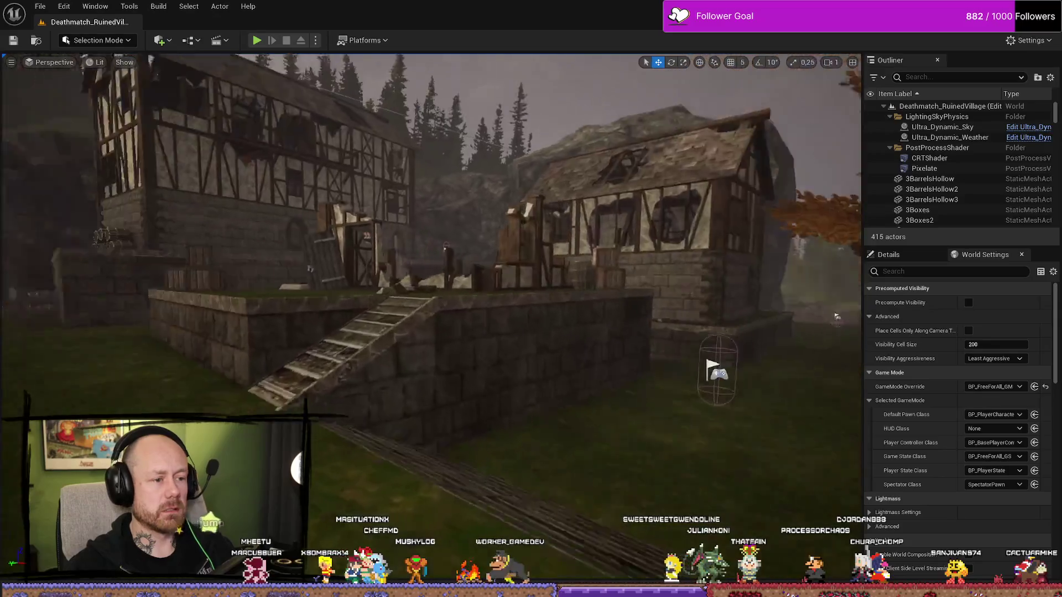
key(w)
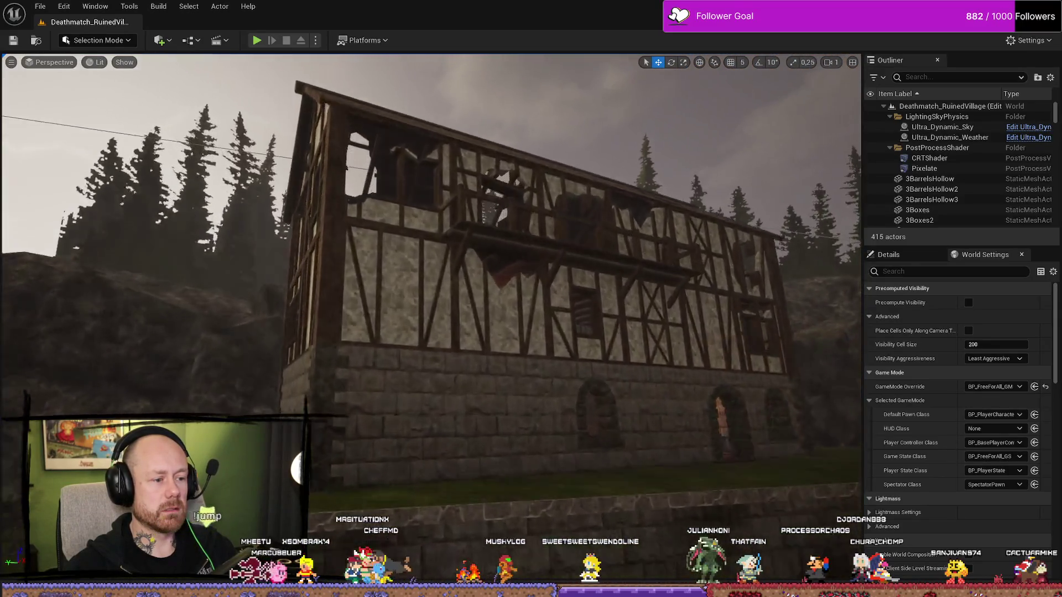
key(w)
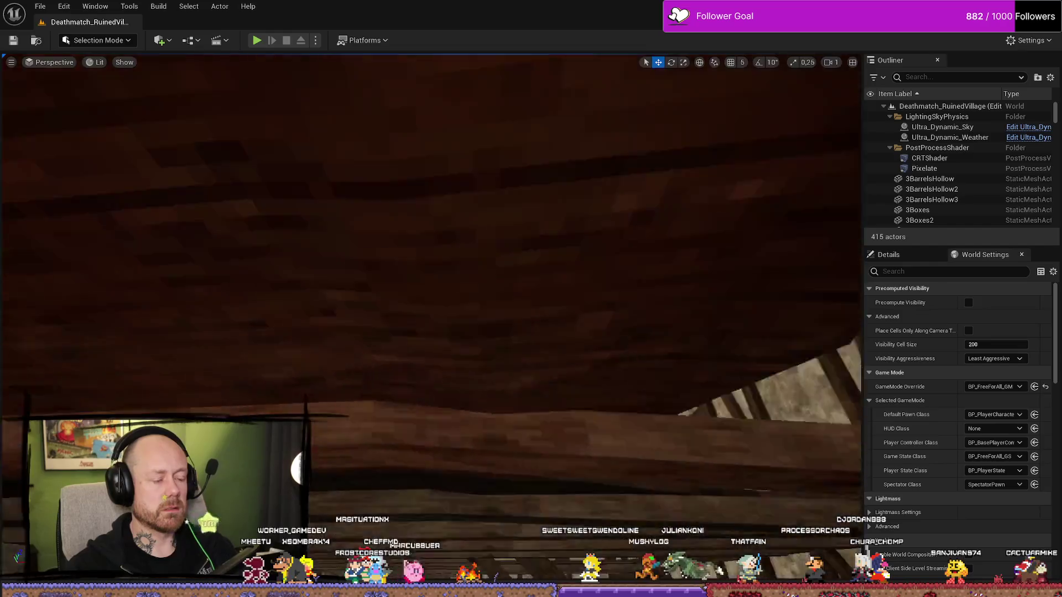
scroll(431, 266, down, 1)
key(w)
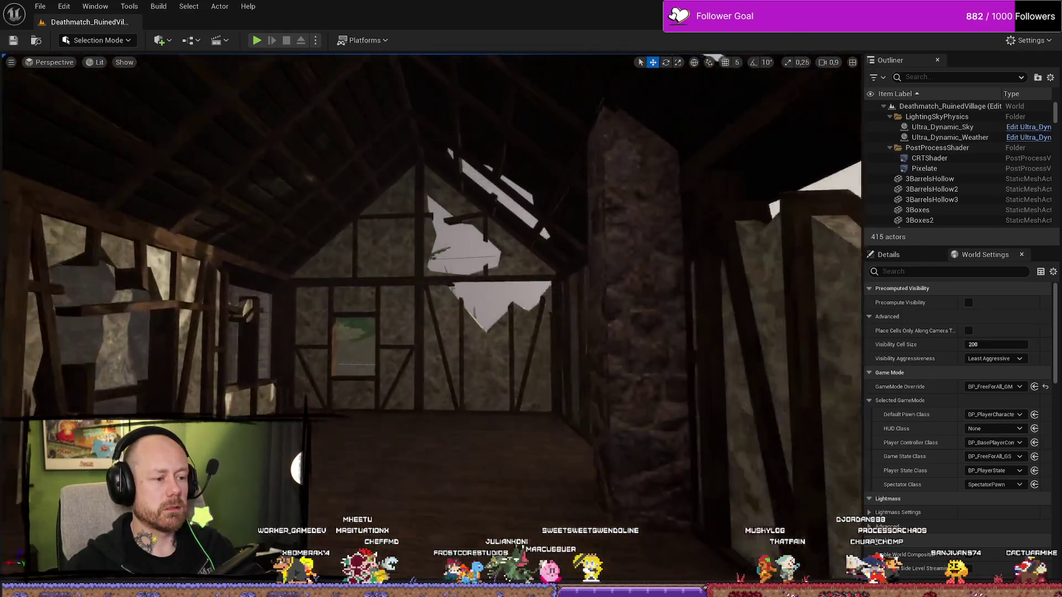
key(ctrl+space)
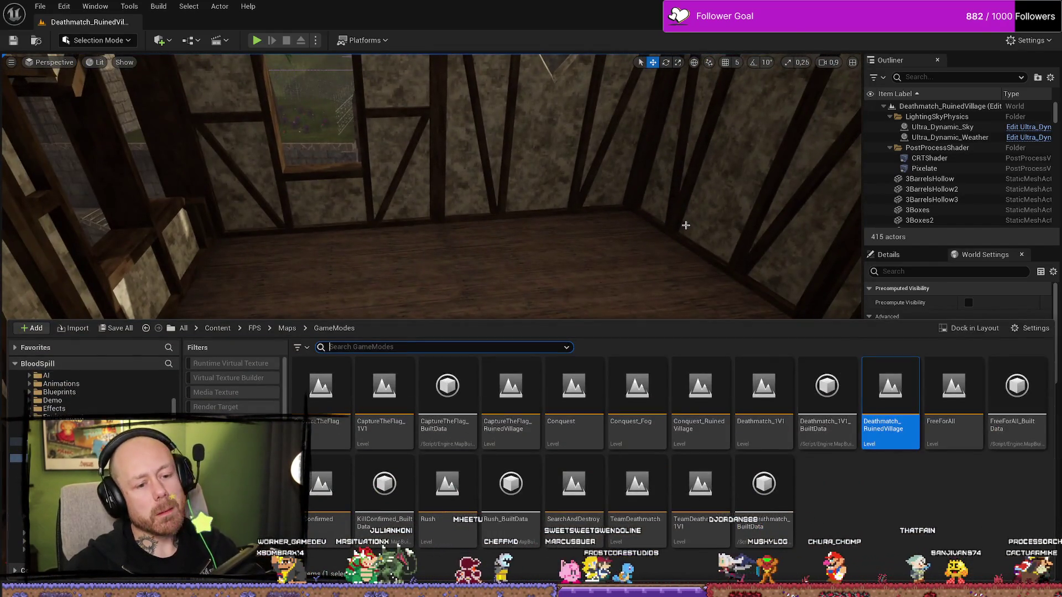
Find the Bed static mesh in FPS/MyStuff and drag it onto the upper-floor room's floor
key(ctrl+space)
key(ctrl+space)
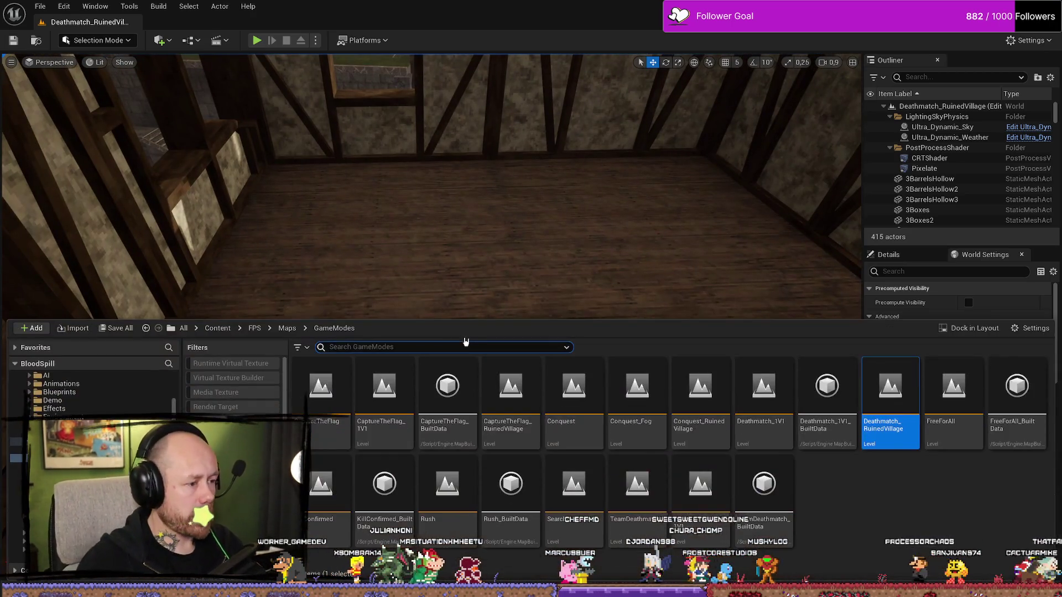
key(alt+Left)
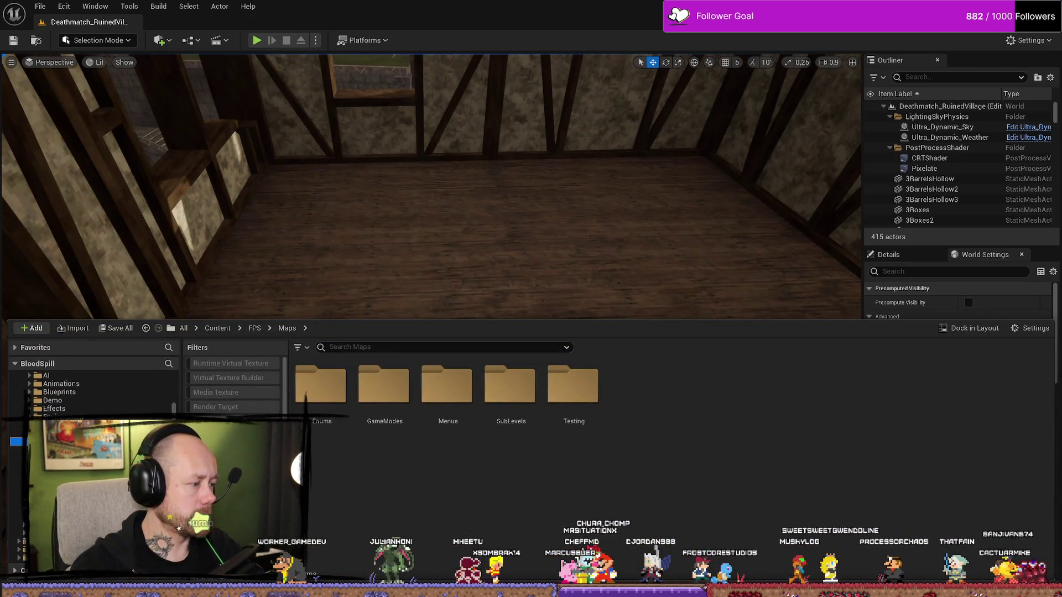
click(374, 351)
text(bed)
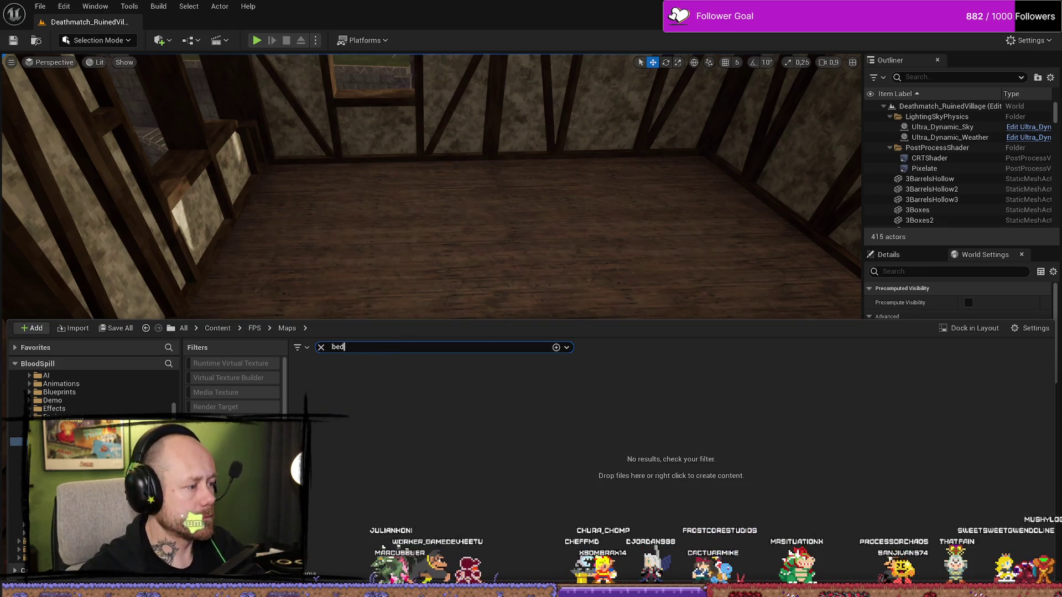
scroll(118, 397, up, 2)
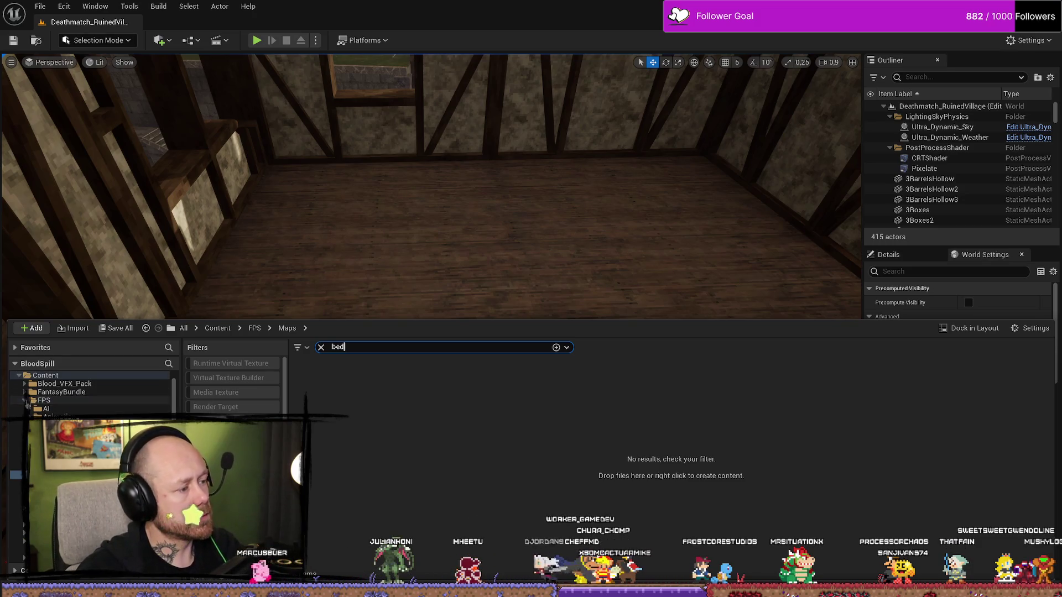
click(27, 402)
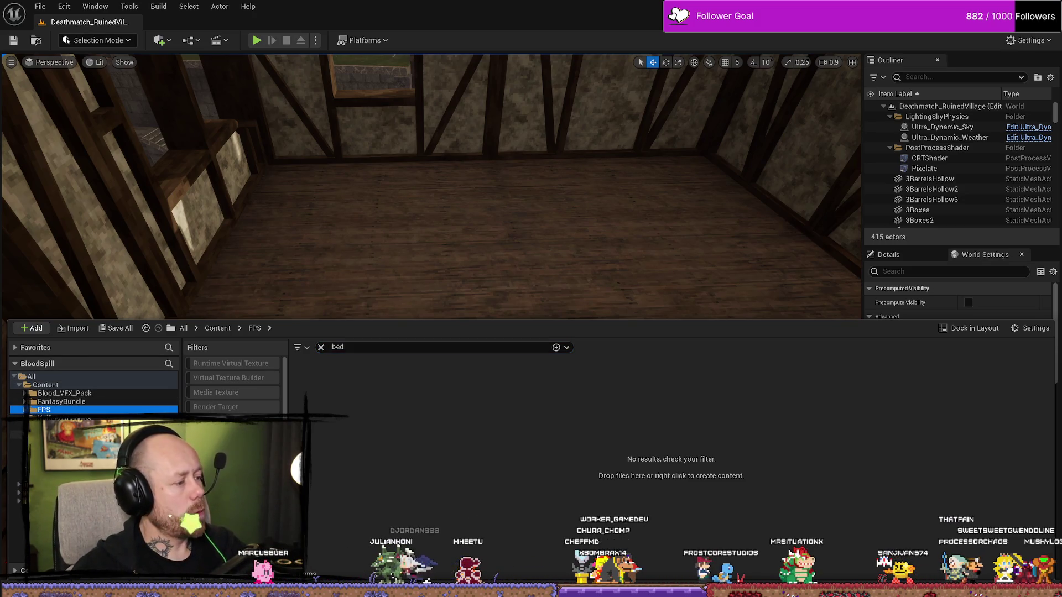
click(49, 442)
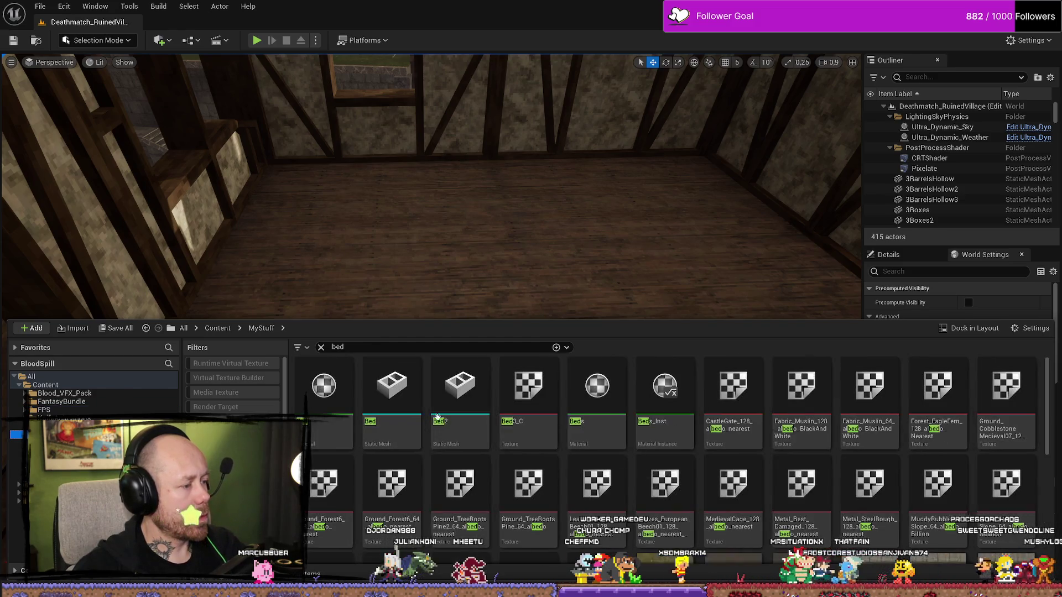
drag(392, 387, 552, 312)
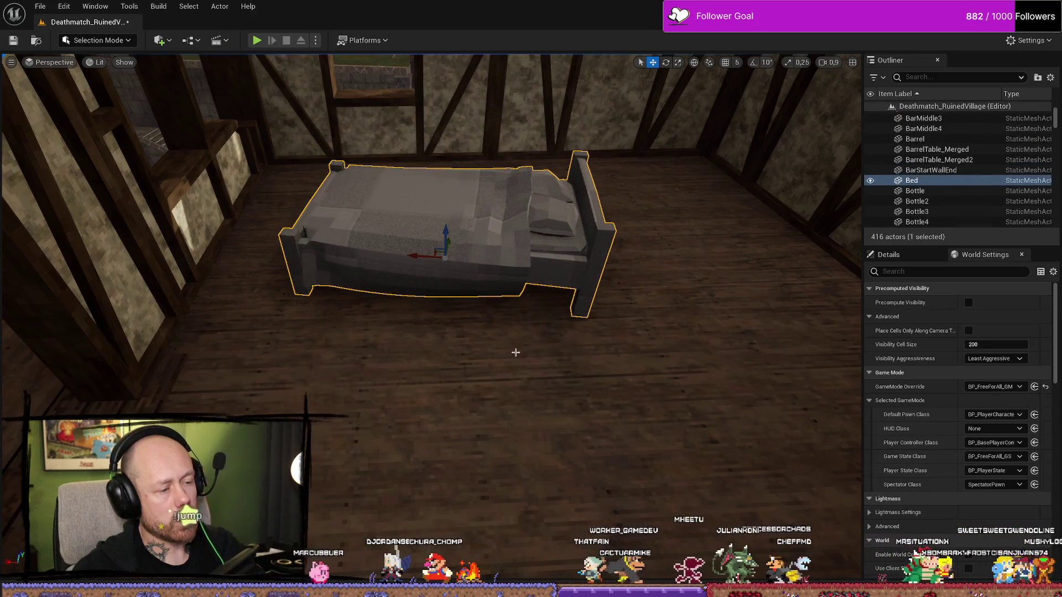
key(ctrl+space)
Set the Bed mesh's Element 0 material to Beds_Inst, save, and return to the level
double_click(415, 383)
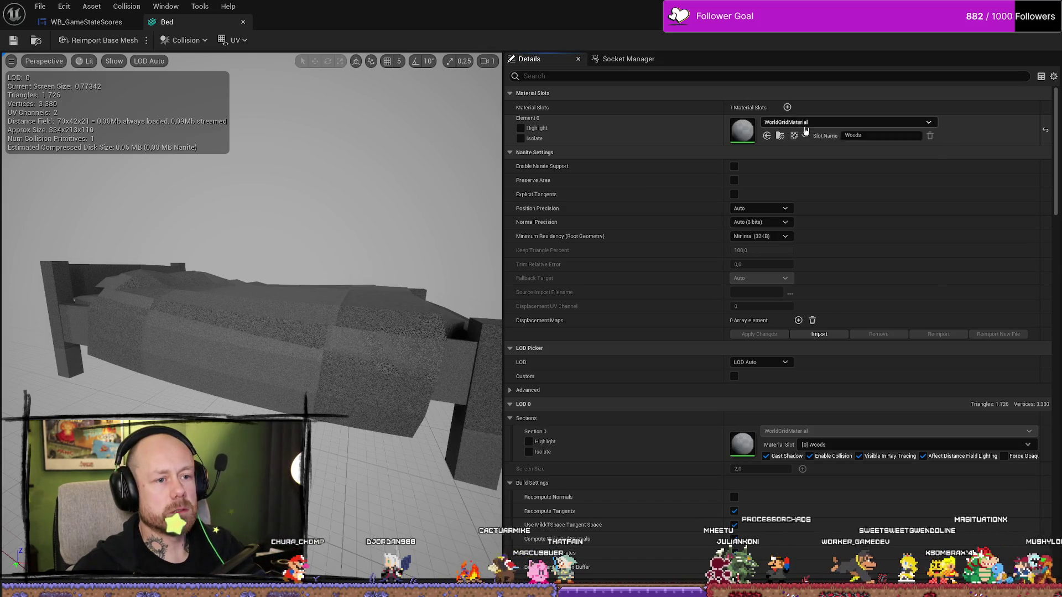
click(826, 124)
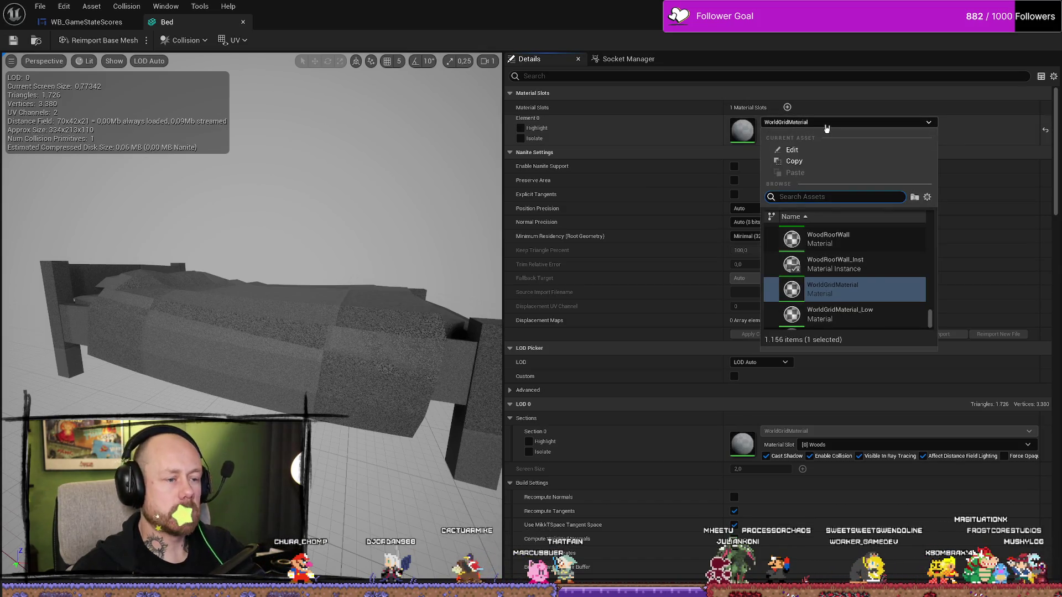
text(bed)
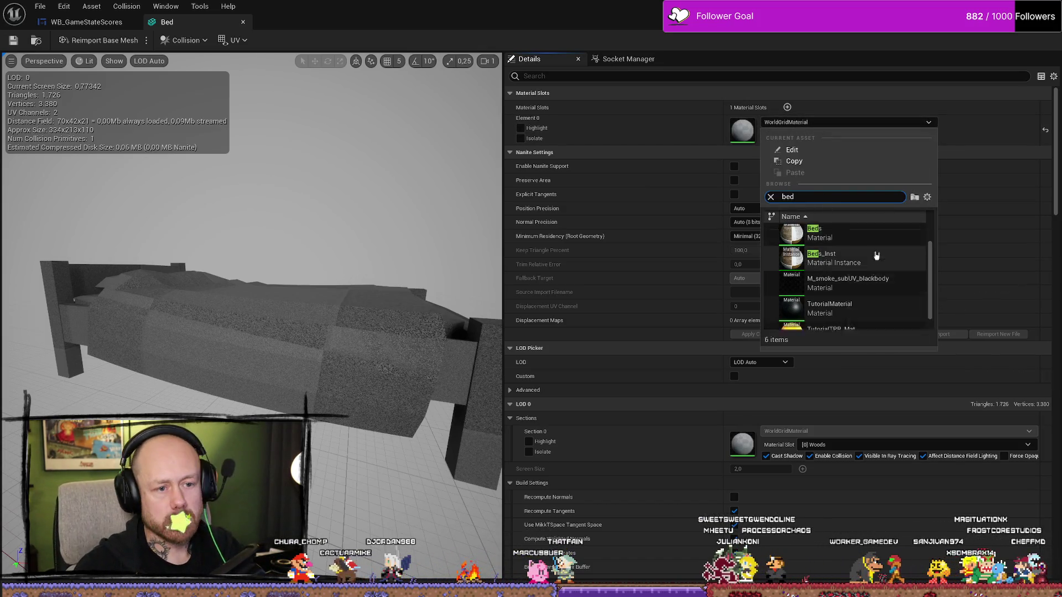
click(875, 254)
click(13, 40)
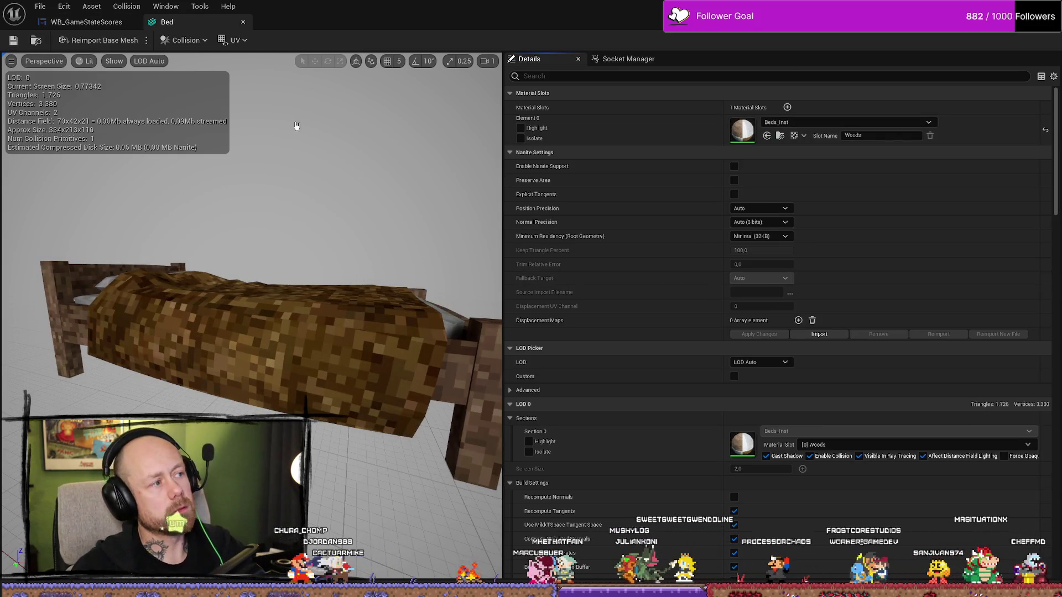
key(alt+Tab)
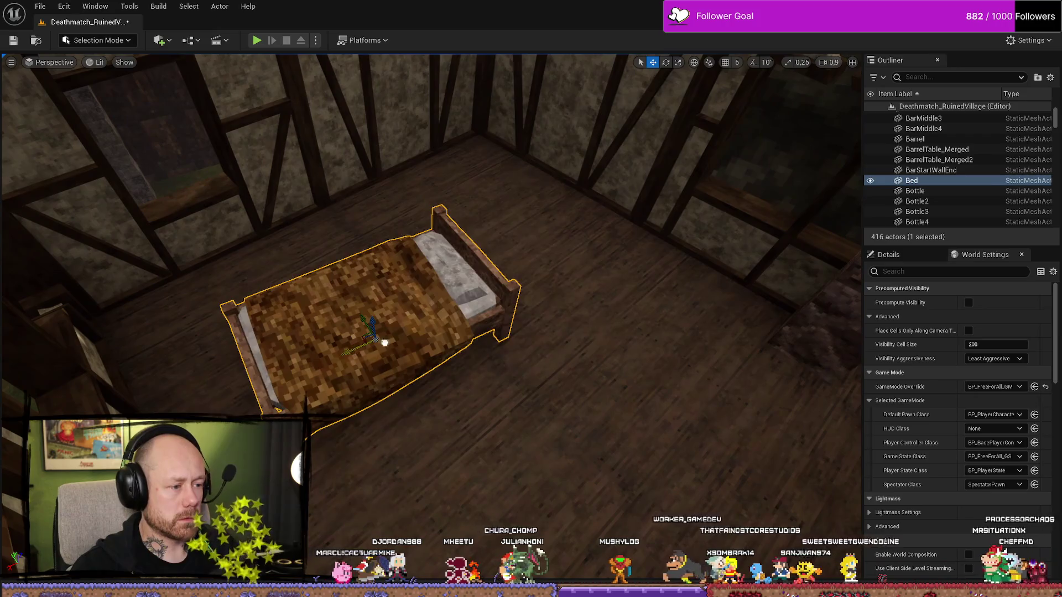
Move the bed to the room's centre, view it from above, and select it
mouse_move(384, 340)
mouse_down()
mouse_move(522, 288)
mouse_move(534, 259)
mouse_move(433, 215)
mouse_up()
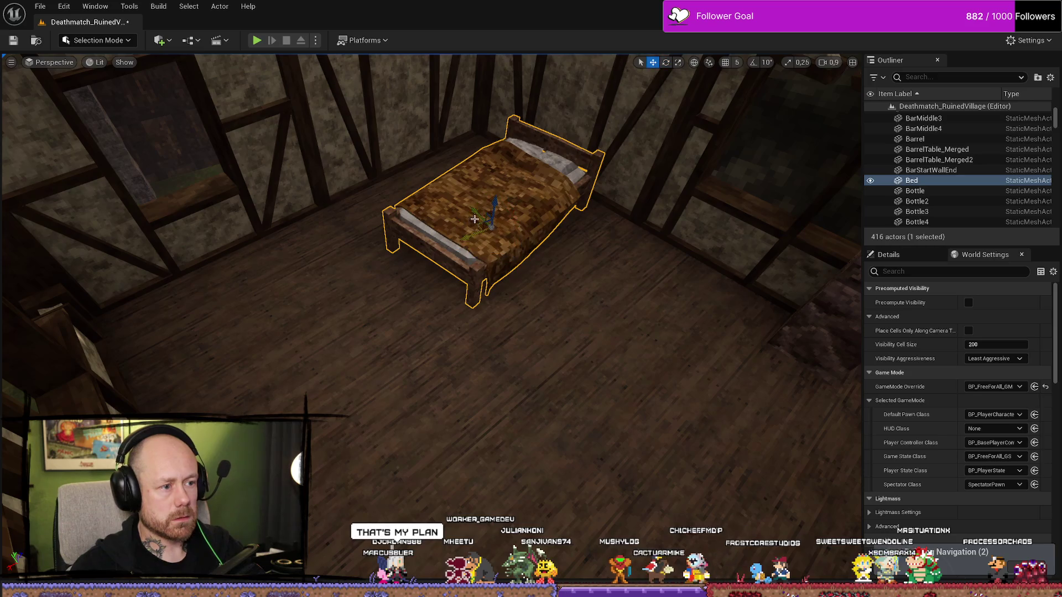
scroll(459, 201, down, 2)
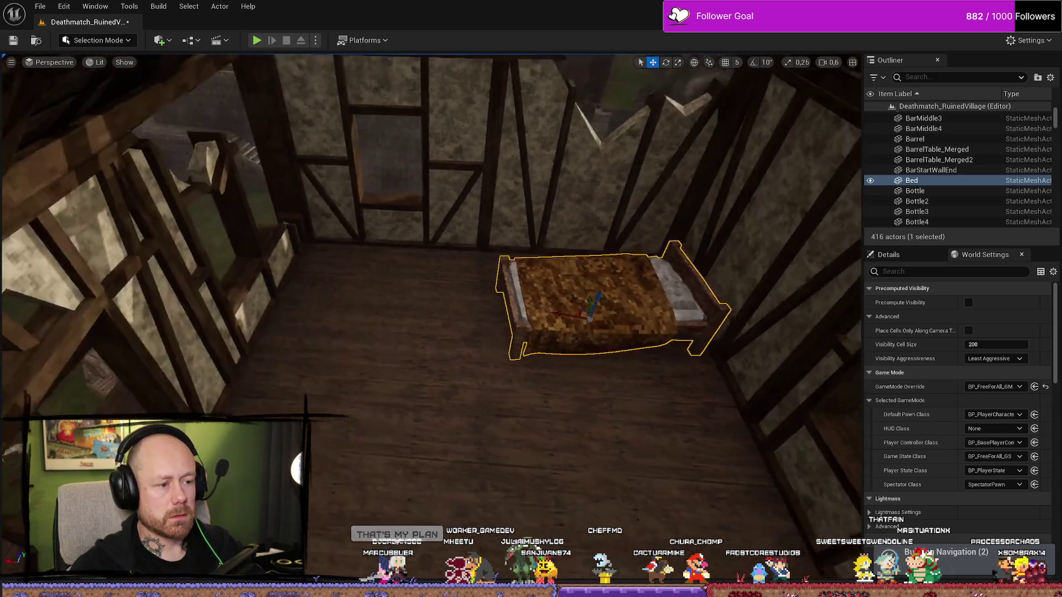
key(w)
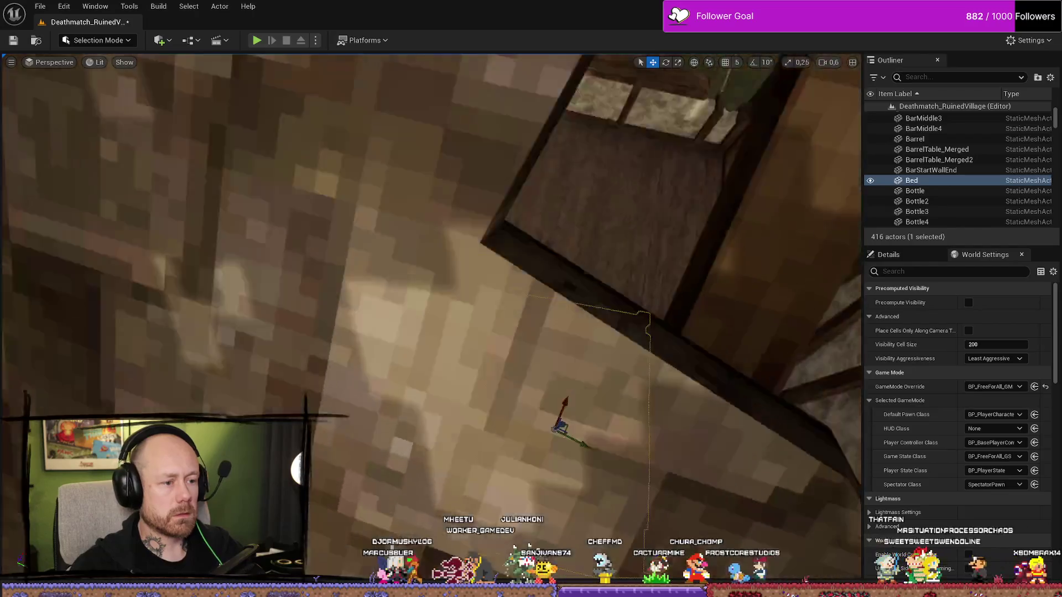
key(e)
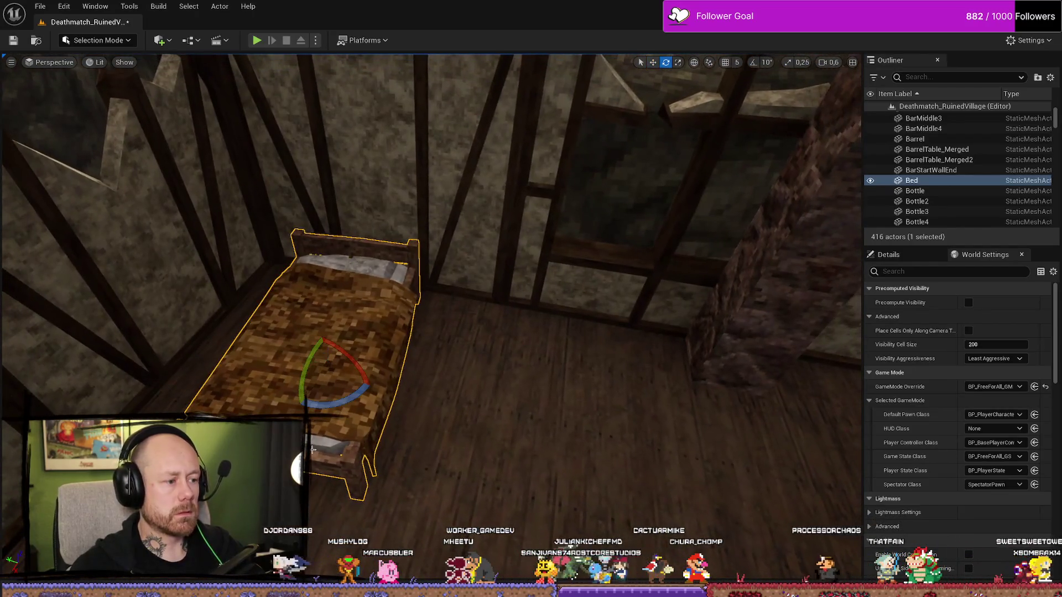
key(w)
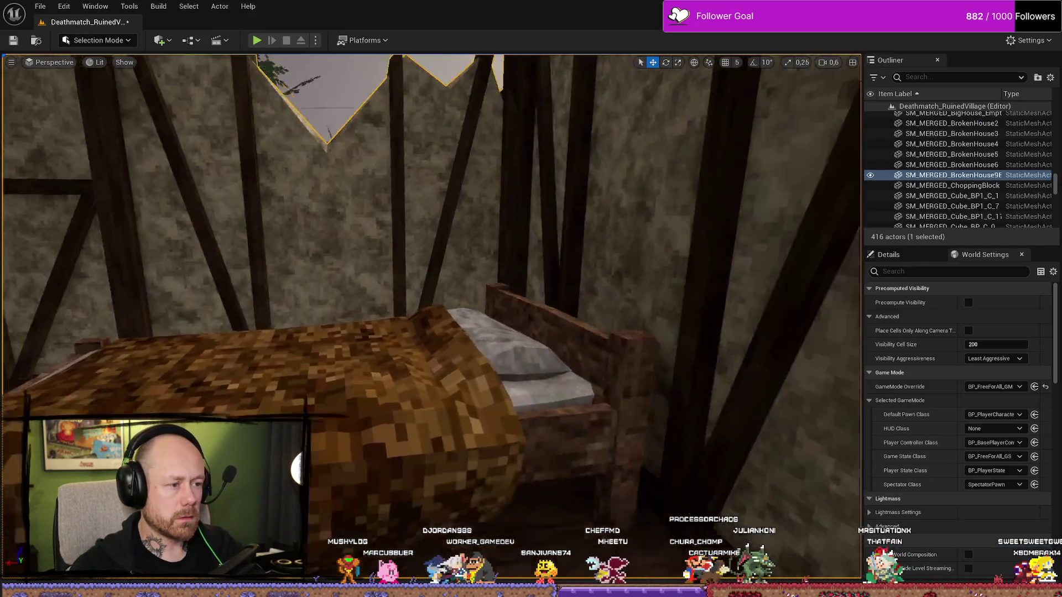
drag(505, 420, 505, 406)
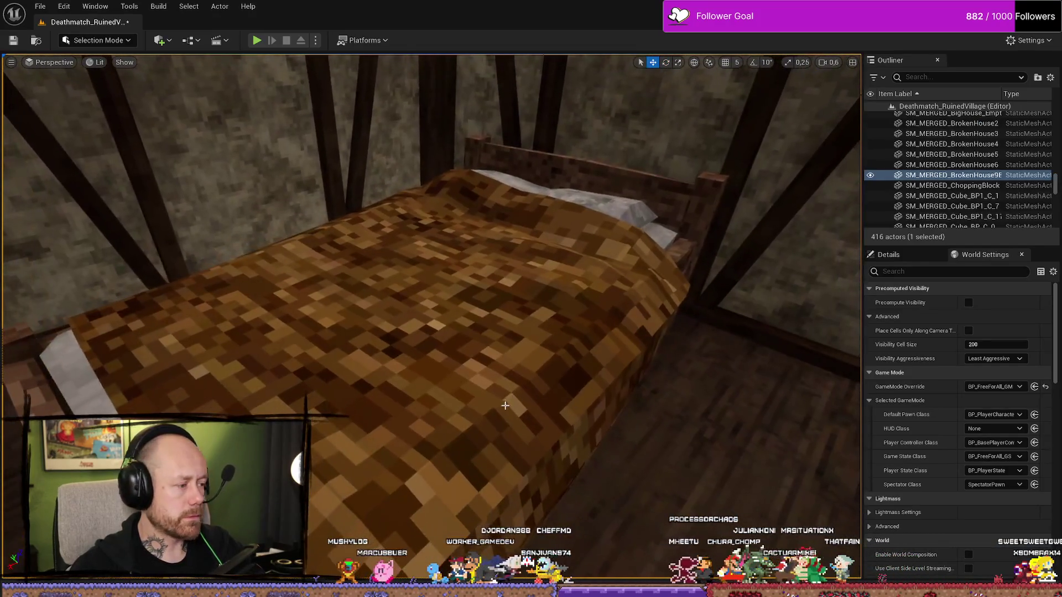
click(374, 379)
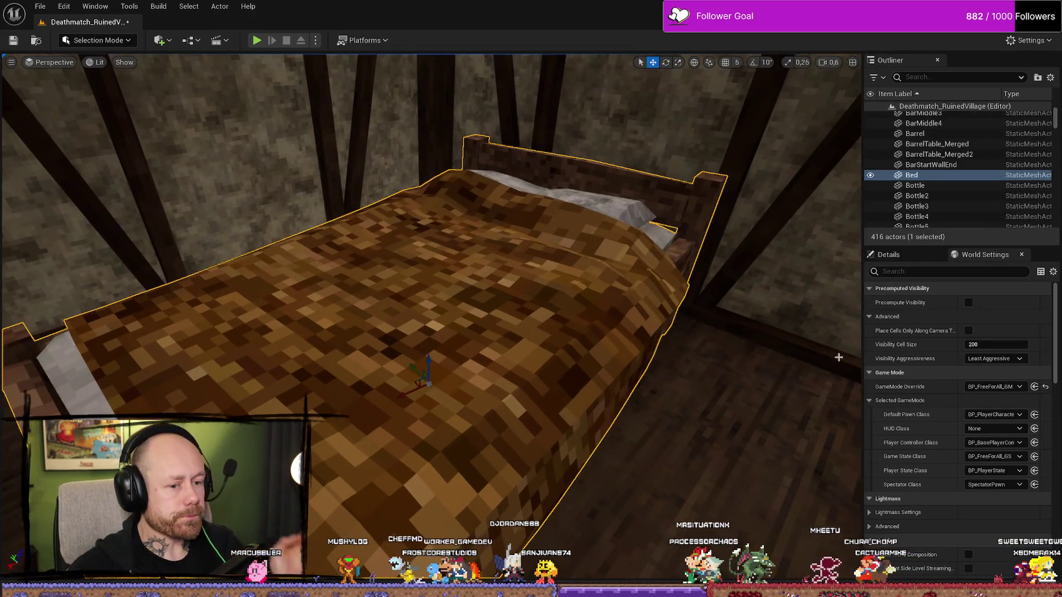
key(ctrl+space)
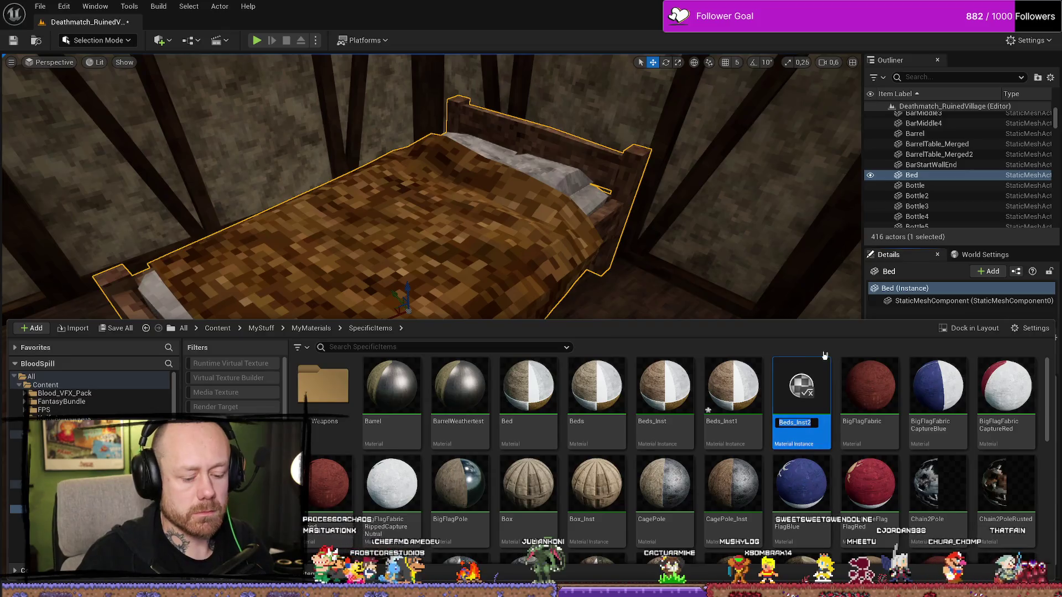
Duplicate the bed as Bed2, turn it slightly, and slide it beside the first bed
mouse_move(655, 278)
mouse_down()
mouse_move(655, 309)
mouse_move(654, 278)
mouse_up()
key(ctrl+d)
drag(284, 375, 485, 451)
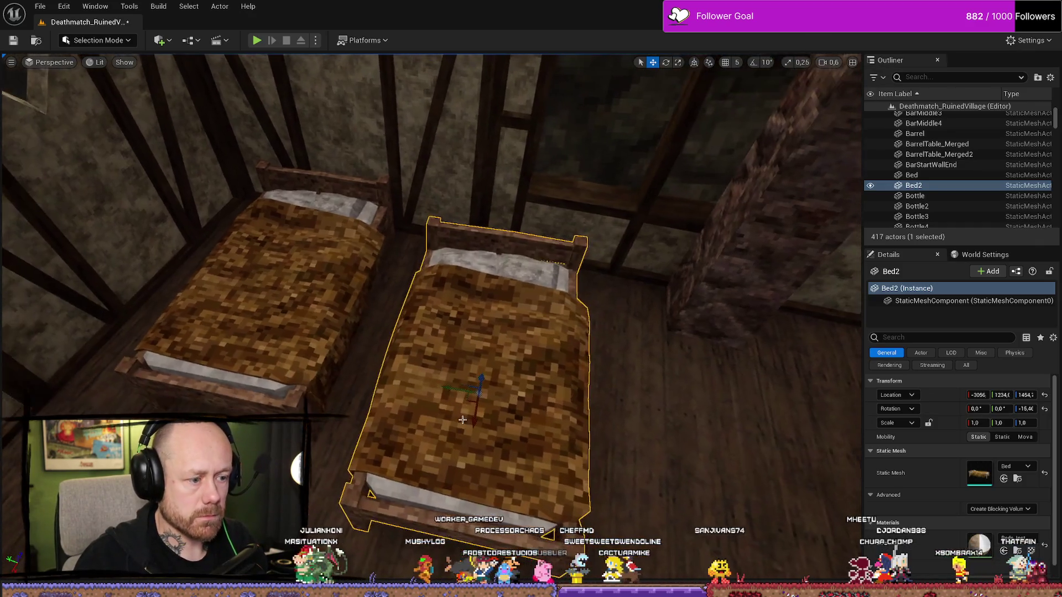
key(e)
mouse_move(442, 431)
mouse_down()
mouse_move(466, 434)
mouse_move(450, 403)
mouse_move(440, 432)
mouse_move(446, 397)
mouse_move(439, 412)
mouse_move(434, 390)
mouse_move(445, 376)
mouse_up()
mouse_move(466, 415)
mouse_down()
mouse_move(469, 363)
mouse_move(481, 368)
mouse_up()
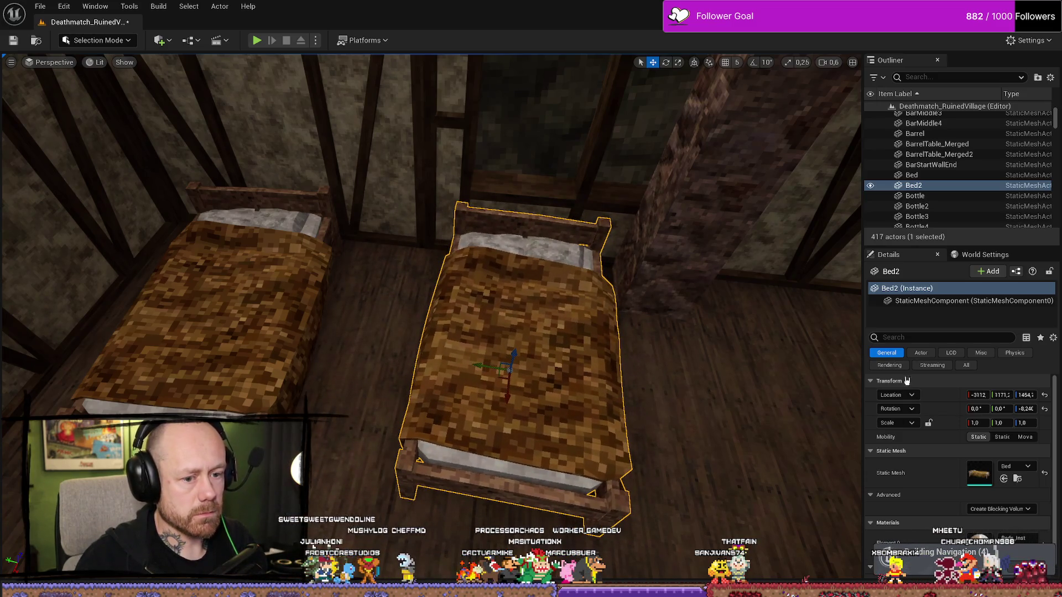
drag(768, 375, 810, 370)
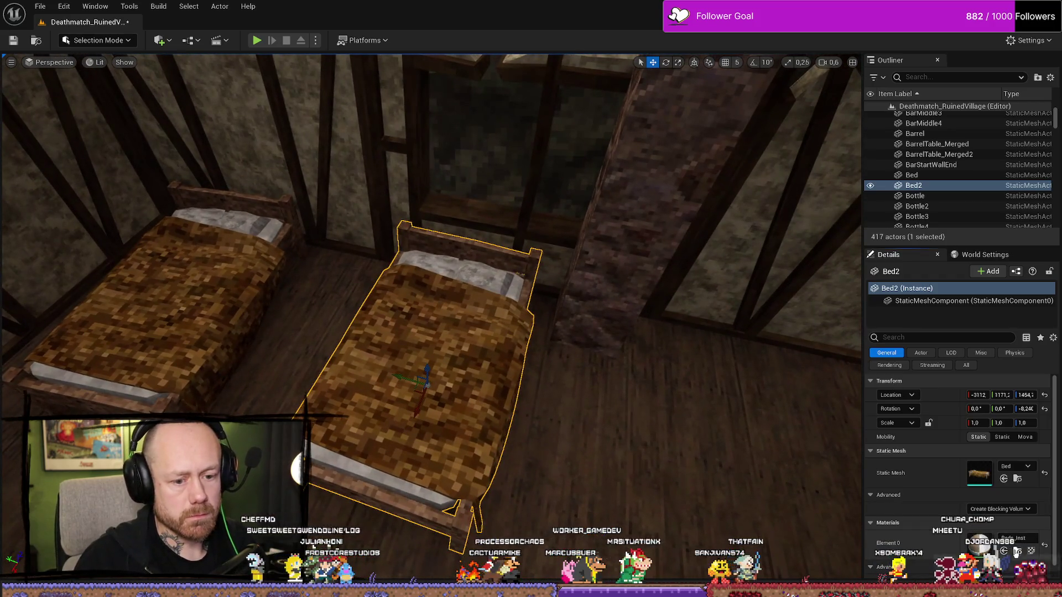
click(1016, 551)
Open Beds_Inst1 in a floating material editor and frame the new bed
double_click(666, 387)
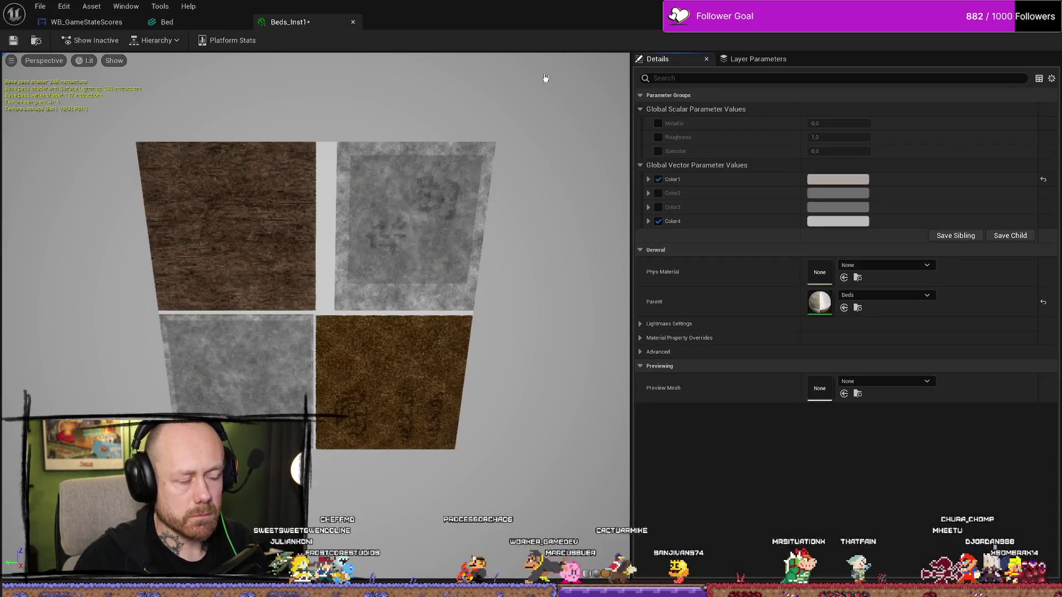
key(ctrl+space)
mouse_move(498, 22)
mouse_down()
mouse_move(64, 128)
mouse_move(14, 108)
mouse_up()
click(1016, 539)
click(528, 388)
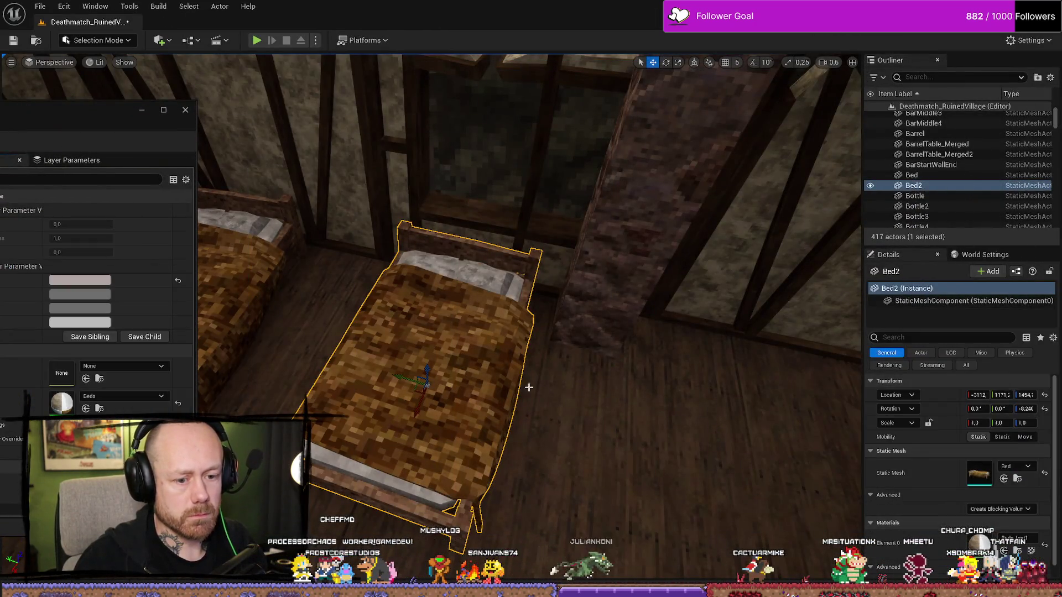
mouse_move(75, 118)
mouse_down()
mouse_move(289, 121)
mouse_move(226, 132)
mouse_up()
key(f)
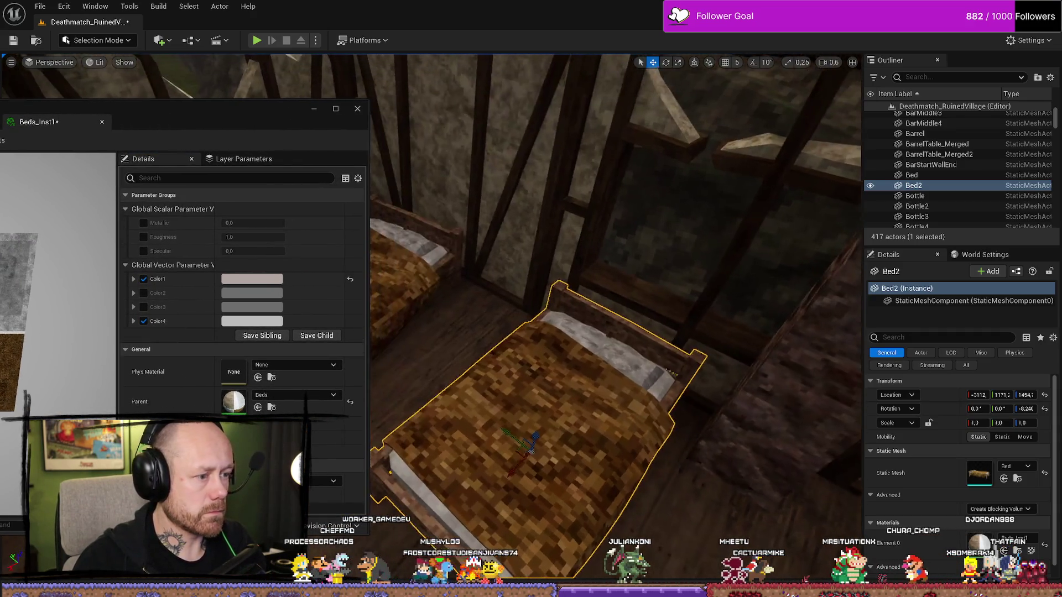
Lighten the Color1 tint and enable a darker grey Color2
click(251, 279)
drag(410, 386, 408, 354)
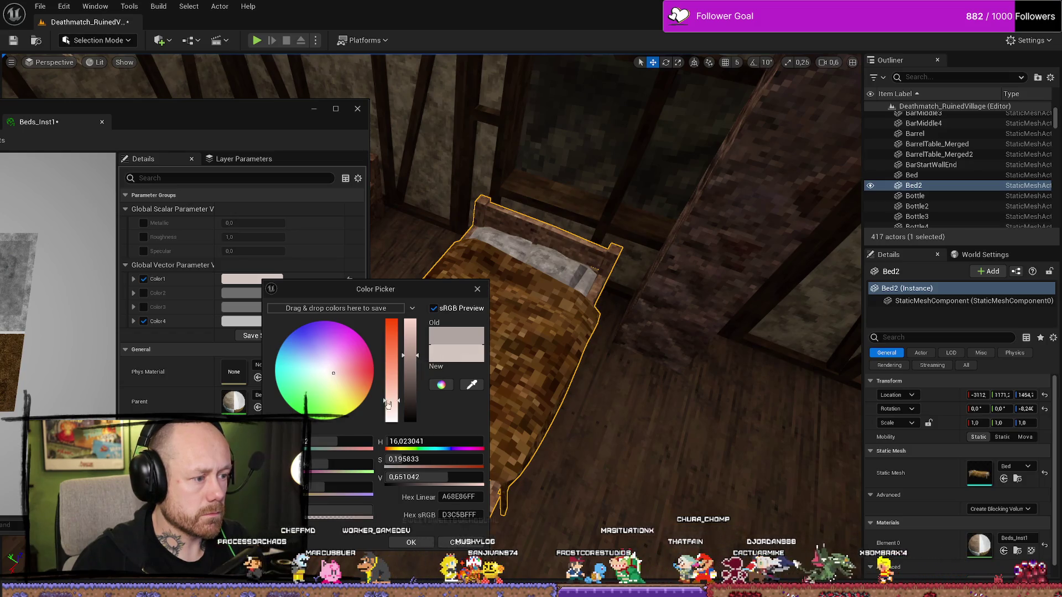
click(143, 293)
click(237, 293)
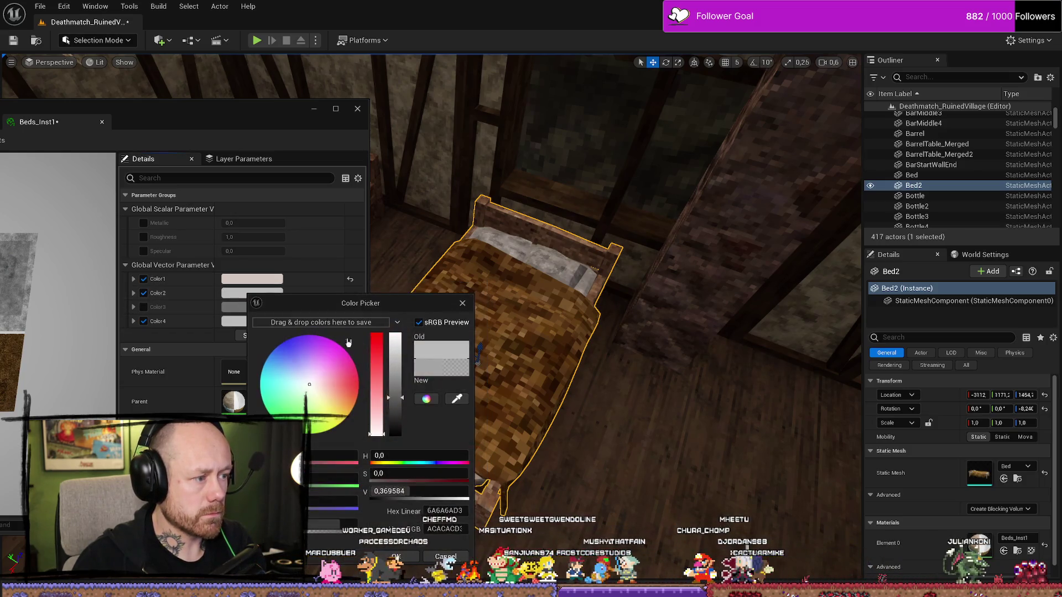
drag(402, 388, 401, 400)
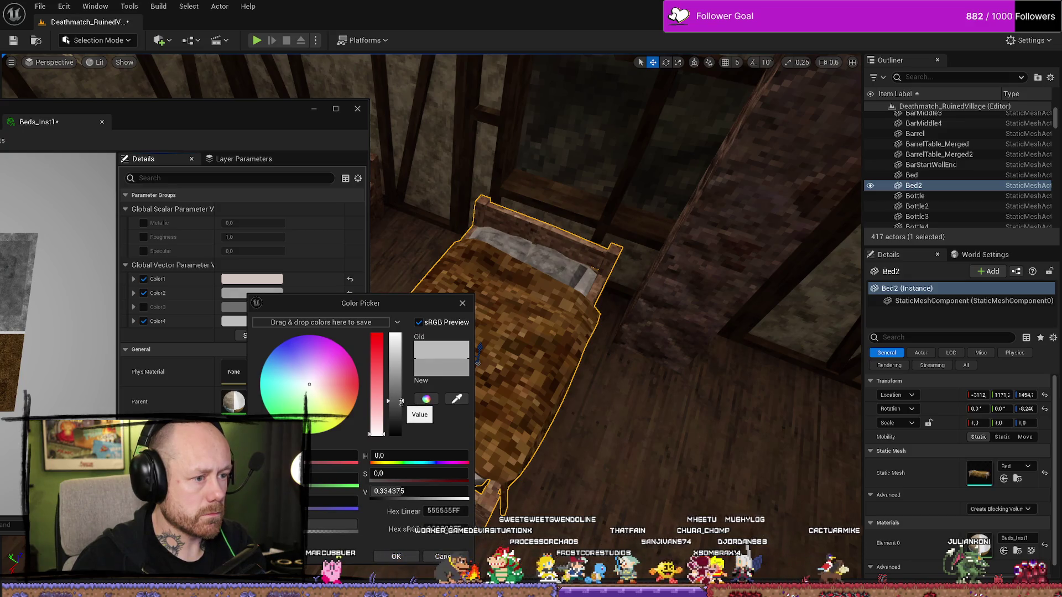
Turn off Color3 and set Color4 to a slightly darkened warm red
click(144, 307)
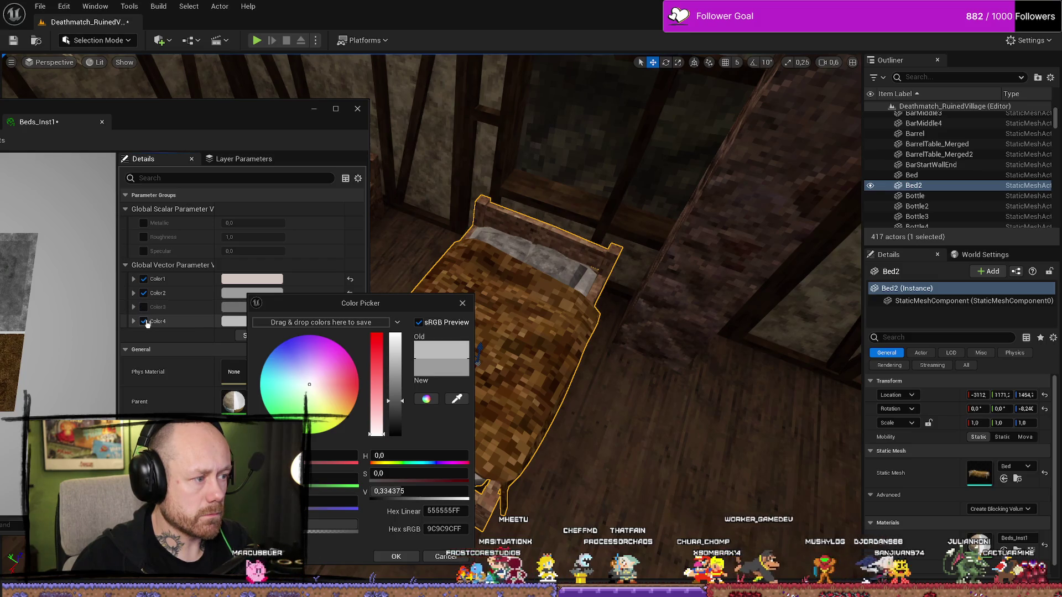
click(144, 321)
click(235, 321)
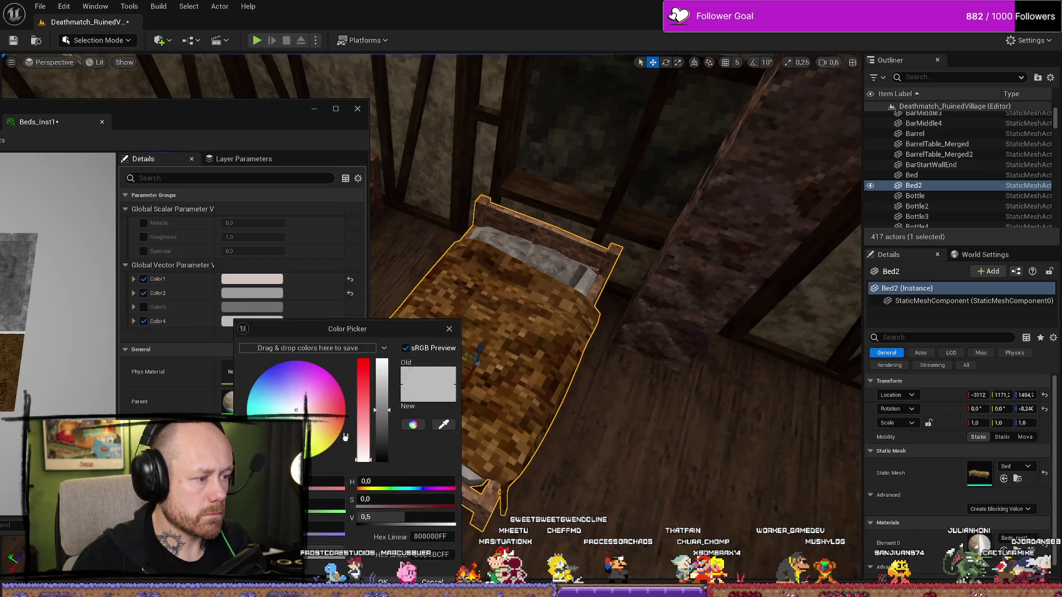
click(324, 413)
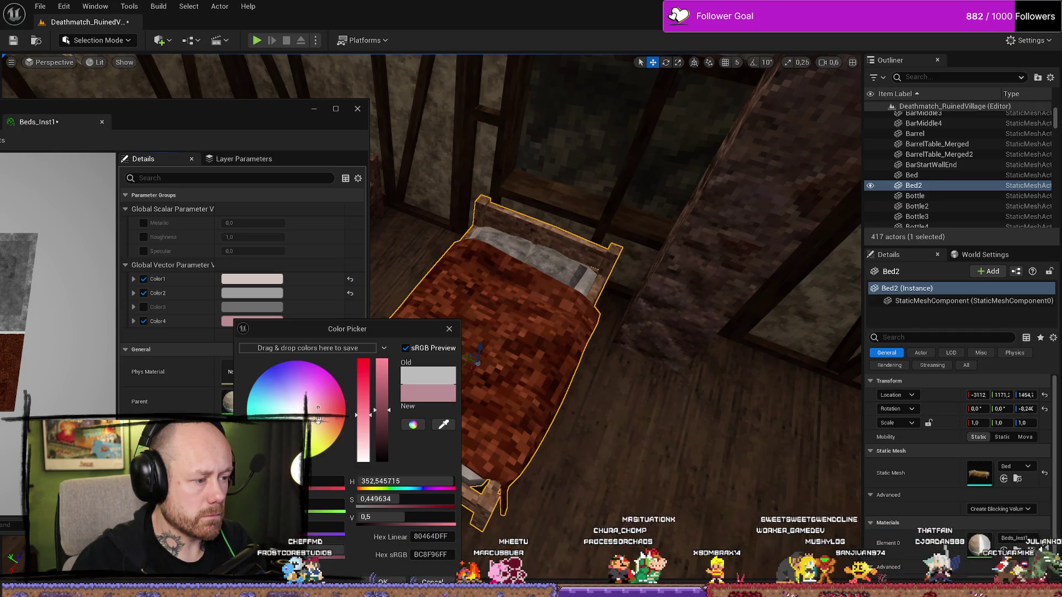
drag(318, 420, 316, 416)
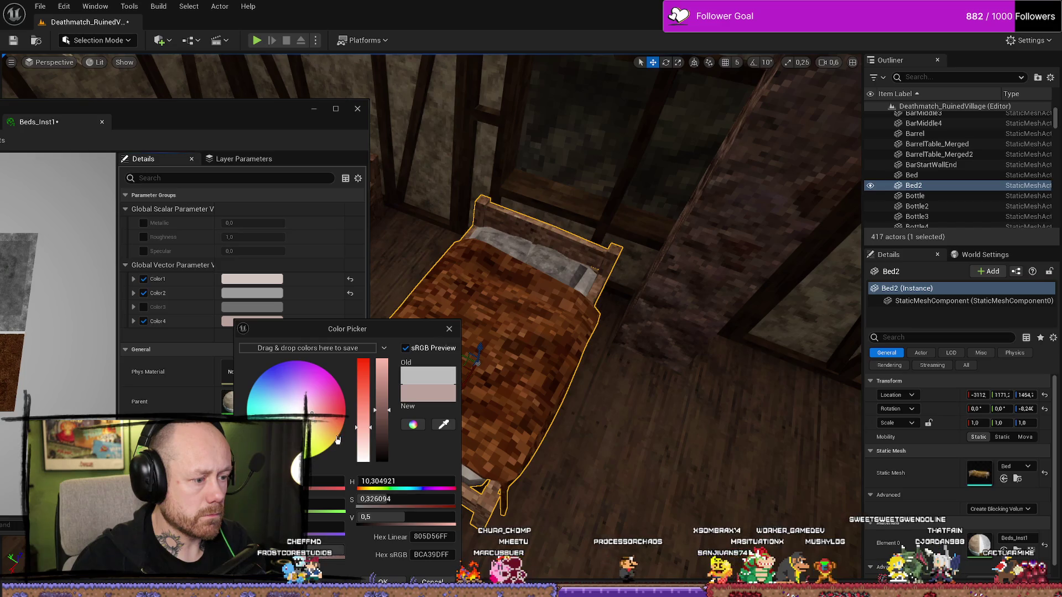
click(382, 423)
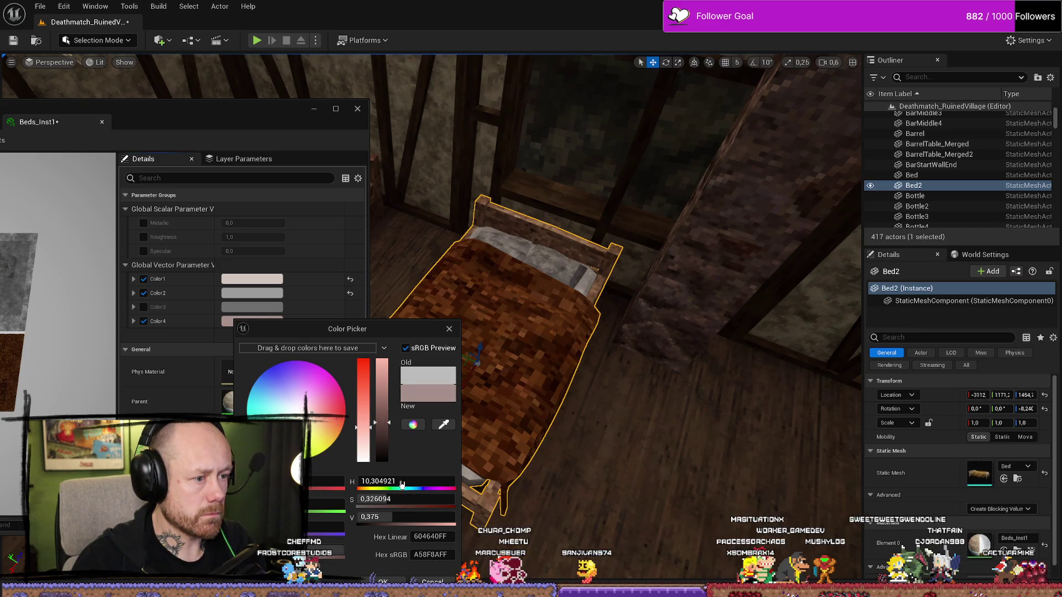
mouse_move(497, 360)
mouse_down()
mouse_move(503, 436)
mouse_move(503, 393)
mouse_move(511, 437)
mouse_move(512, 421)
mouse_up()
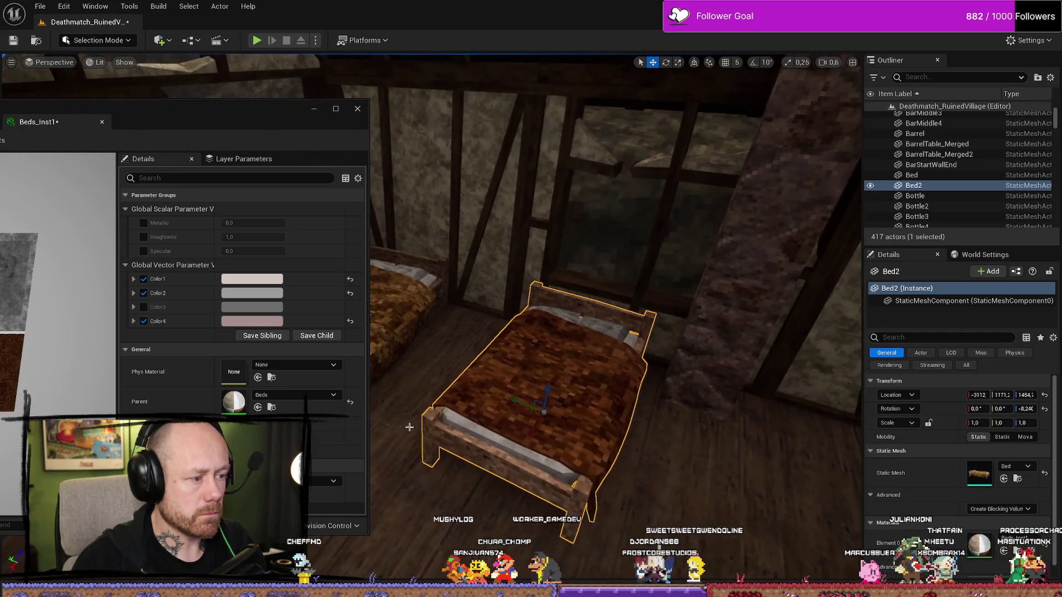
Rework the bed material's Color4 toward a warm, fully bright grey
click(256, 327)
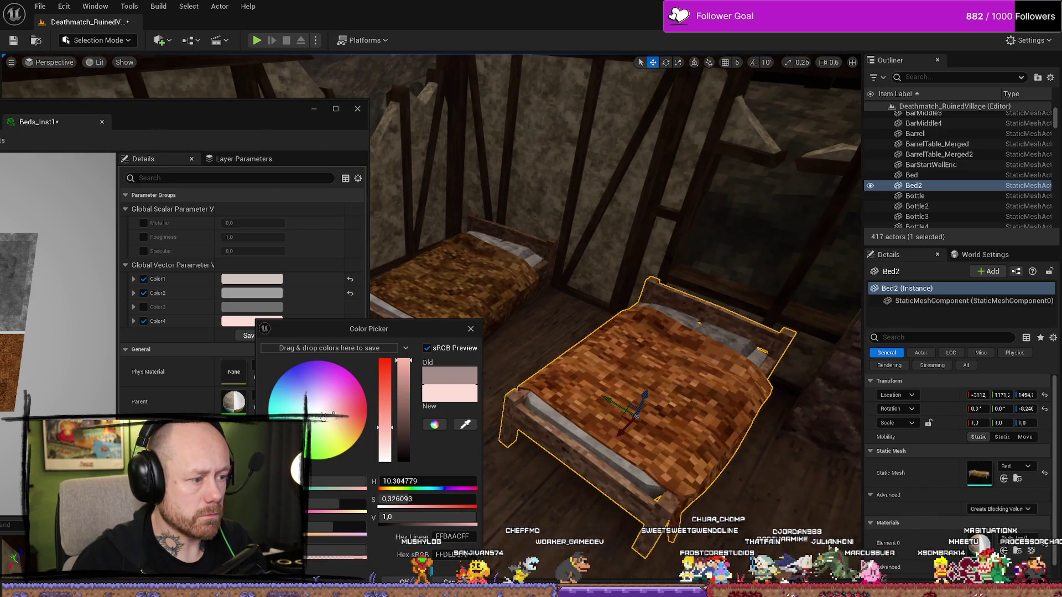
drag(324, 418, 318, 410)
drag(403, 361, 402, 433)
mouse_move(314, 422)
mouse_down()
mouse_move(313, 431)
mouse_move(323, 415)
mouse_up()
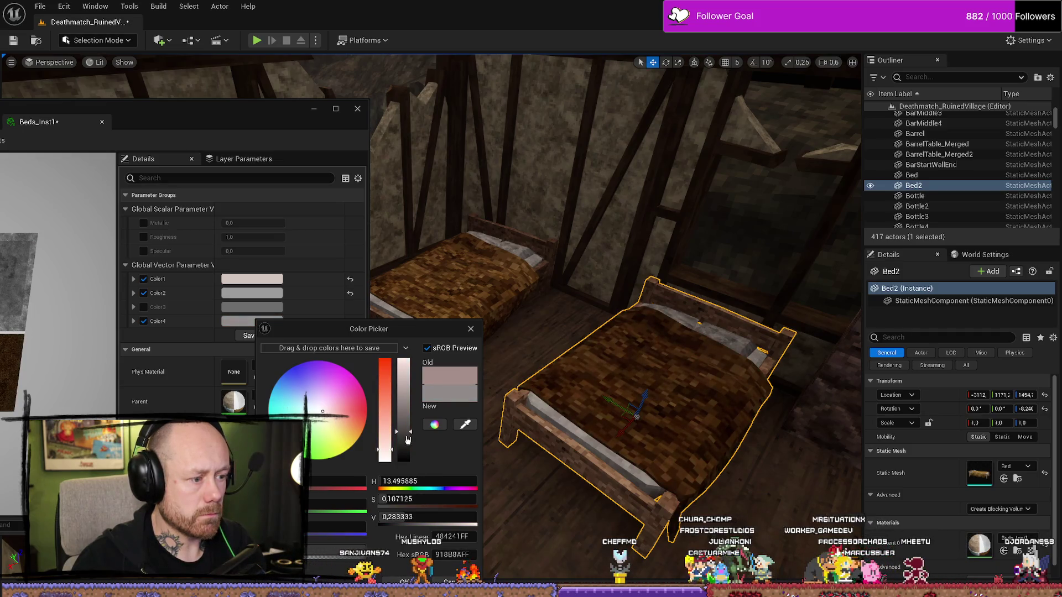
drag(403, 432, 409, 342)
drag(608, 332, 575, 265)
mouse_move(525, 390)
mouse_down()
mouse_move(514, 387)
mouse_move(525, 390)
mouse_up()
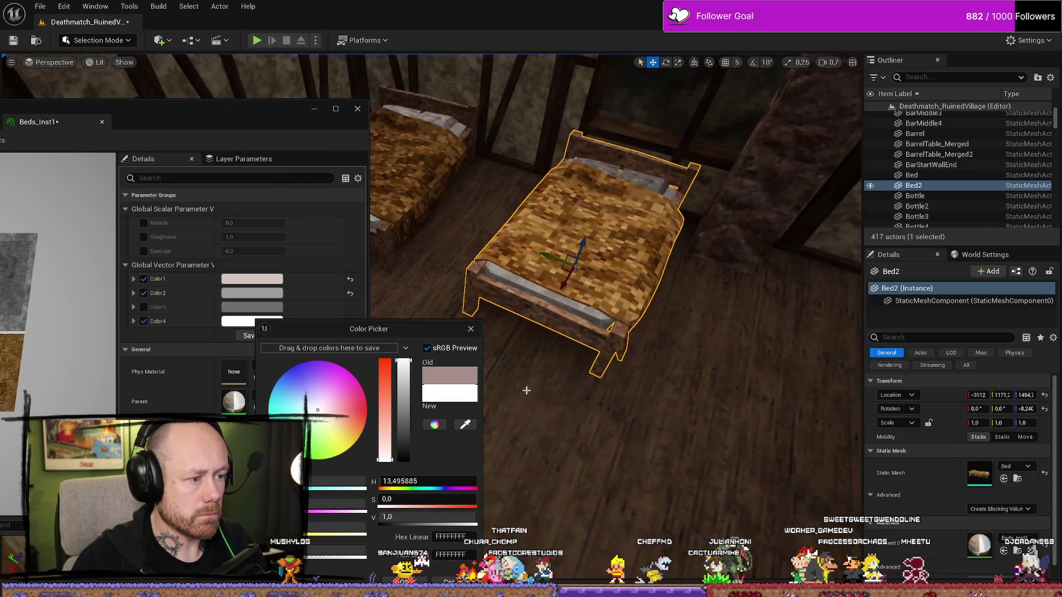
Shift Color4 from pinkish-red to a light peach and accept it
mouse_move(340, 424)
mouse_down()
mouse_move(343, 399)
mouse_move(334, 443)
mouse_move(284, 439)
mouse_up()
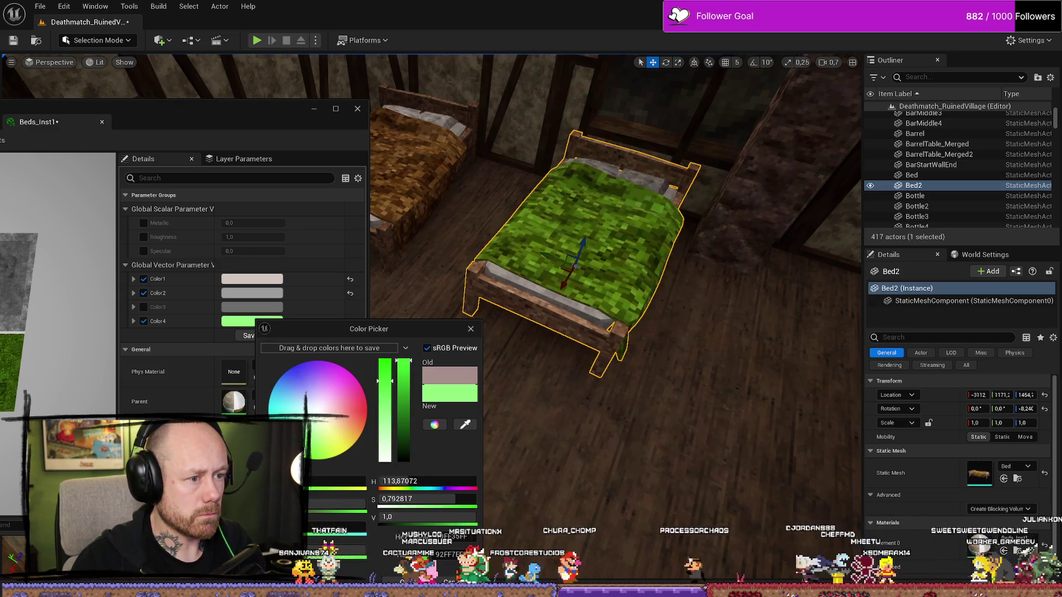
drag(399, 412, 408, 389)
mouse_move(298, 412)
mouse_down()
mouse_move(343, 431)
mouse_move(351, 417)
mouse_move(335, 414)
mouse_up()
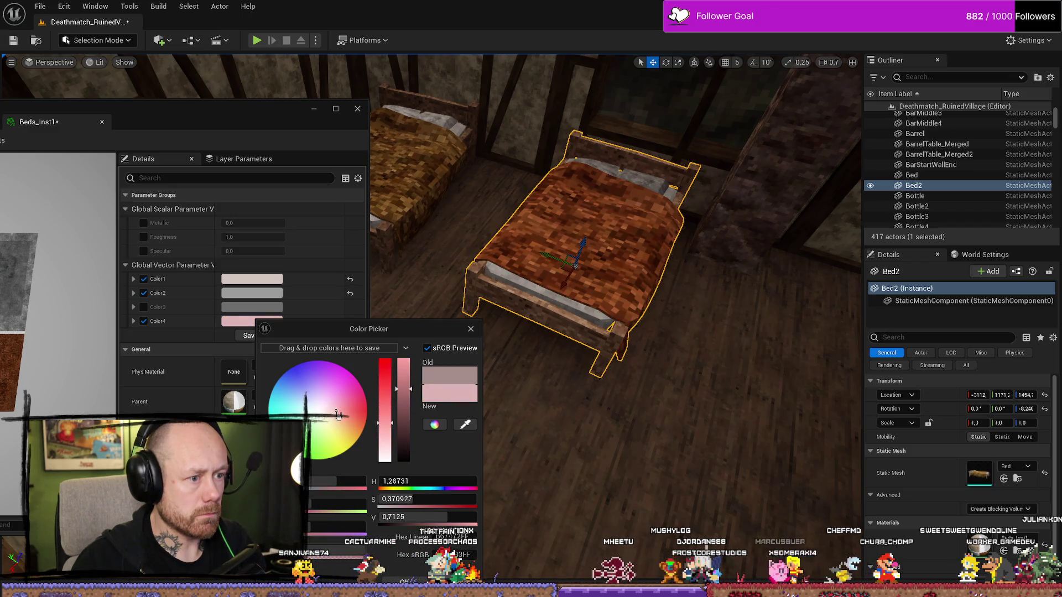
drag(339, 419, 339, 413)
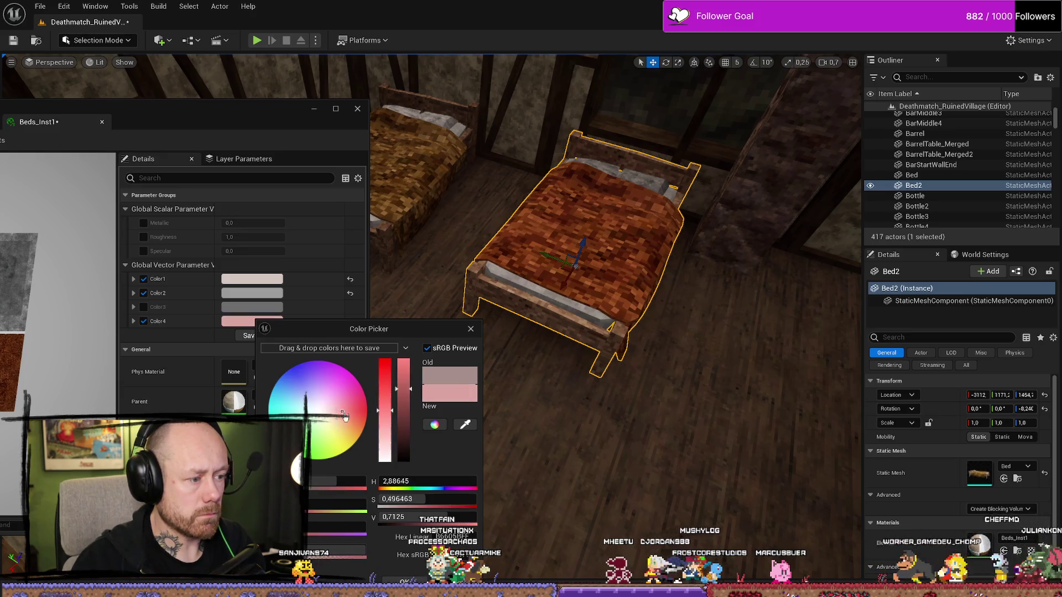
drag(403, 390, 402, 369)
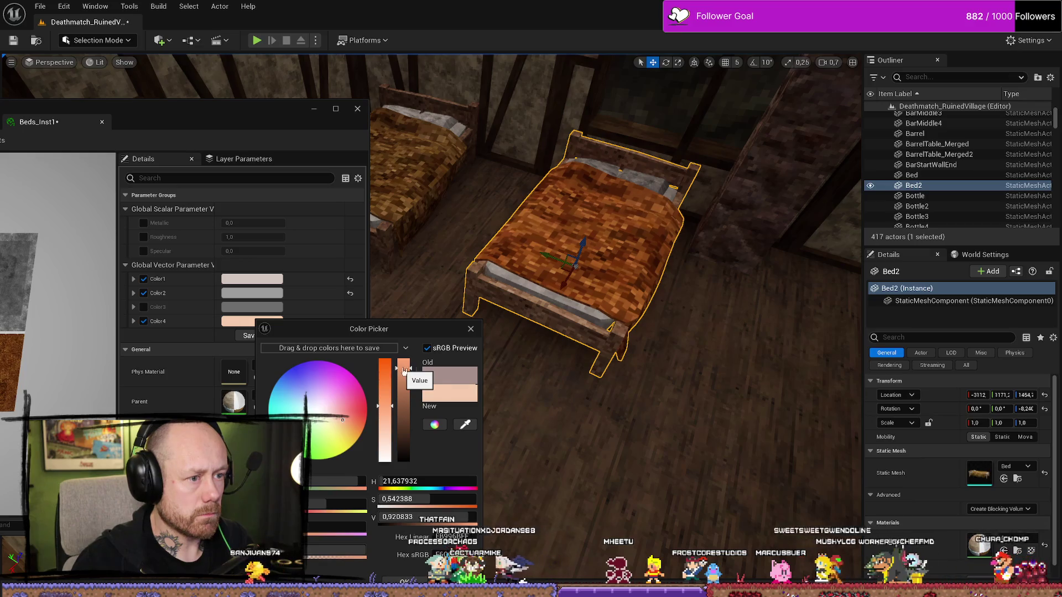
click(775, 221)
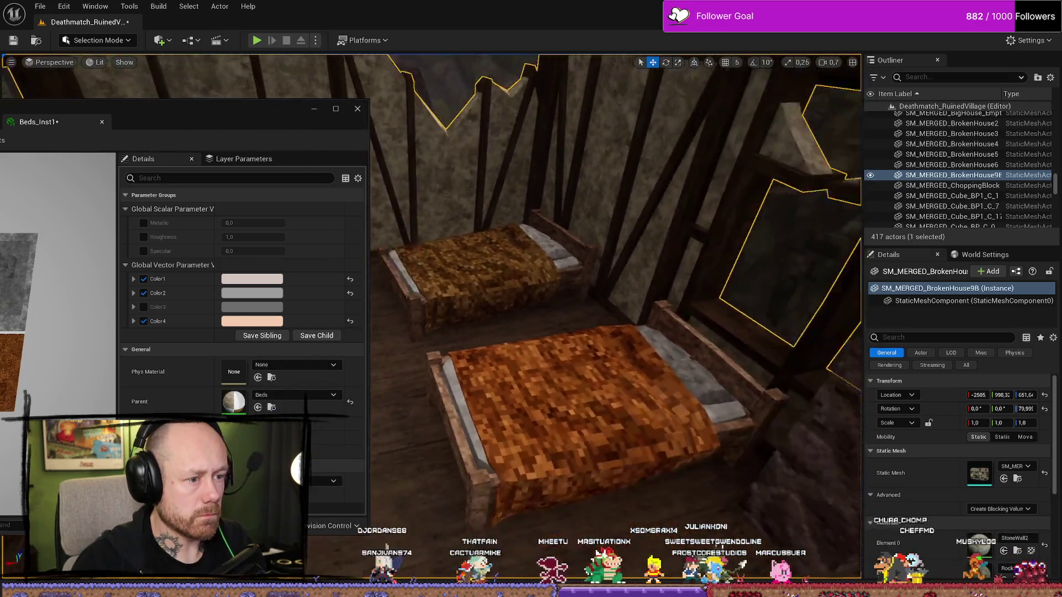
Darken Color4 to a deep brown and close the Color Picker
drag(608, 277, 548, 246)
drag(696, 387, 697, 417)
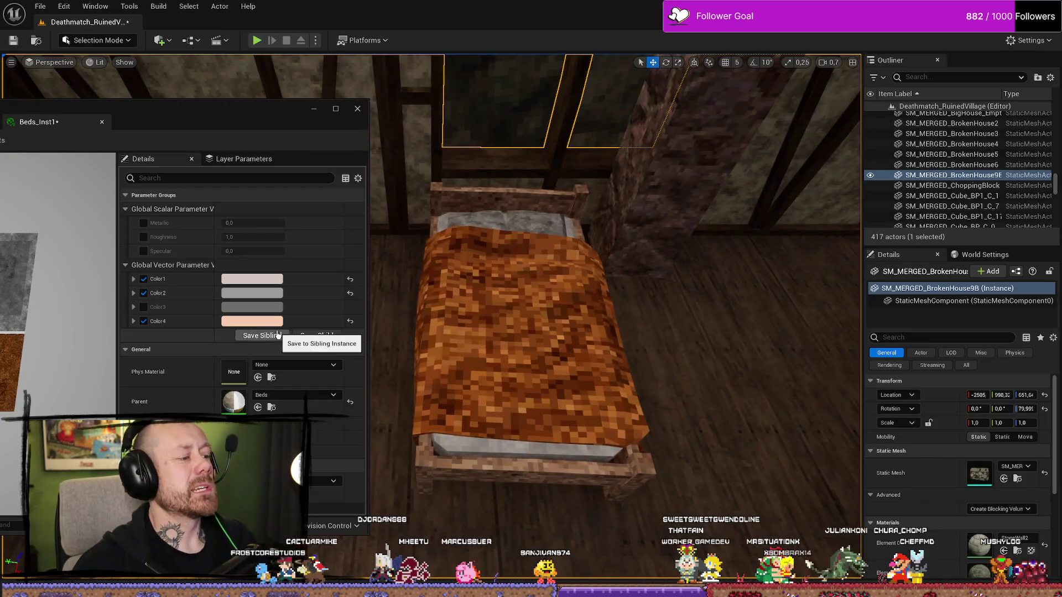
click(251, 321)
mouse_move(403, 396)
mouse_down()
mouse_move(406, 452)
mouse_move(409, 426)
mouse_up()
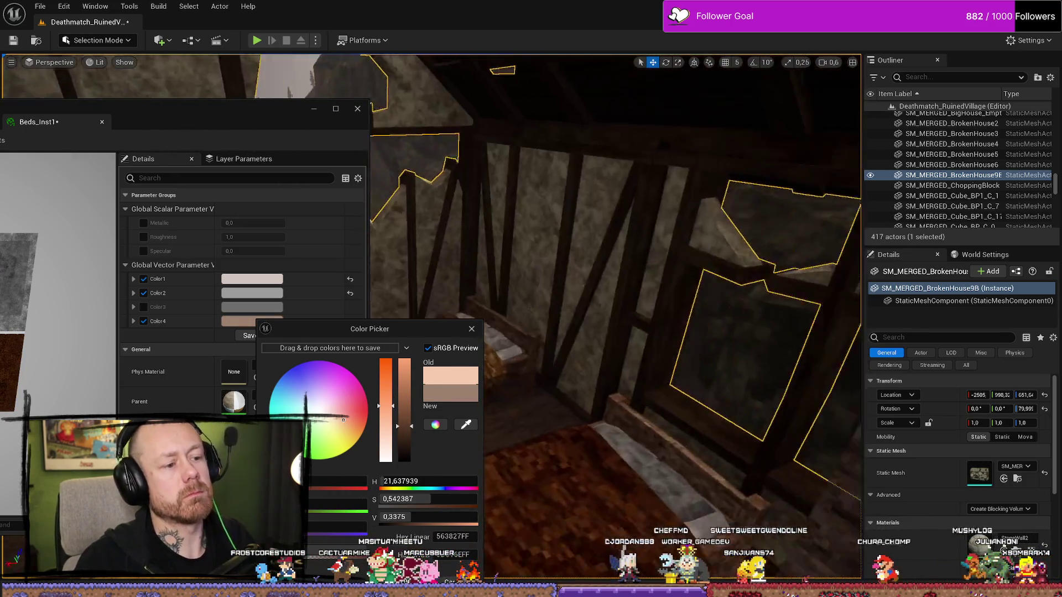
drag(620, 398, 399, 256)
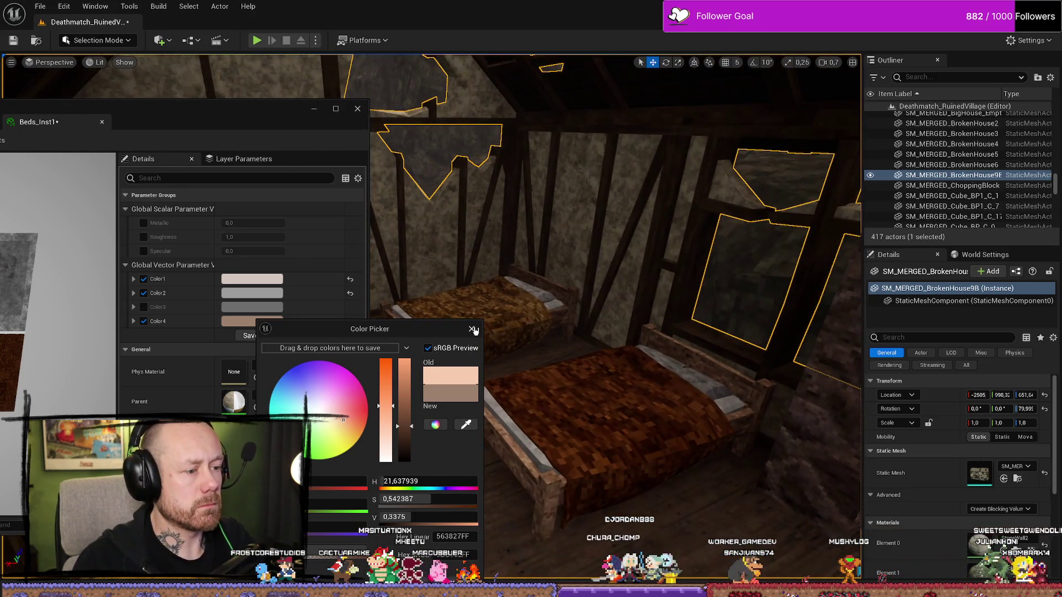
click(473, 331)
Fly the view toward the upstairs wall windows, then bring Steam's library over the editor
mouse_move(474, 332)
mouse_down()
mouse_move(519, 304)
mouse_move(487, 337)
mouse_move(442, 331)
mouse_move(420, 309)
mouse_move(421, 332)
mouse_move(275, 359)
mouse_up()
scroll(497, 331, up, 2)
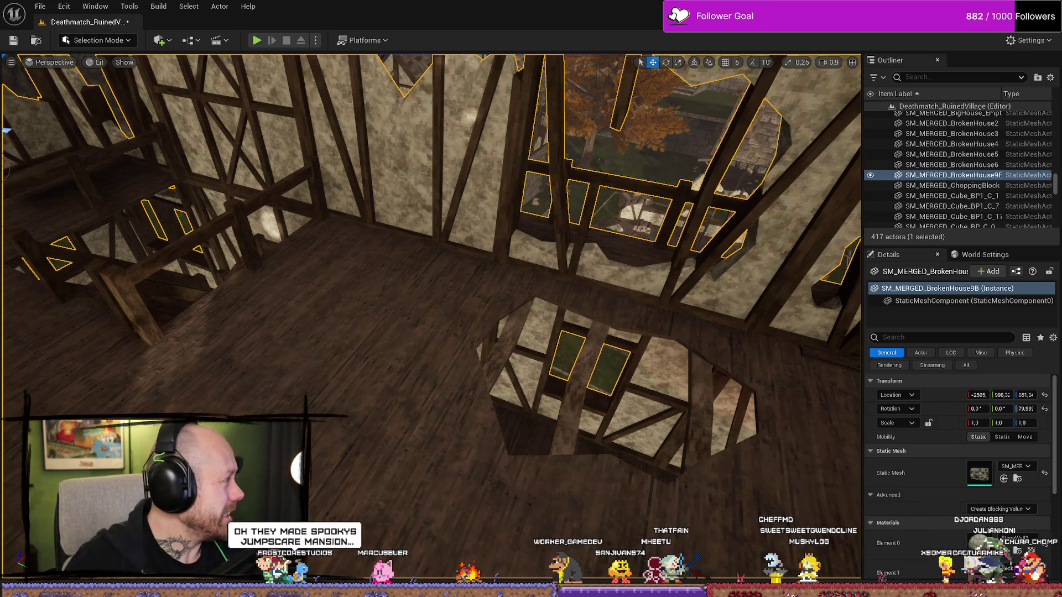
mouse_move(0, 161)
mouse_down()
mouse_move(617, 168)
mouse_move(648, 133)
mouse_up()
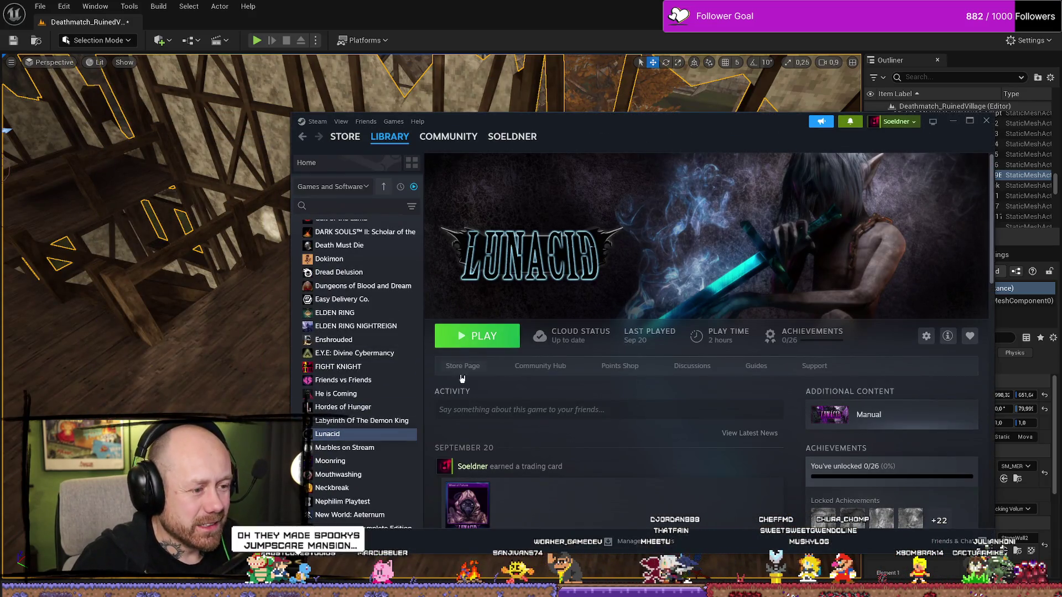
click(465, 367)
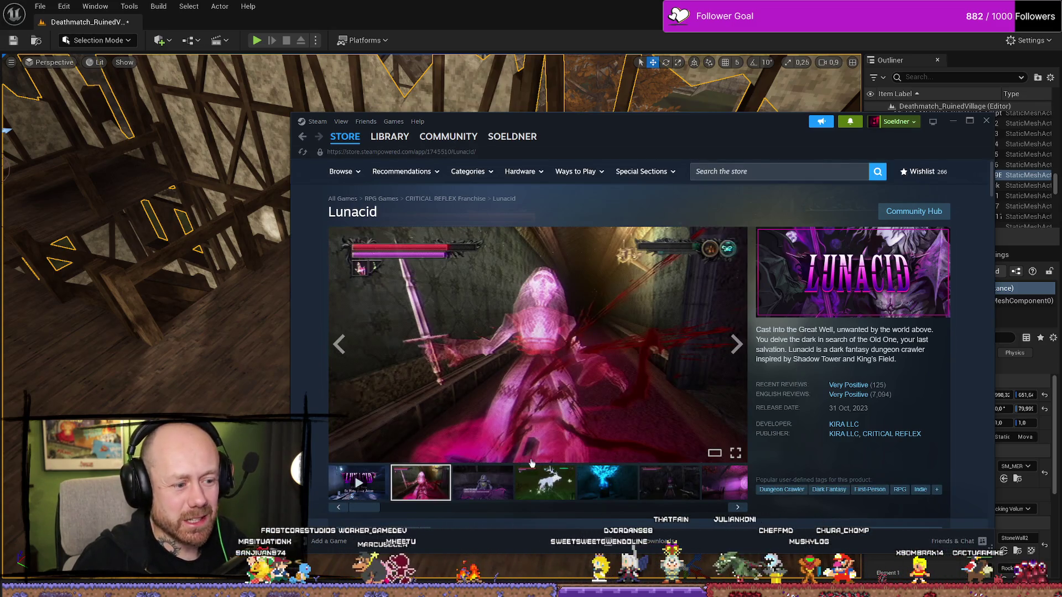
click(663, 492)
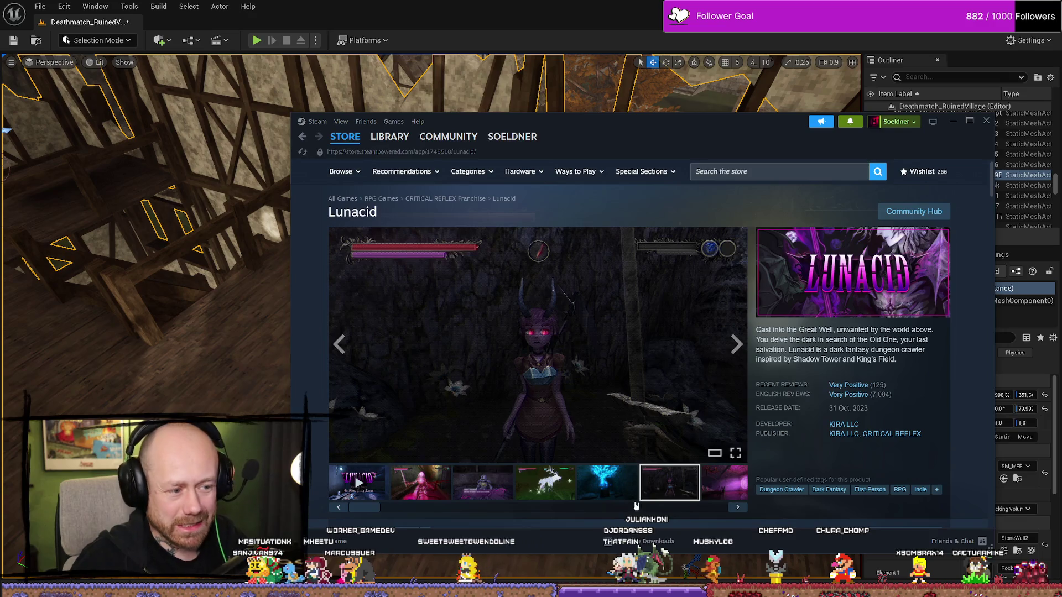
click(737, 507)
click(737, 507)
click(737, 507)
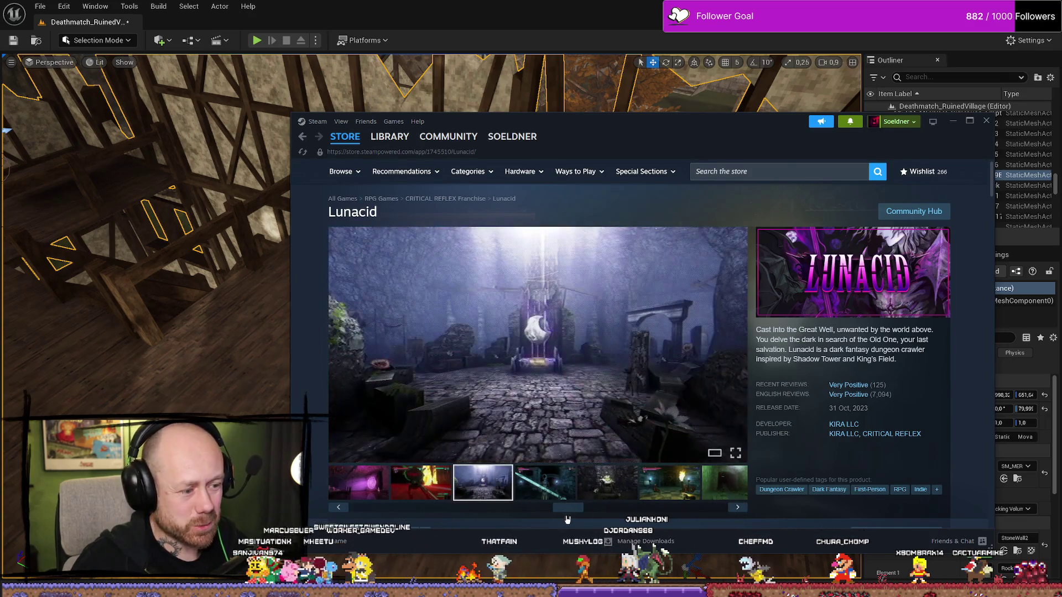
drag(424, 512, 368, 511)
click(358, 482)
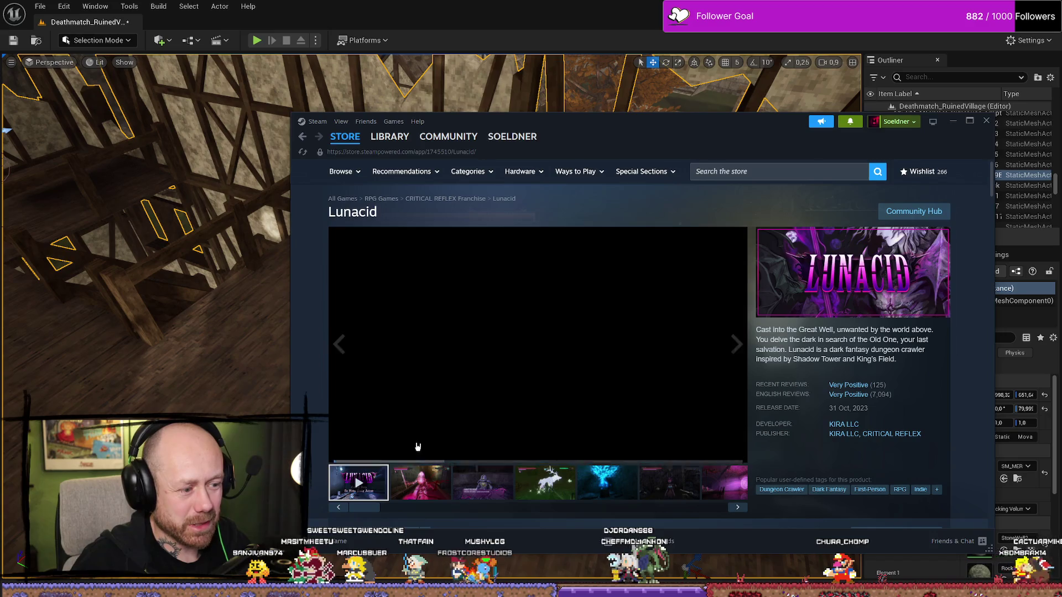
click(508, 440)
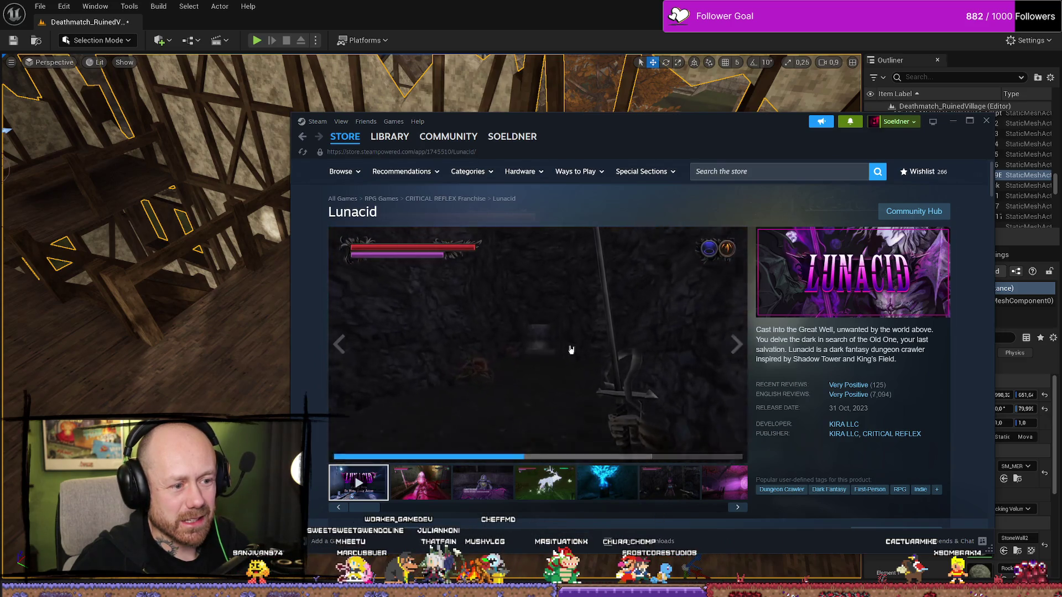
click(389, 136)
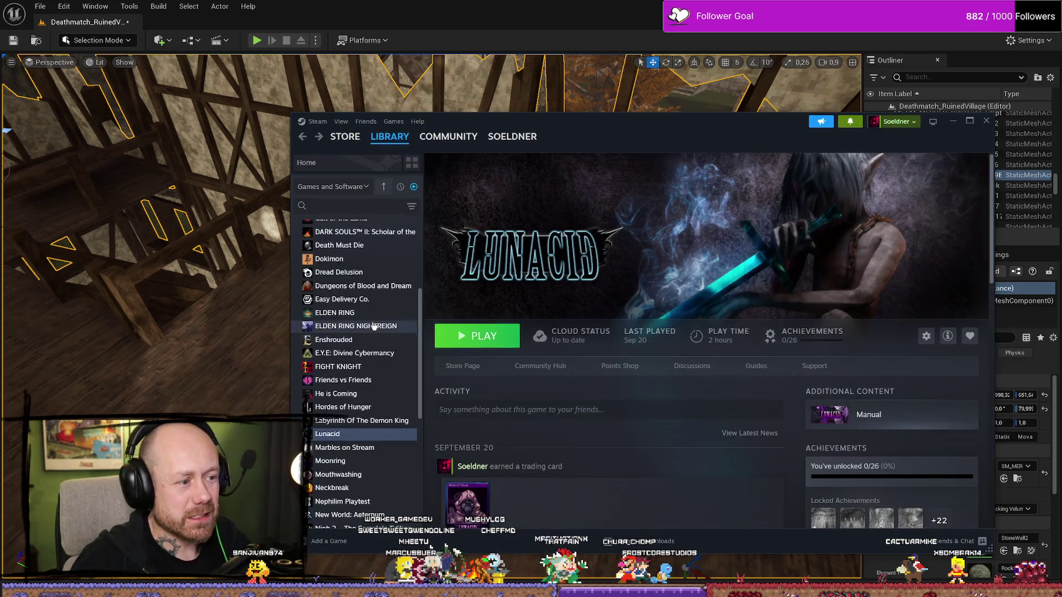
click(338, 272)
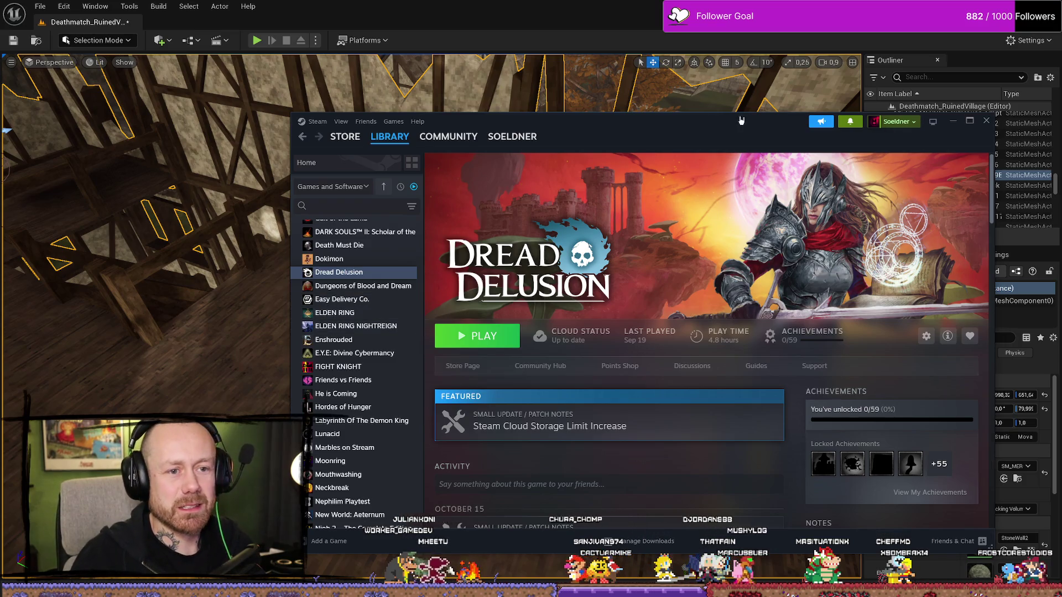
Alt+Tab from Steam back to the level and fly into the room with two beds
key(alt+Tab)
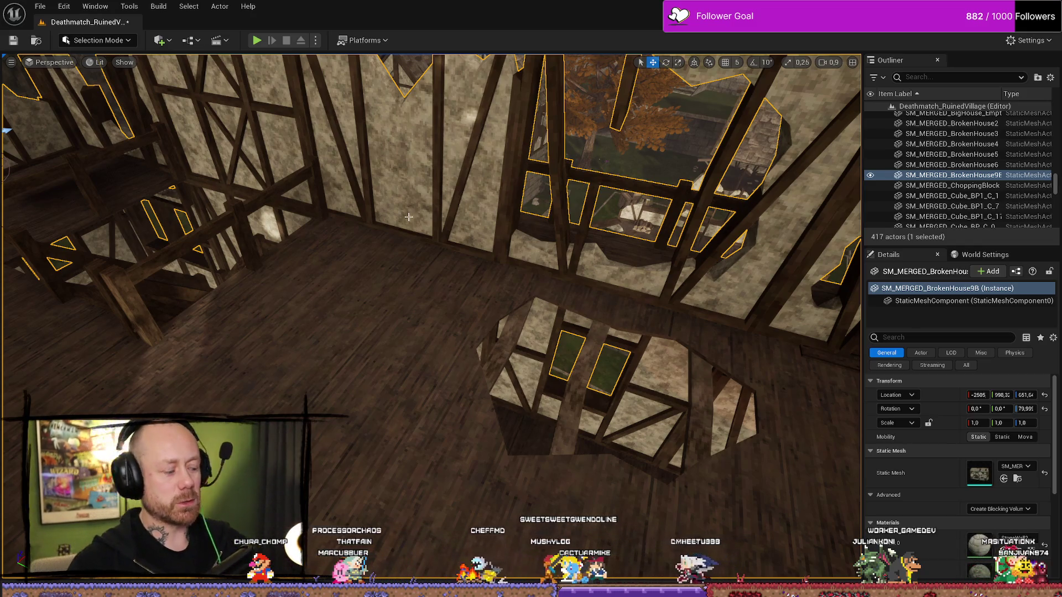
drag(451, 216, 177, 155)
Move Bed2 to a new spot across the room from the first bed
click(487, 353)
drag(487, 354, 371, 184)
drag(563, 369, 562, 369)
mouse_move(441, 318)
mouse_down()
mouse_move(276, 277)
mouse_move(260, 307)
mouse_move(304, 296)
mouse_move(576, 315)
mouse_up()
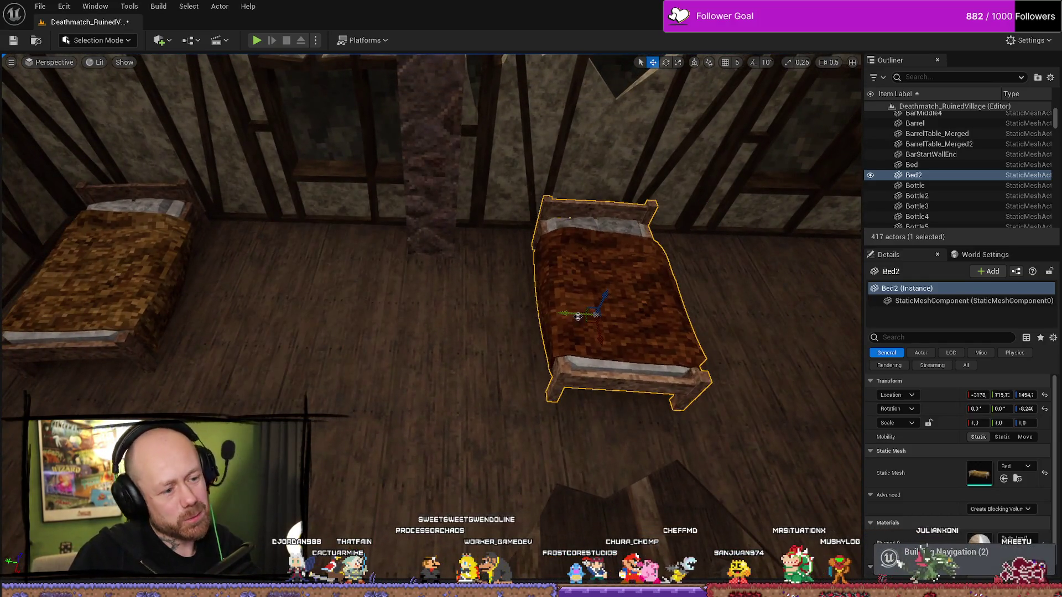
Search the MyStuff assets for 'bed' and drop a new bed between the two beds
key(ctrl+space)
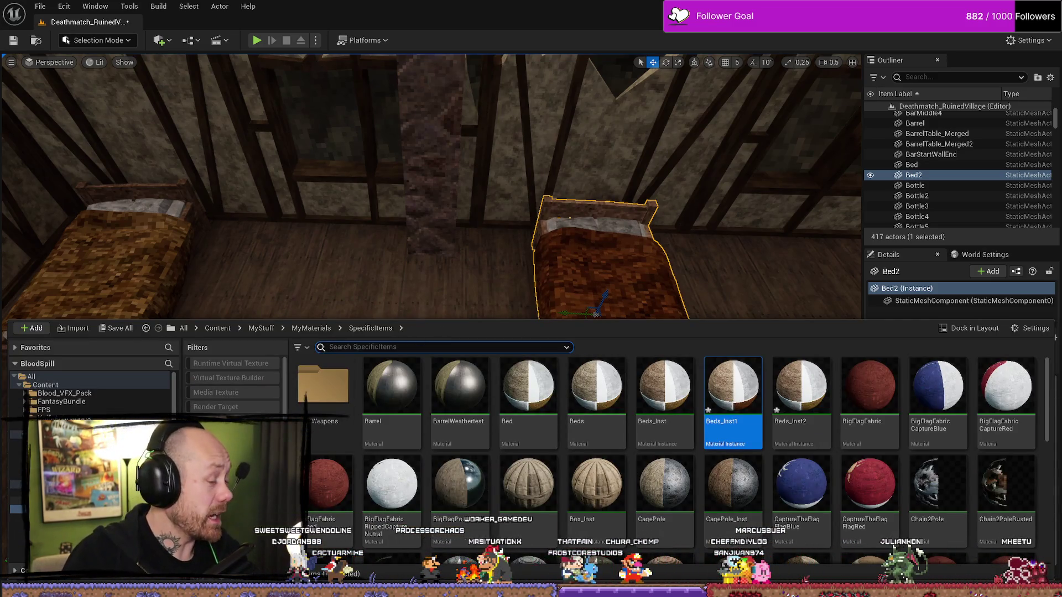
click(261, 327)
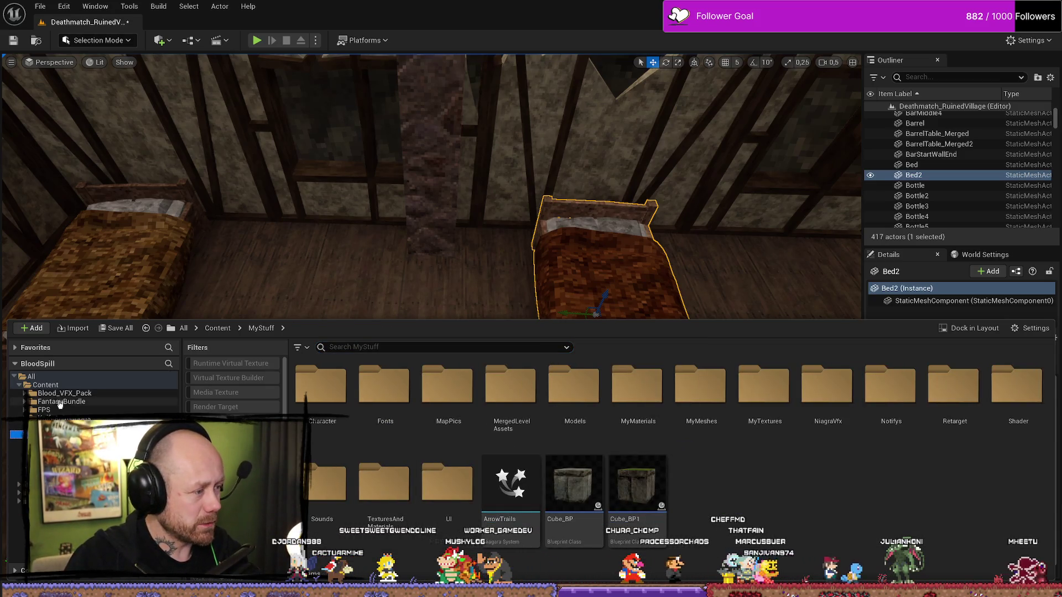
click(403, 347)
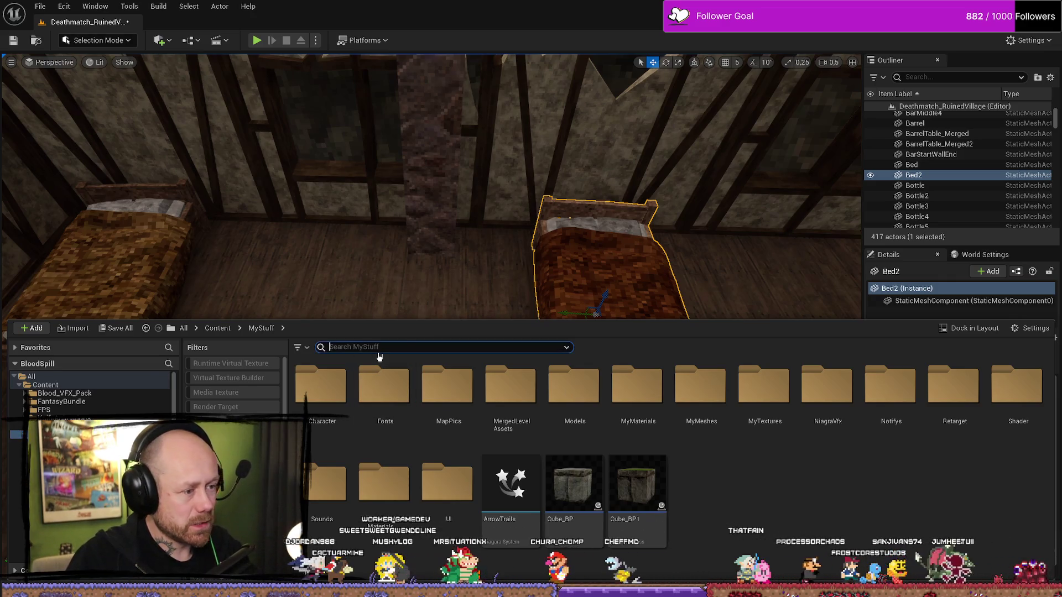
text(bed)
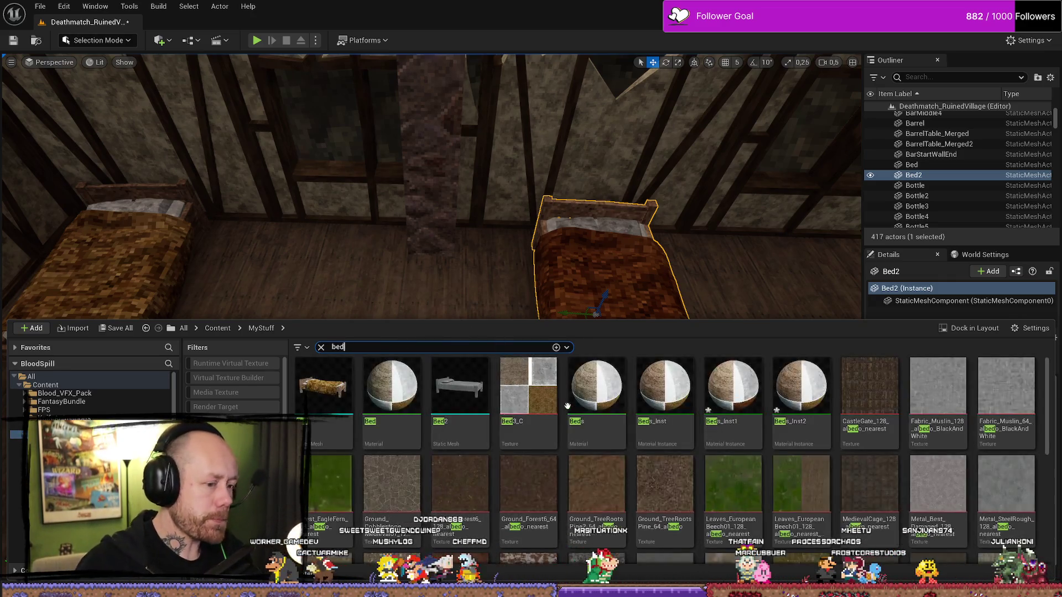
mouse_move(320, 381)
mouse_down()
mouse_move(364, 273)
mouse_move(332, 310)
mouse_move(346, 313)
mouse_up()
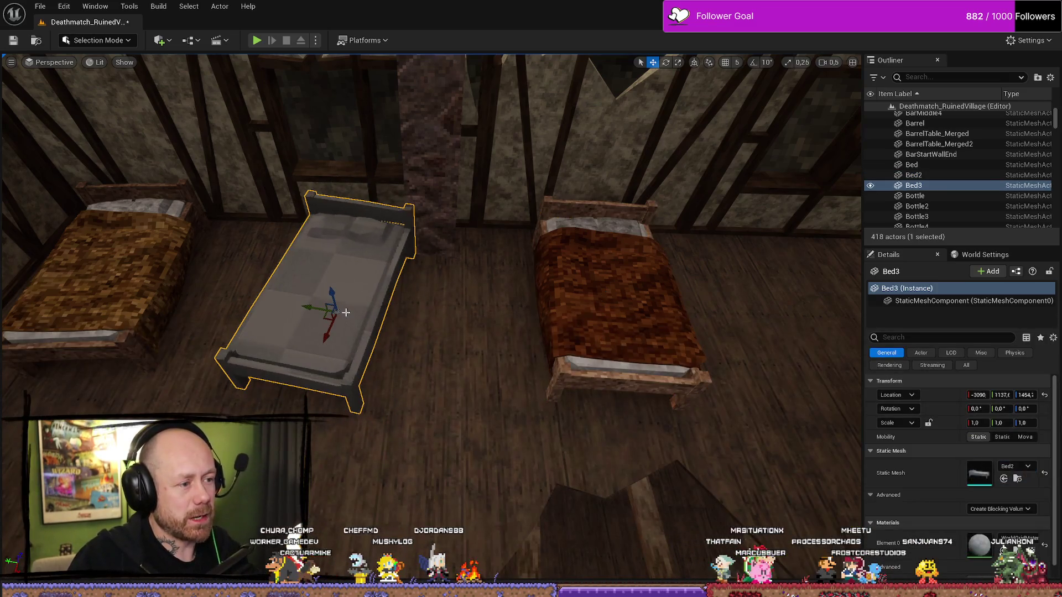
Set the new bed's Element 0 material to Beds_Inst2
click(1017, 540)
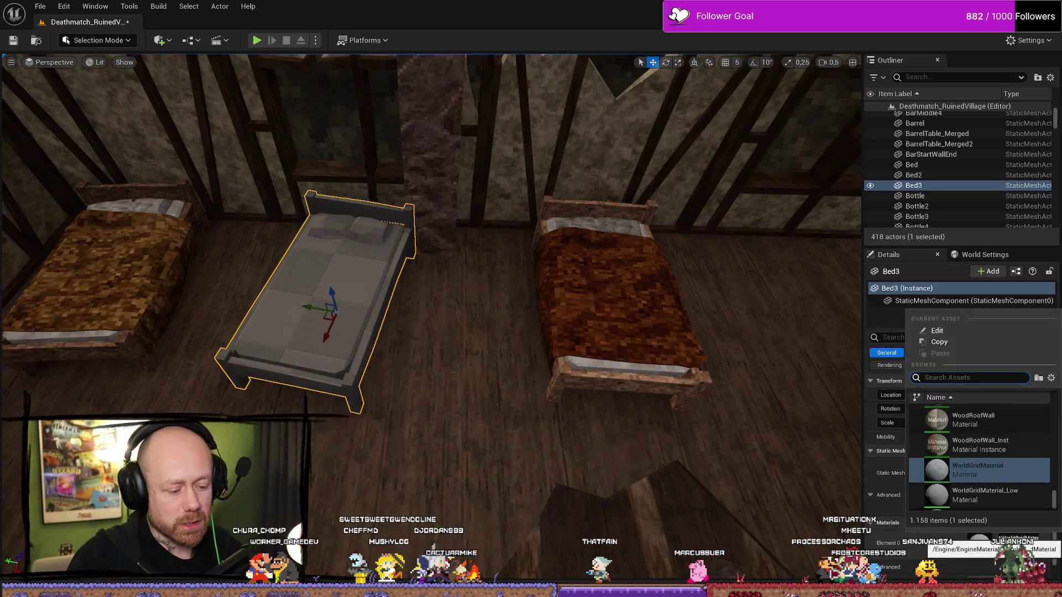
text(bed)
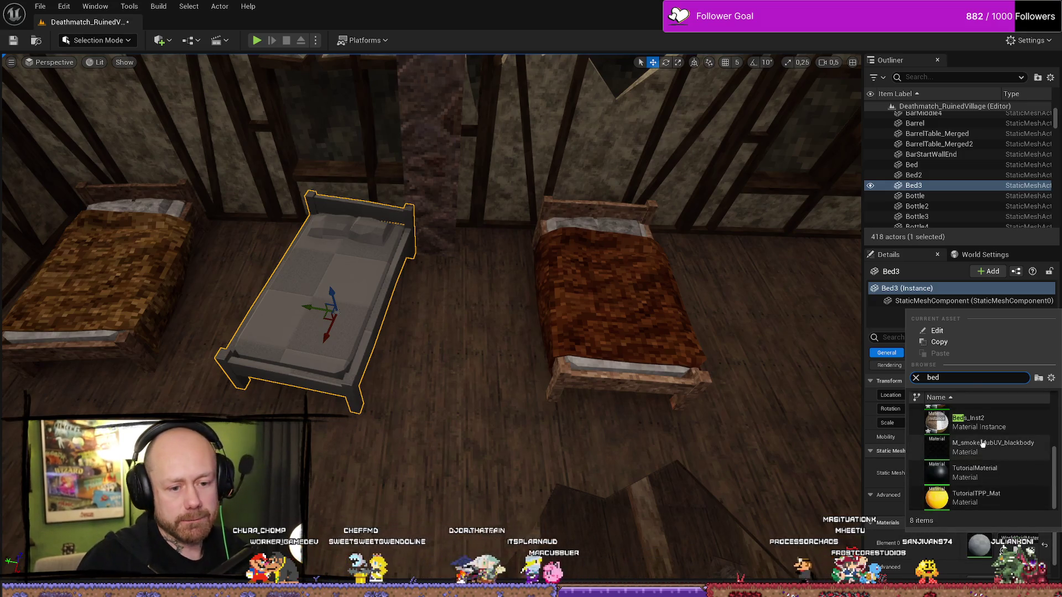
click(982, 421)
scroll(711, 438, up, 2)
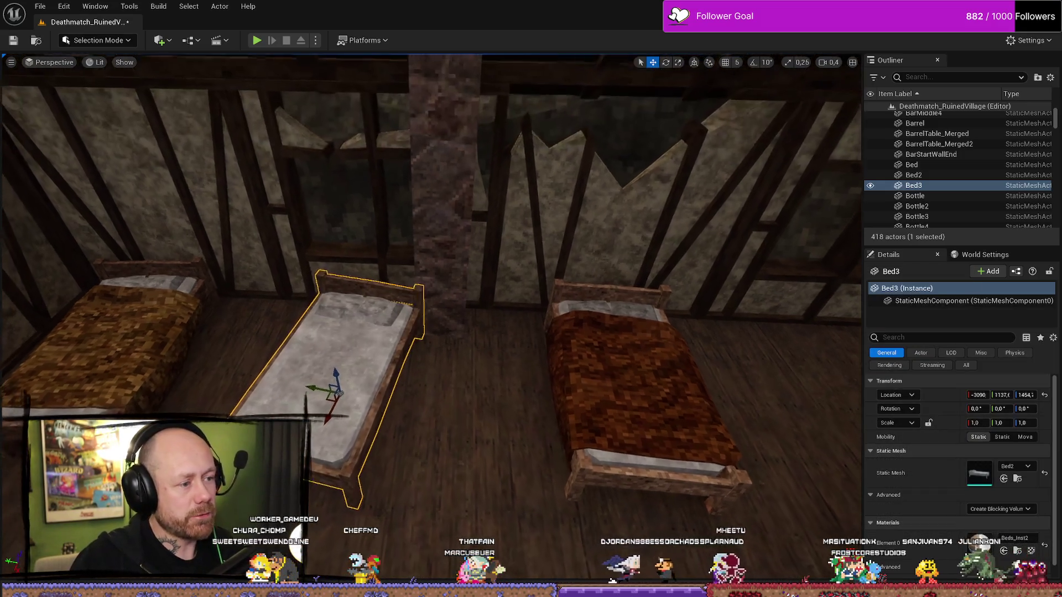
scroll(412, 410, up, 2)
Turn the new bed slightly and nudge it back and sideways
key(e)
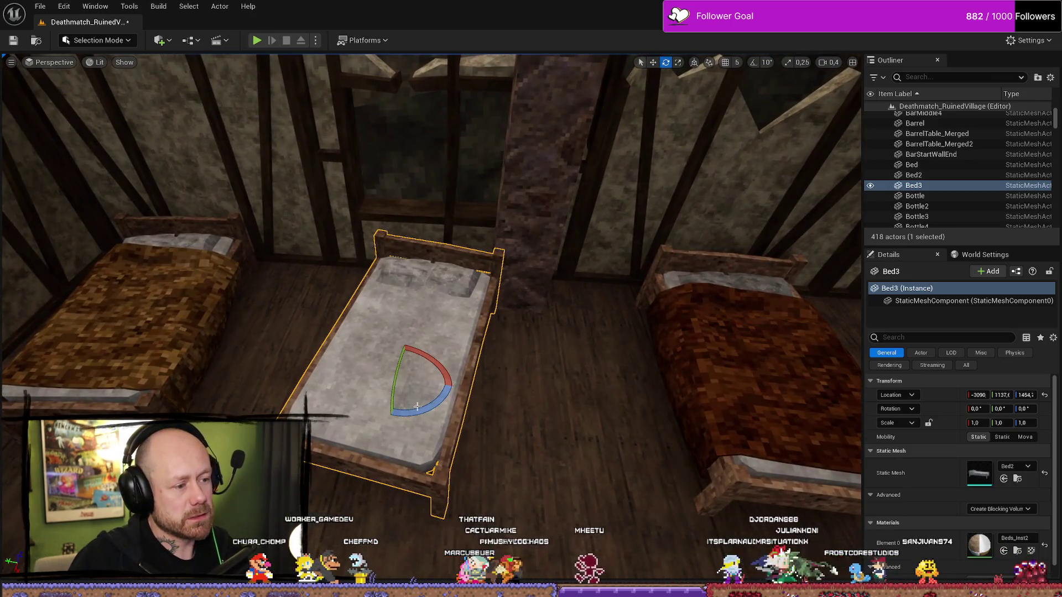
drag(417, 407, 403, 411)
key(w)
drag(380, 378, 381, 345)
drag(575, 232, 575, 111)
drag(422, 368, 422, 367)
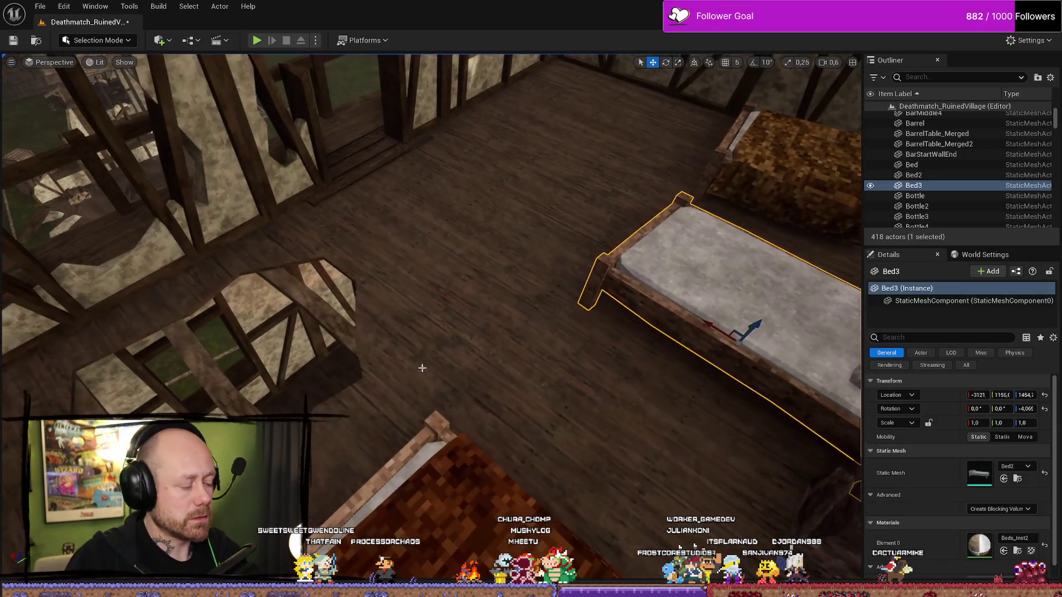
Duplicate the bed as Bed4, move it away and angle it slightly
key(ctrl+d)
mouse_move(712, 332)
mouse_down()
mouse_move(526, 186)
mouse_move(142, 337)
mouse_move(153, 409)
mouse_up()
key(f)
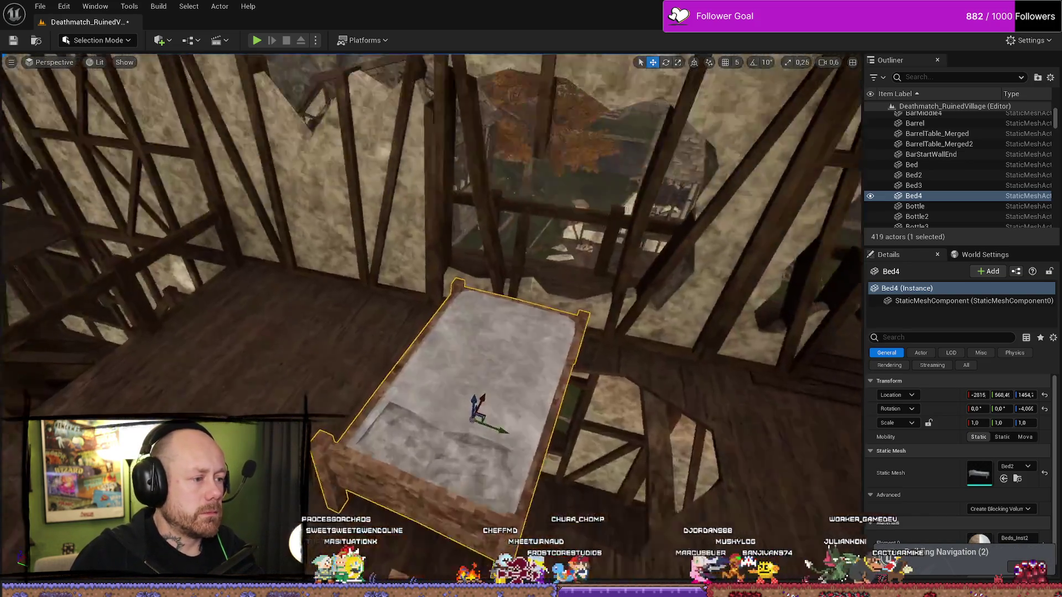
key(e)
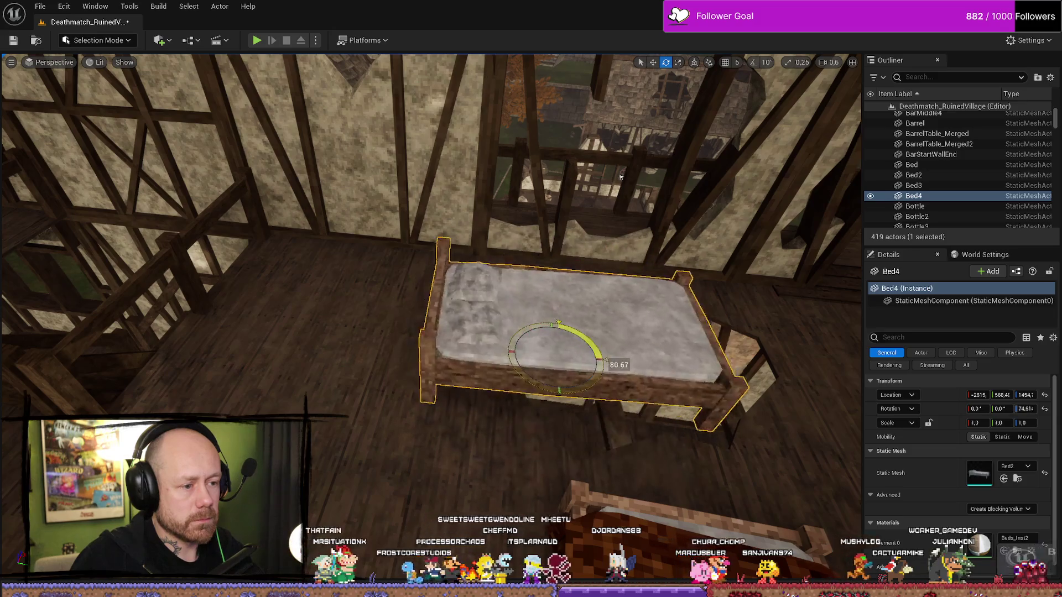
drag(601, 362, 603, 363)
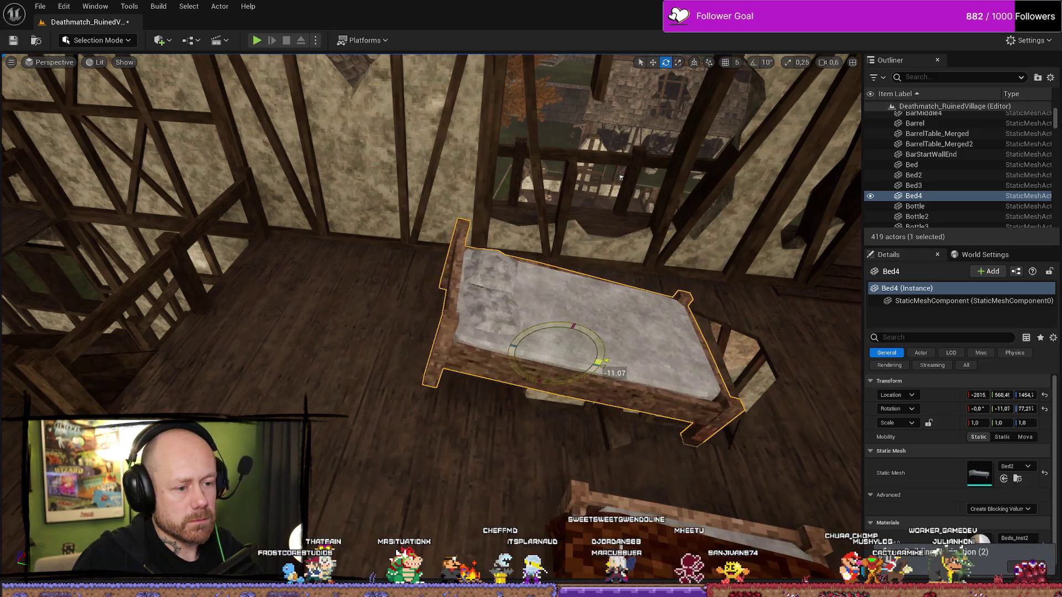
scroll(431, 318, up, 5)
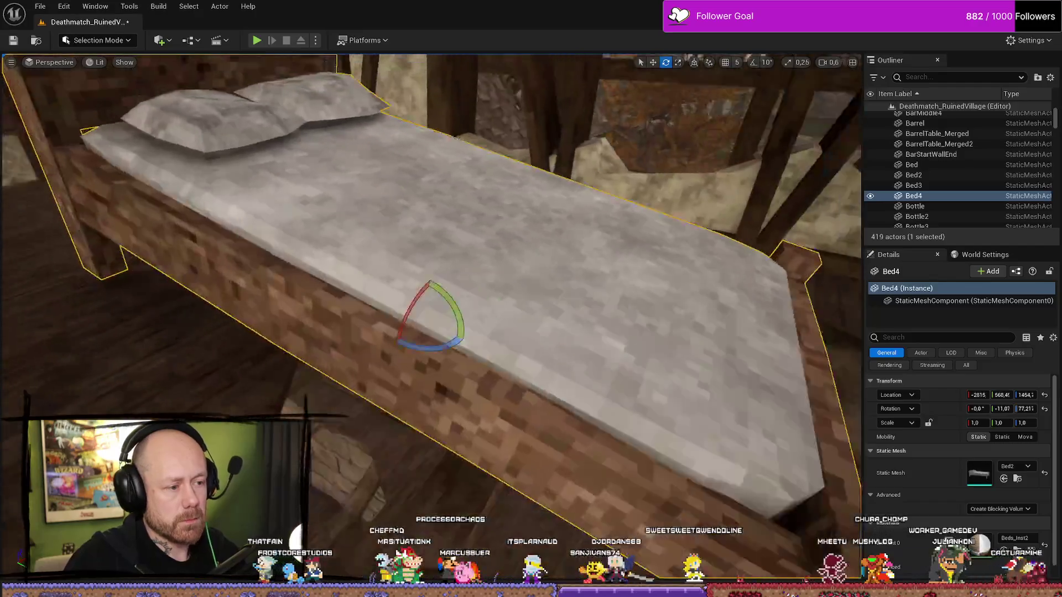
scroll(631, 343, up, 1)
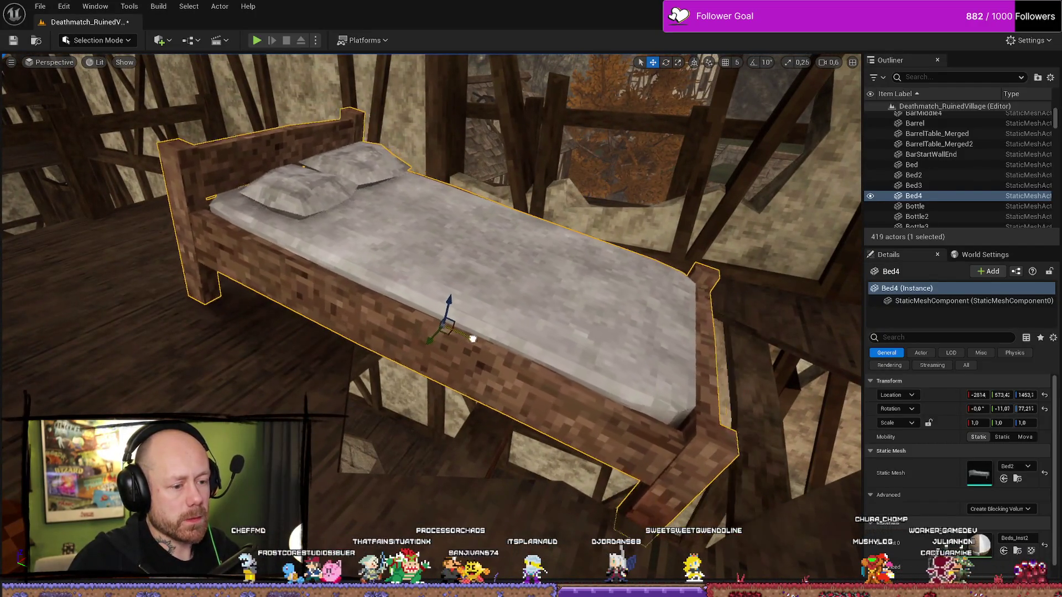
drag(473, 338, 491, 346)
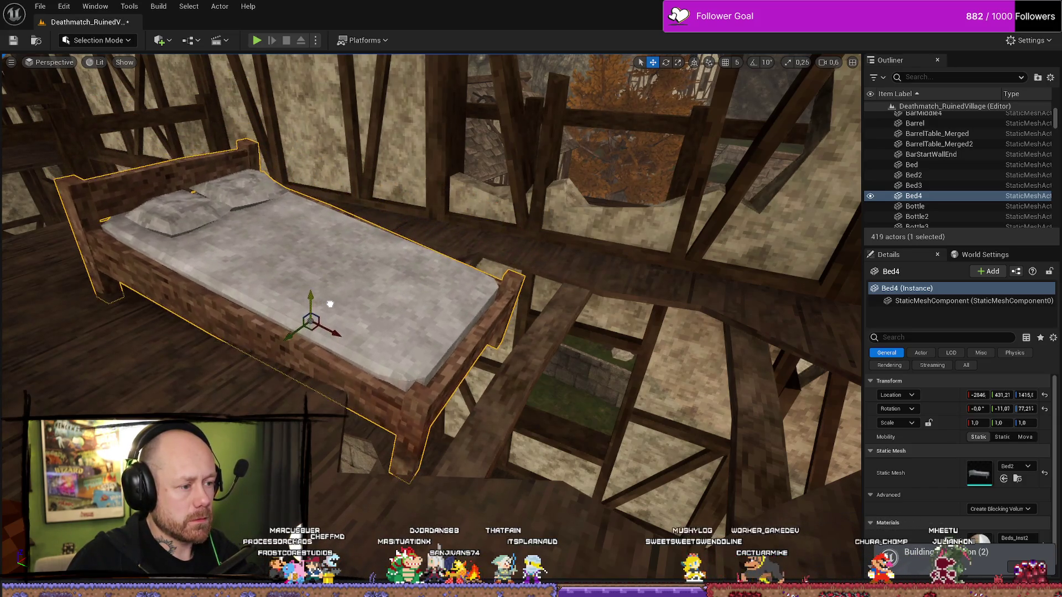
Shift Bed4 slightly and inspect it from beneath the roof beams
drag(332, 297, 399, 305)
scroll(432, 318, down, 3)
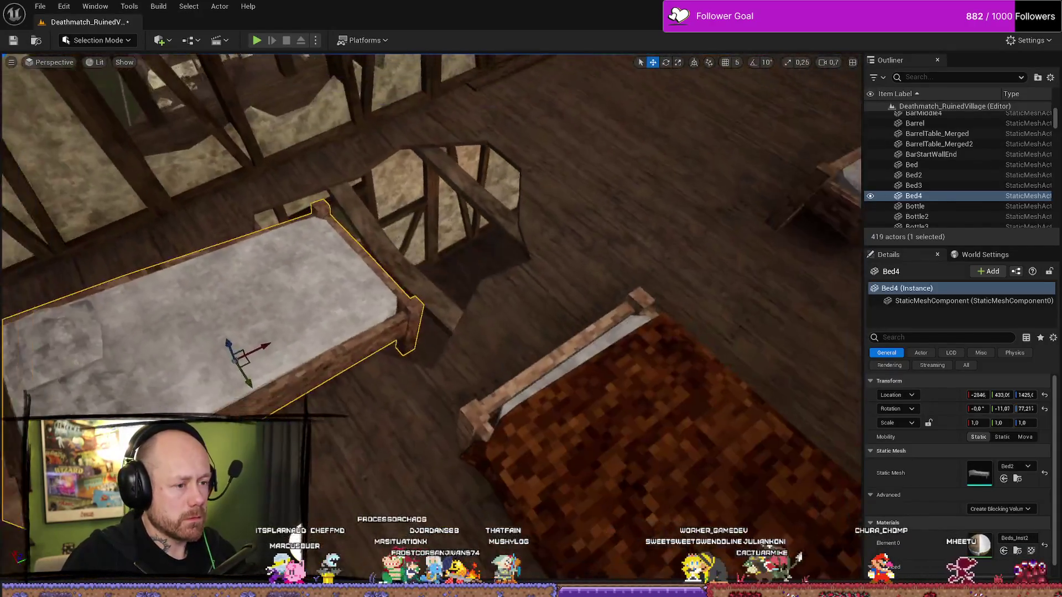
mouse_move(355, 303)
mouse_down()
mouse_move(341, 332)
mouse_move(331, 303)
mouse_move(420, 332)
mouse_up()
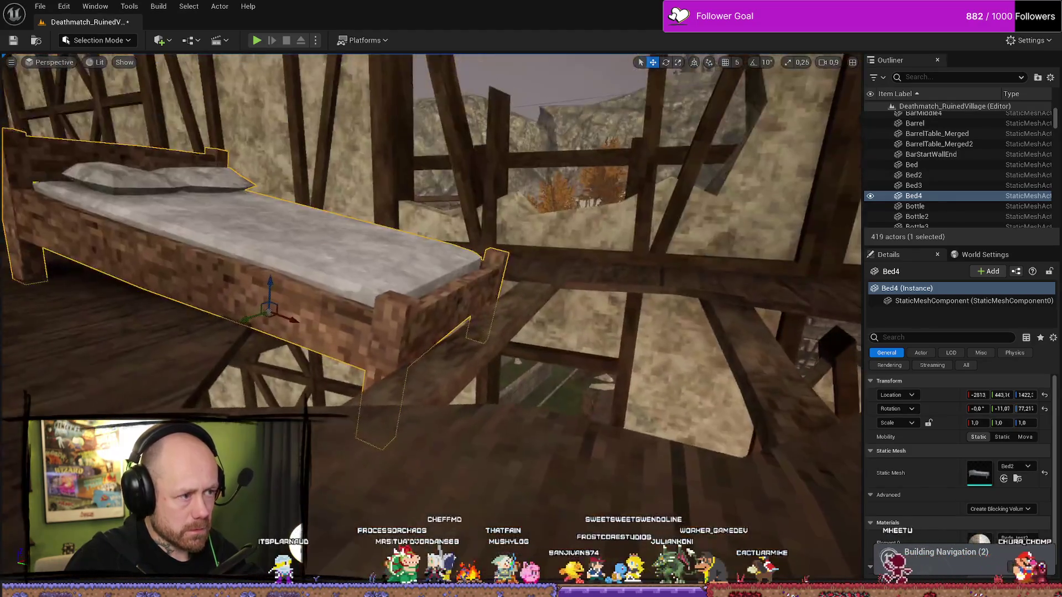
scroll(431, 318, up, 5)
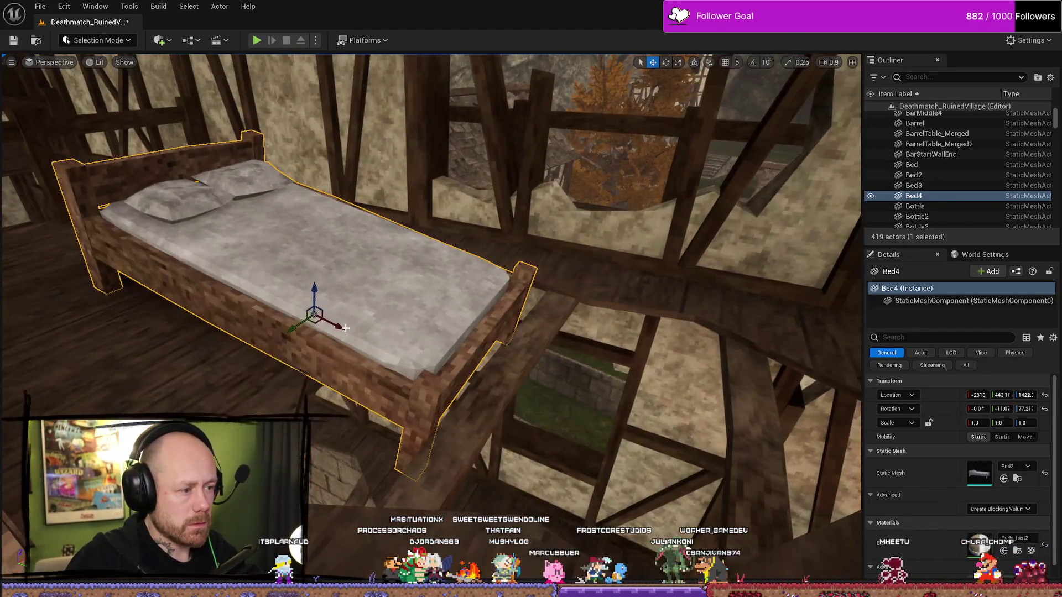
mouse_move(329, 321)
mouse_down()
mouse_move(387, 298)
mouse_move(365, 309)
mouse_move(354, 260)
mouse_up()
click(405, 313)
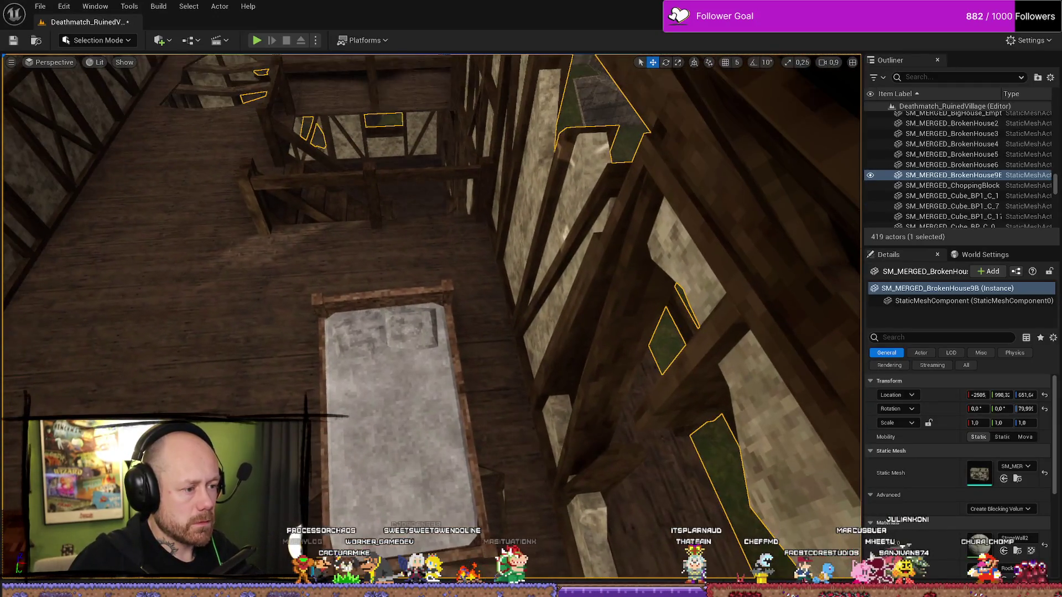
Rotate Bed4 a few degrees on Z, undoing one turn, and nudge it into place
click(387, 387)
key(e)
drag(405, 474, 405, 479)
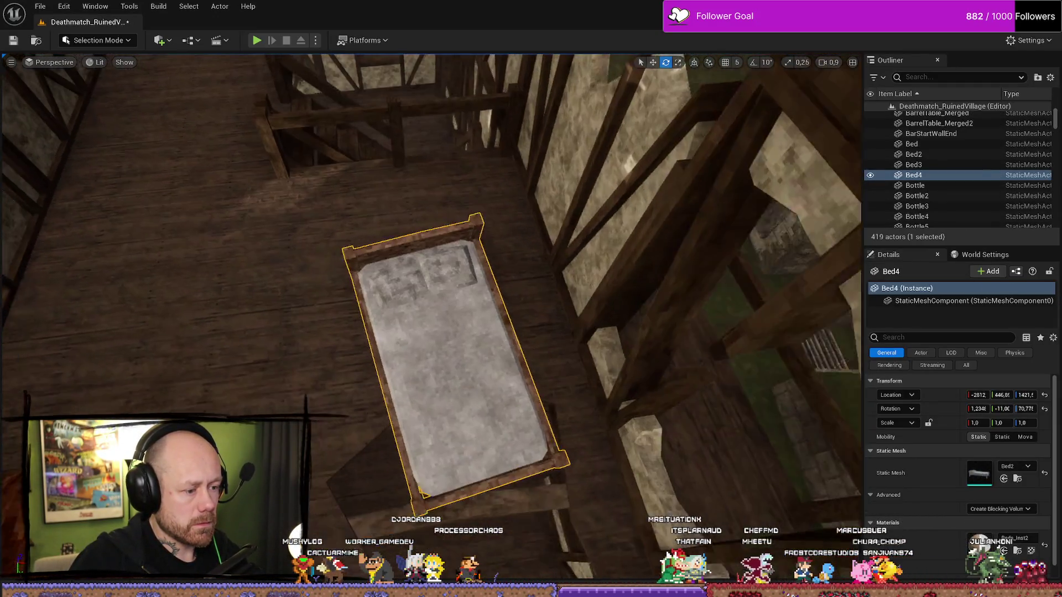
key(ctrl+z)
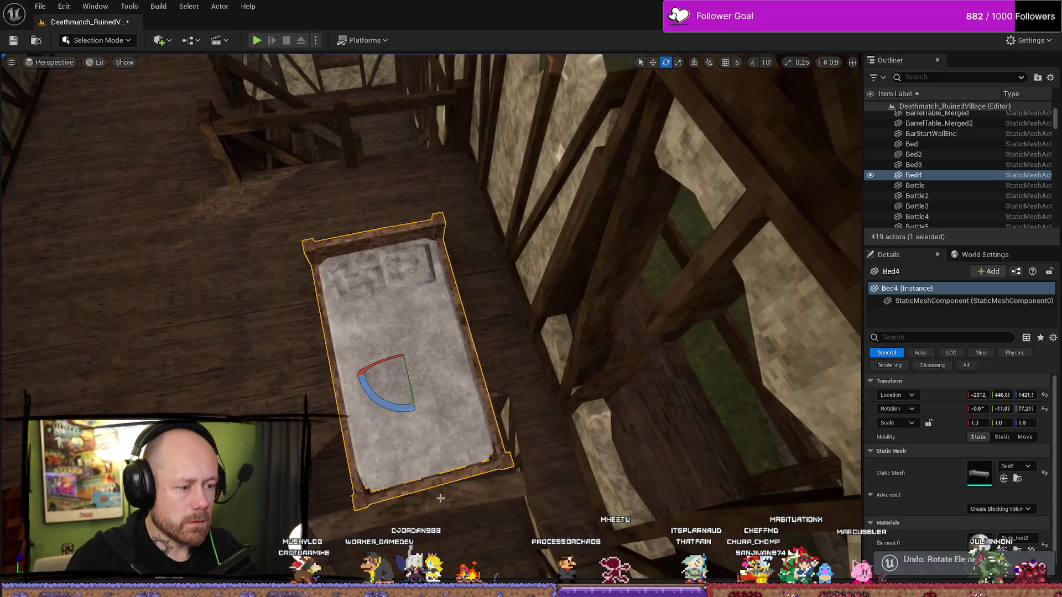
drag(415, 412, 421, 408)
key(w)
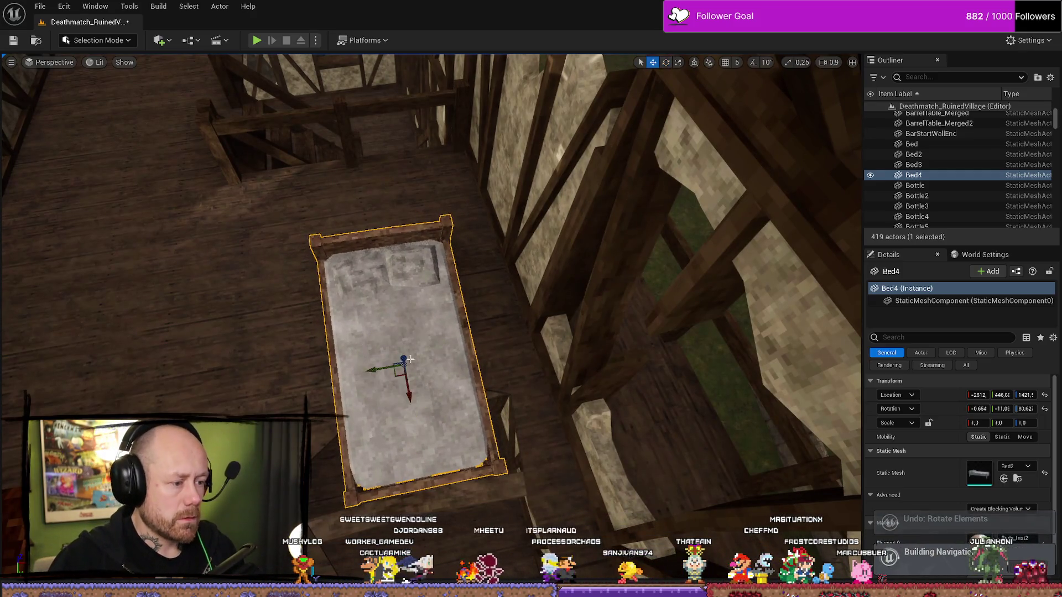
drag(388, 375, 411, 379)
Select Bed2, look toward the stairs, and bring up the Content Drawer
drag(431, 321, 359, 249)
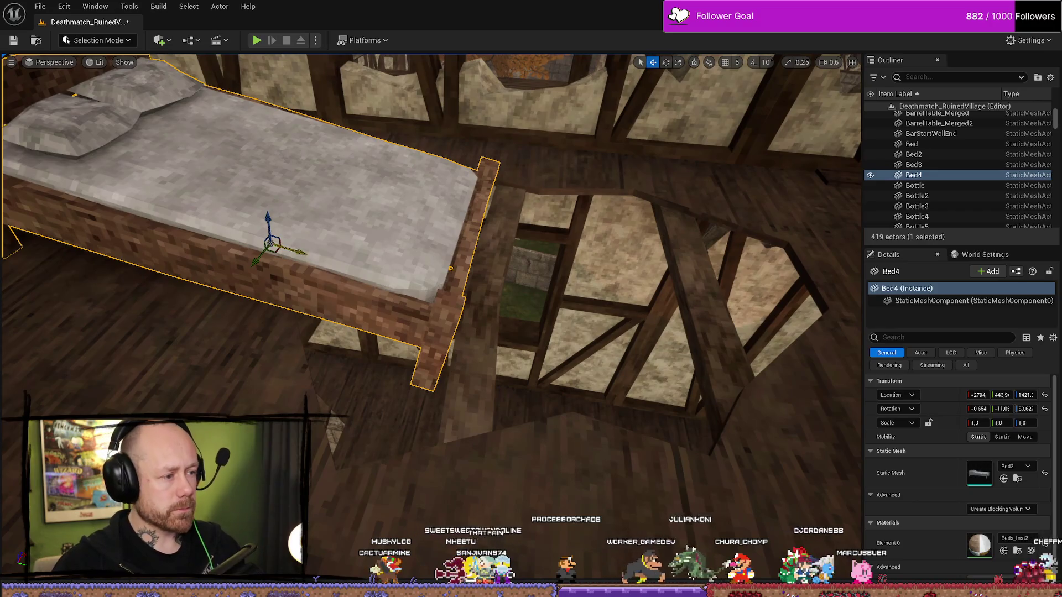
drag(387, 304, 310, 277)
click(335, 339)
drag(335, 339, 348, 310)
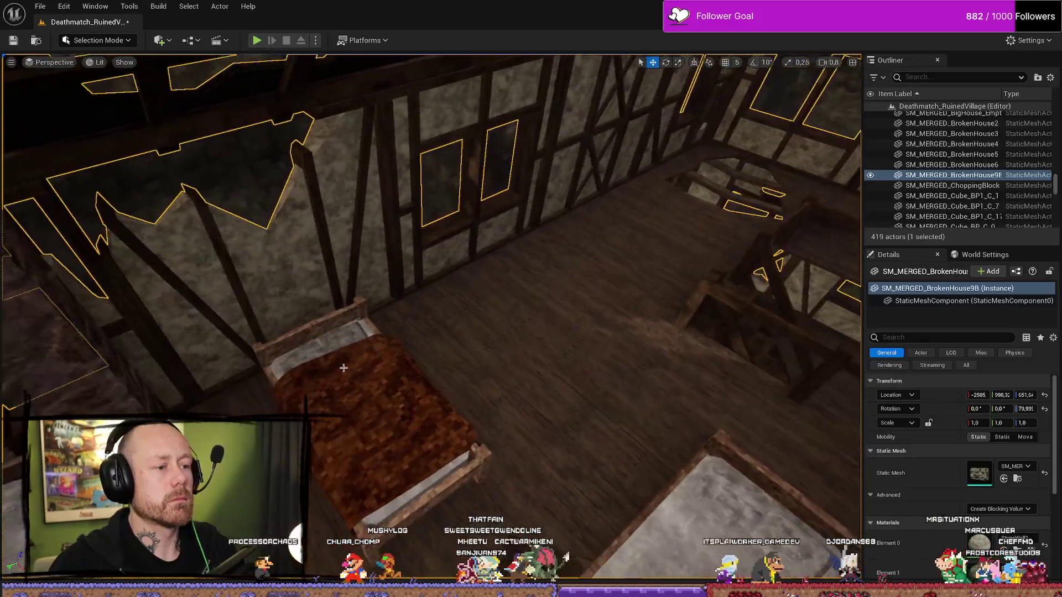
click(343, 368)
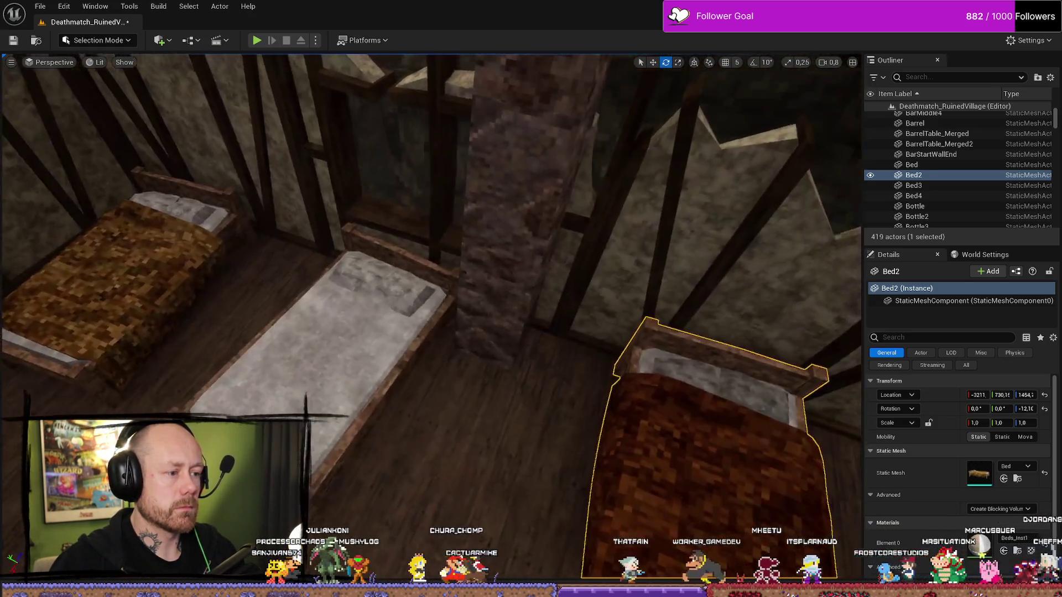
mouse_move(443, 276)
mouse_down()
mouse_move(542, 260)
mouse_move(476, 271)
mouse_move(531, 254)
mouse_move(547, 211)
mouse_move(513, 265)
mouse_up()
key(ctrl+space)
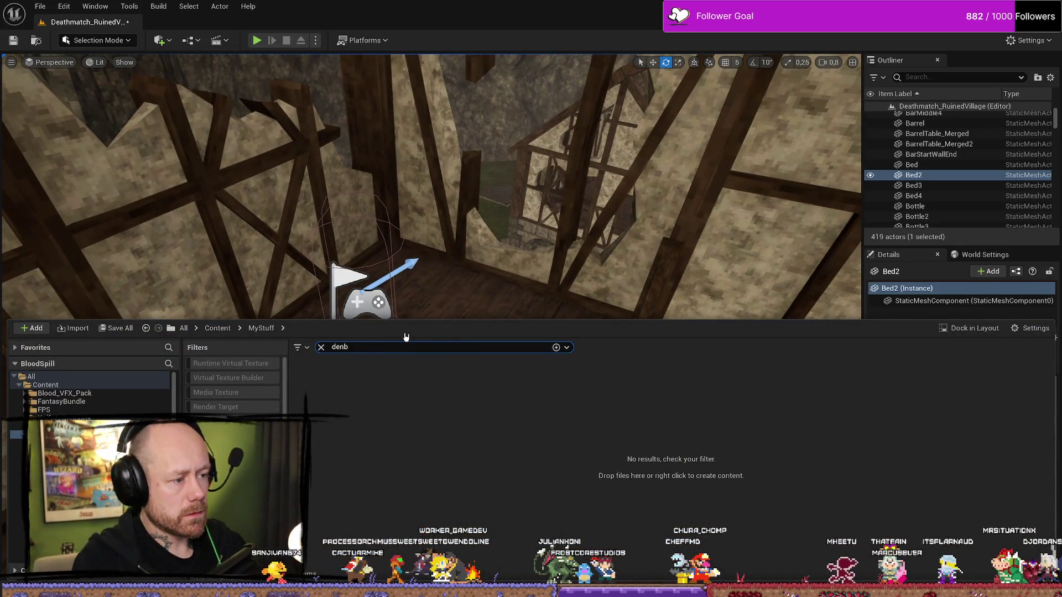
Search for dry-wall debris, place a RuinDryWallDepris piece, and turn it about 40 degrees
text(bi)
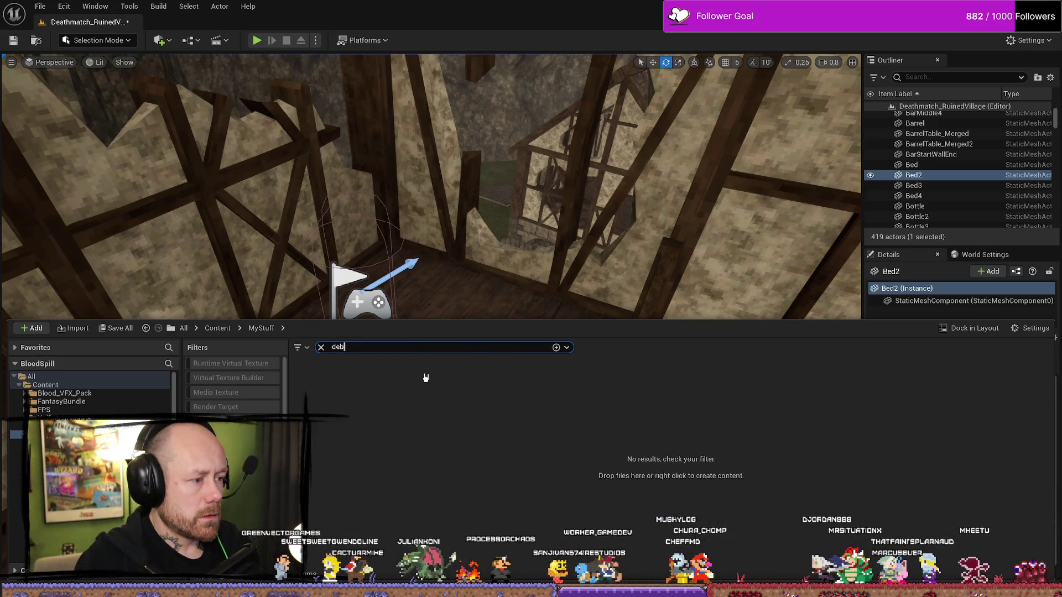
key(BackSpace)
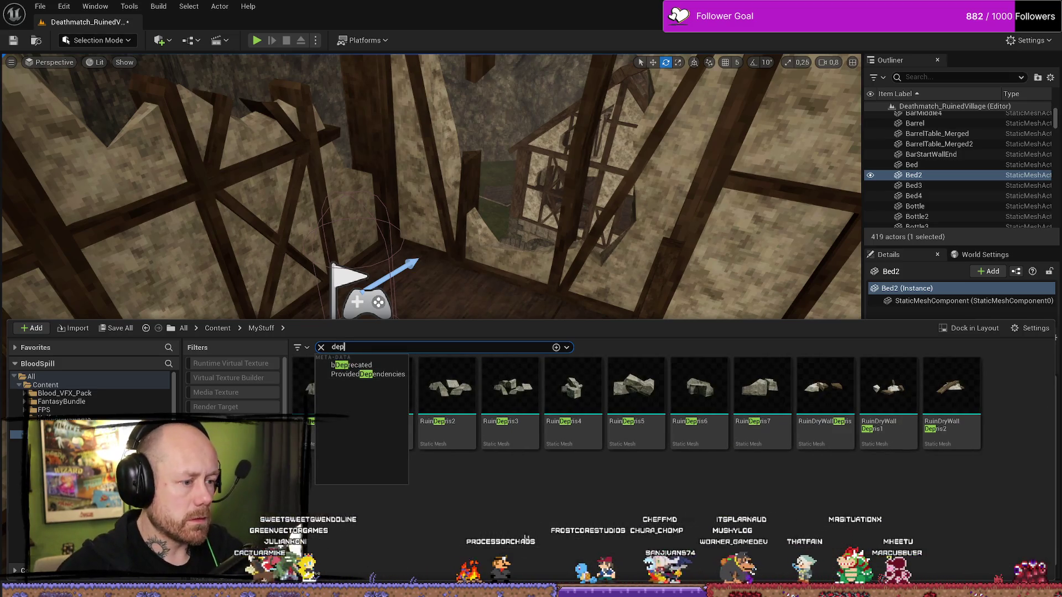
key(Return)
mouse_move(879, 416)
mouse_down()
mouse_move(718, 331)
mouse_move(436, 296)
mouse_up()
key(f)
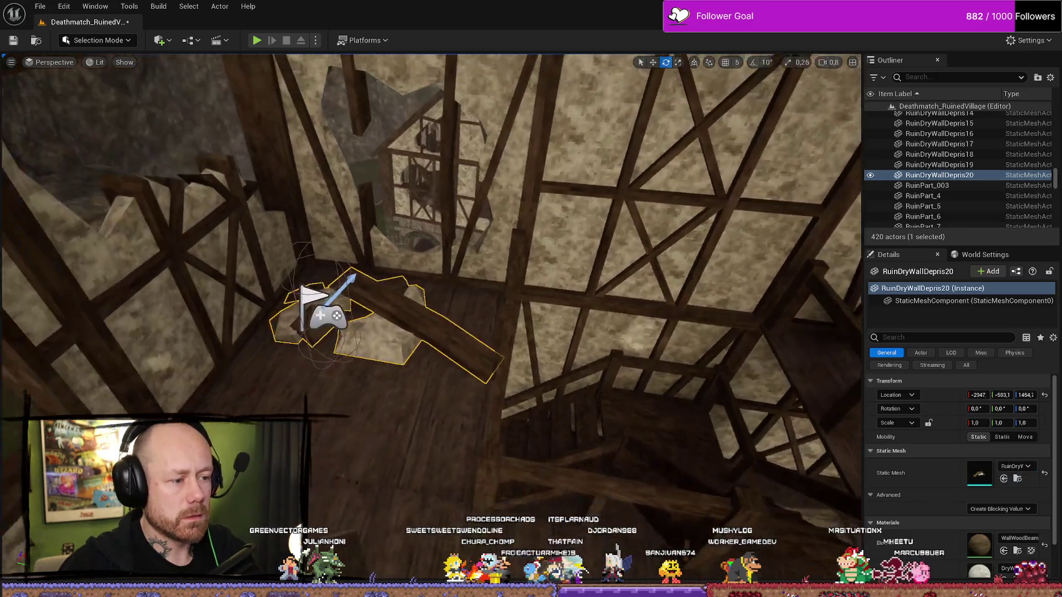
drag(386, 338, 486, 350)
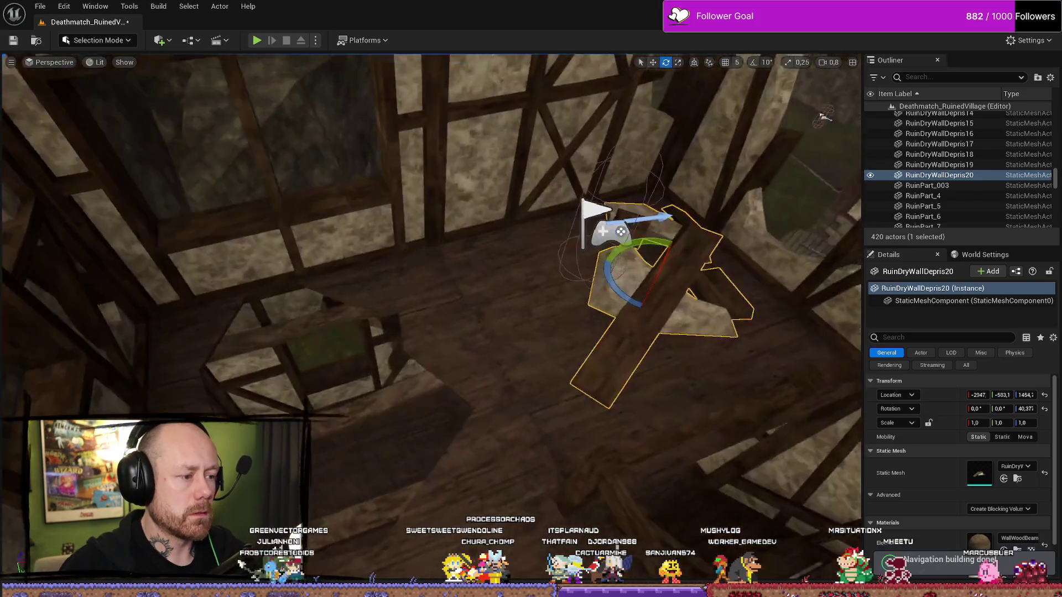
mouse_move(824, 116)
mouse_down()
mouse_move(824, 166)
mouse_move(818, 83)
mouse_move(791, 94)
mouse_move(590, 350)
mouse_up()
scroll(791, 94, up, 1)
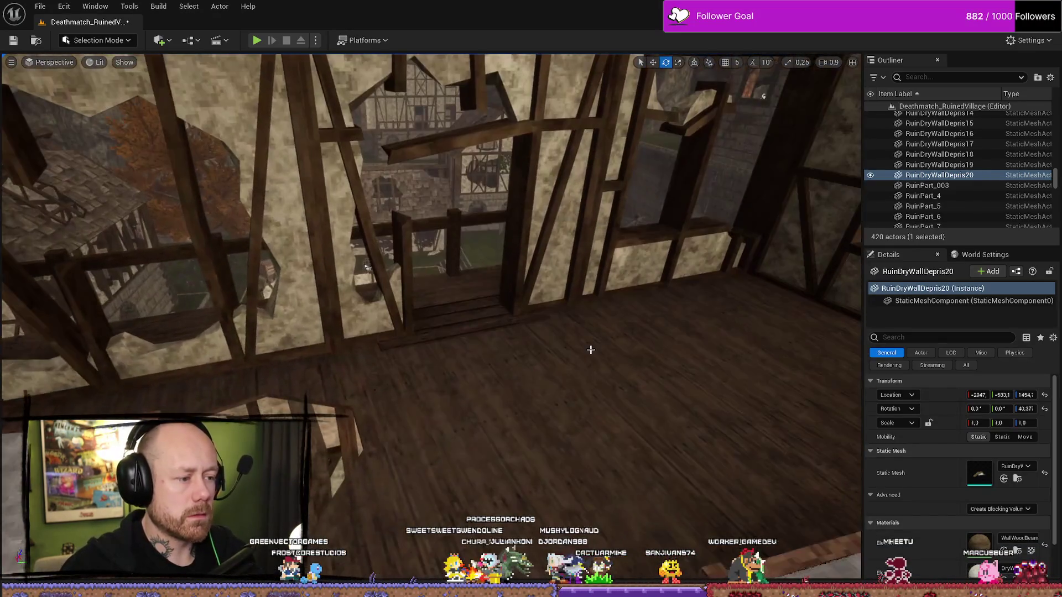
Place a second debris piece near the stairs and rotate it to a new angle
key(ctrl+space)
drag(890, 405, 497, 327)
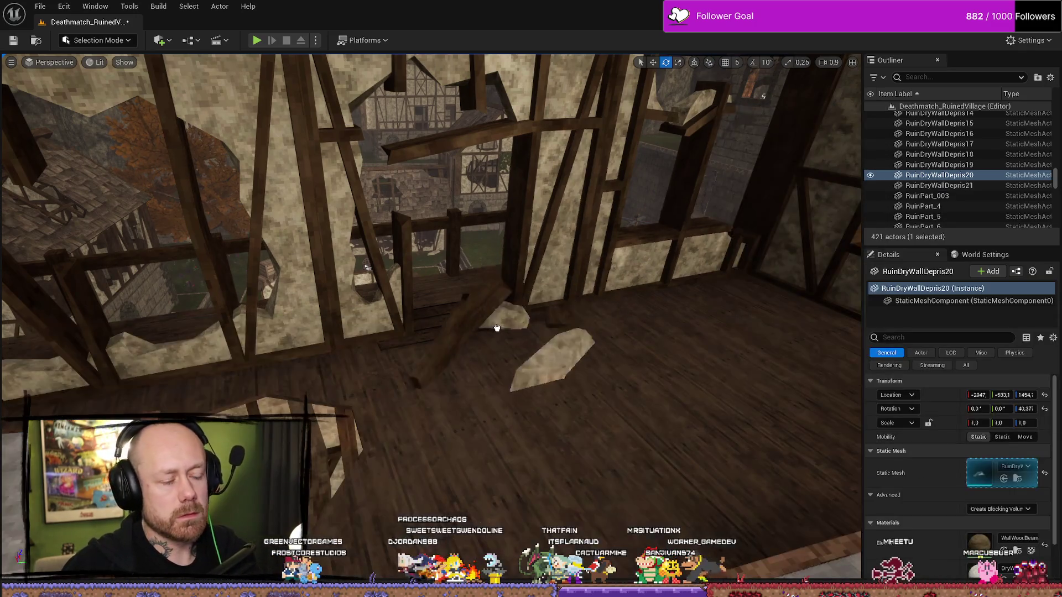
drag(581, 374, 645, 381)
key(Delete)
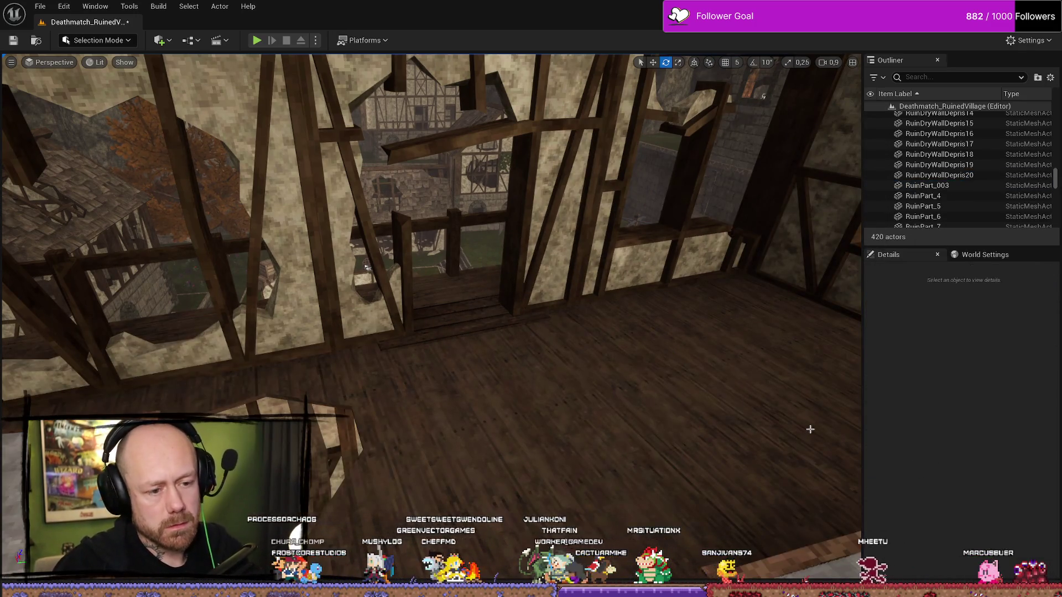
key(ctrl+space)
drag(885, 392, 491, 355)
click(493, 383)
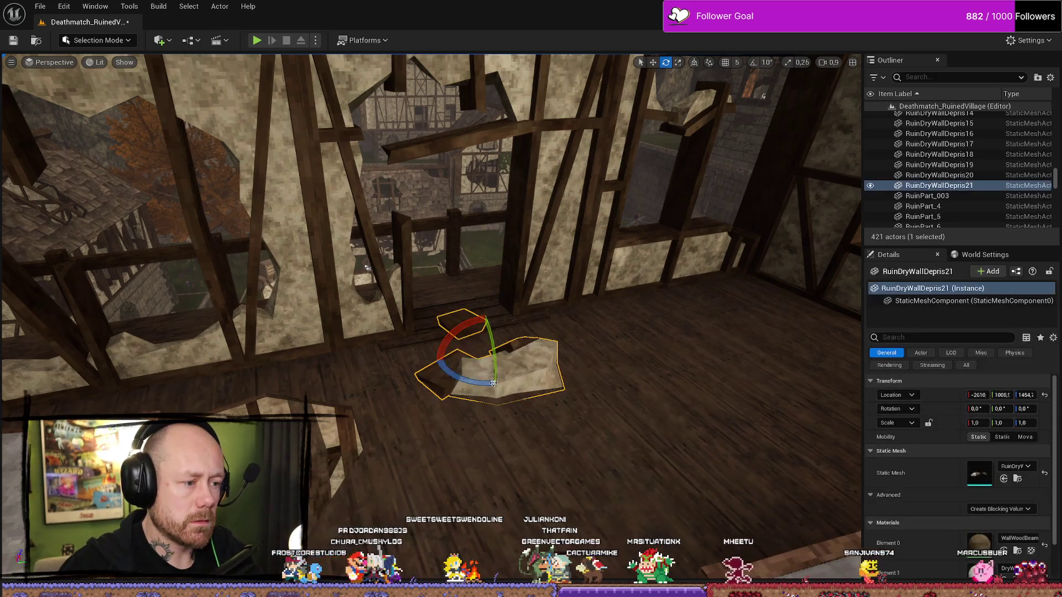
drag(465, 332, 496, 332)
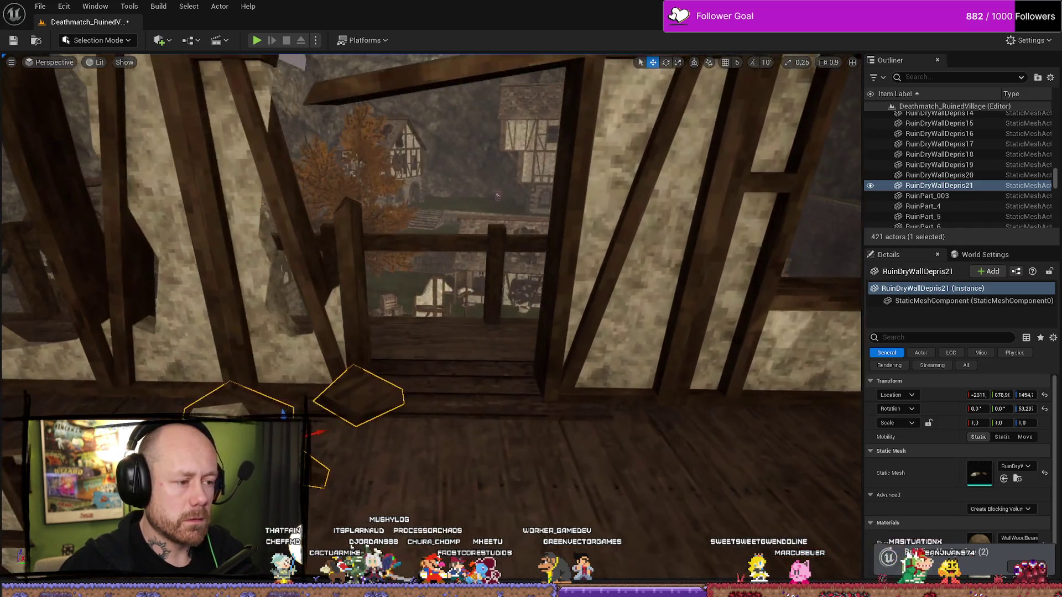
click(76, 149)
mouse_move(75, 149)
mouse_down()
mouse_move(33, 155)
mouse_move(66, 153)
mouse_up()
key(ctrl+space)
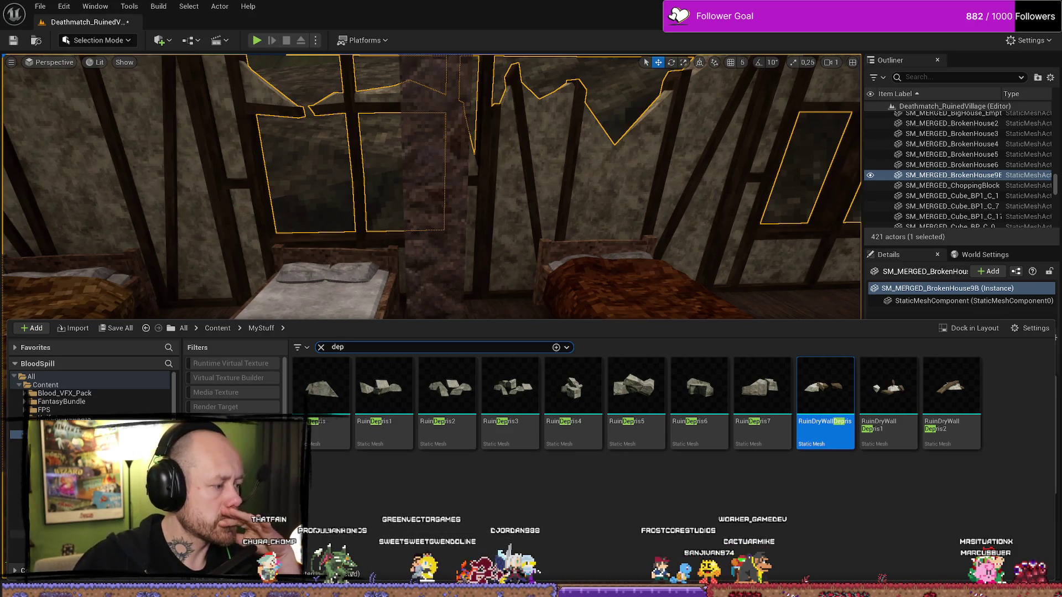
Browse to MyMeshes > Buildings > InDoors and place a Shelf in the room
click(17, 533)
click(320, 346)
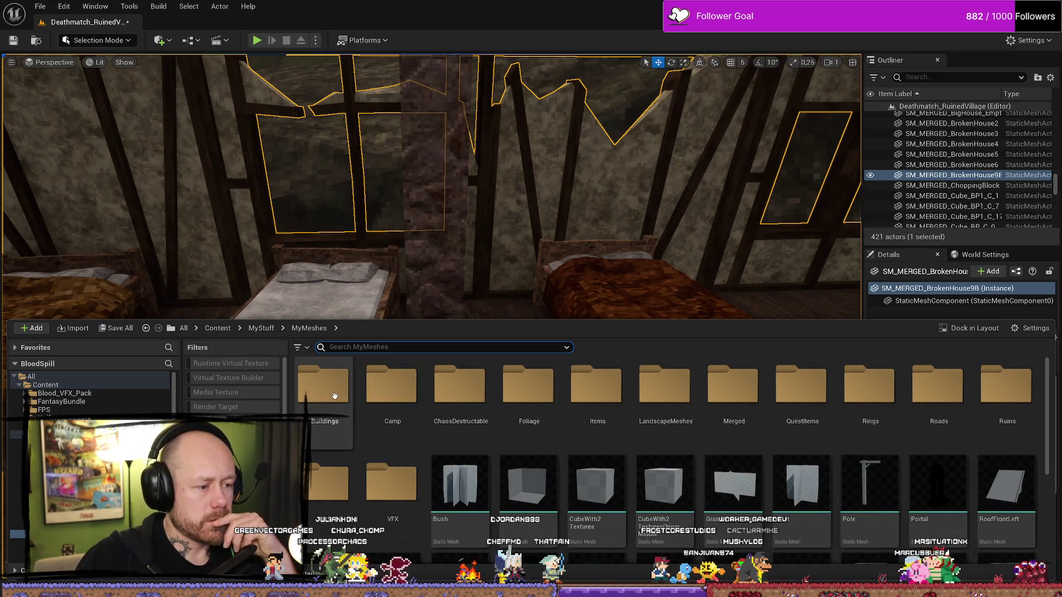
double_click(323, 387)
double_click(391, 387)
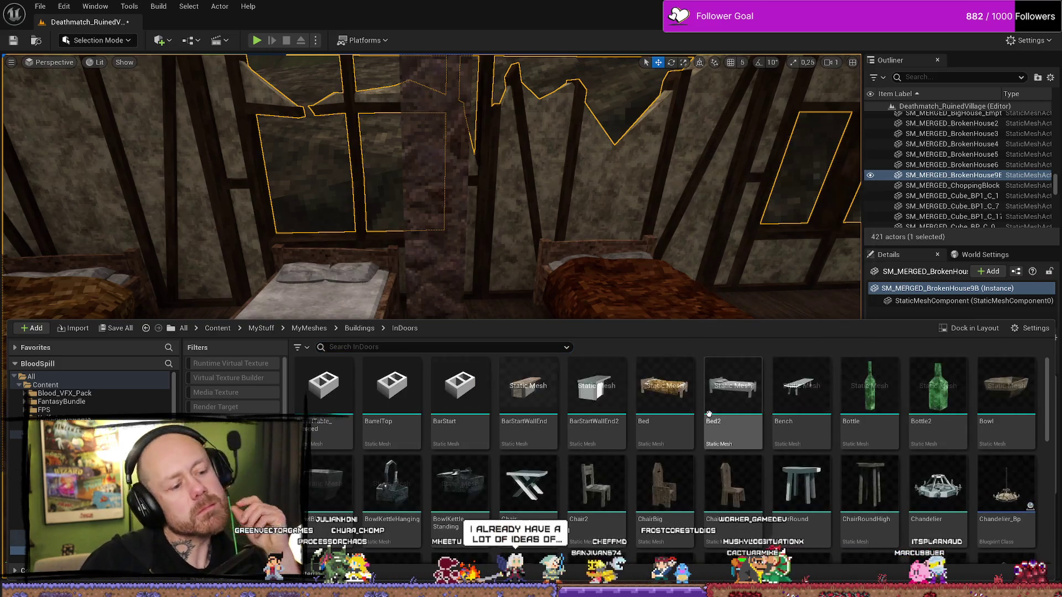
mouse_move(709, 414)
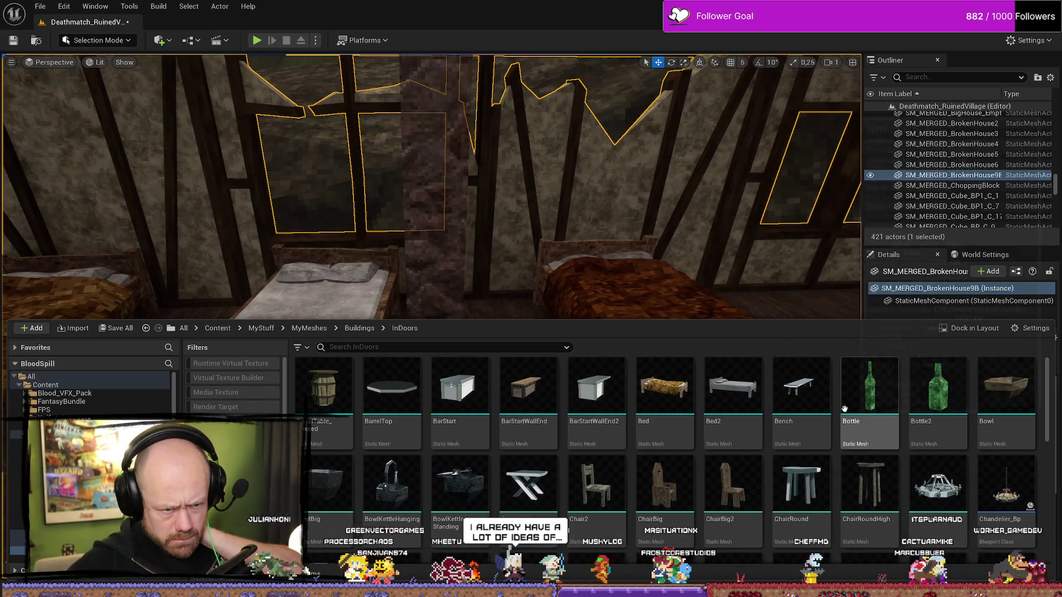
click(800, 387)
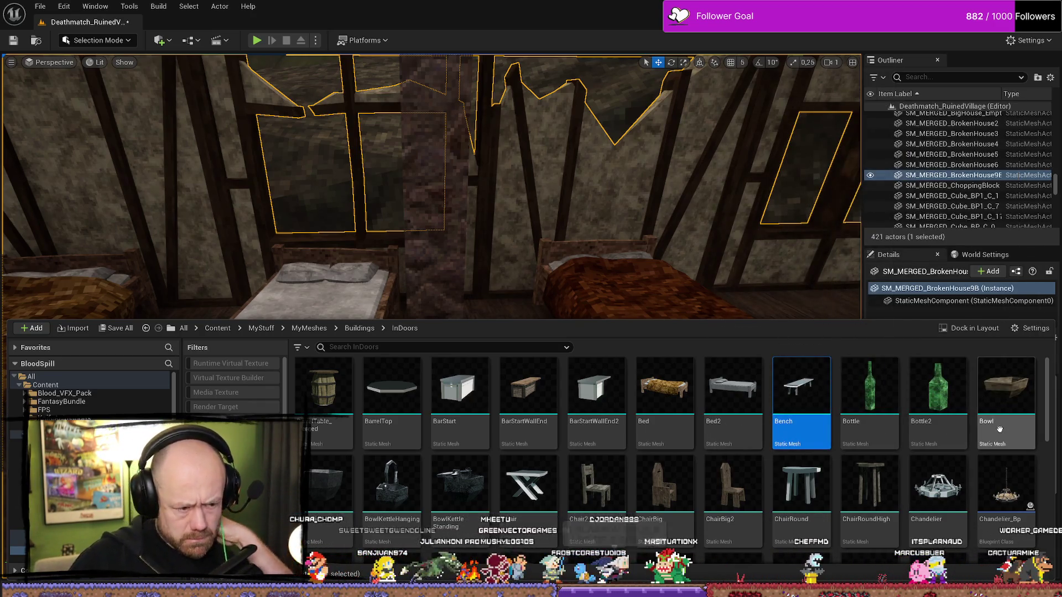
scroll(841, 398, down, 3)
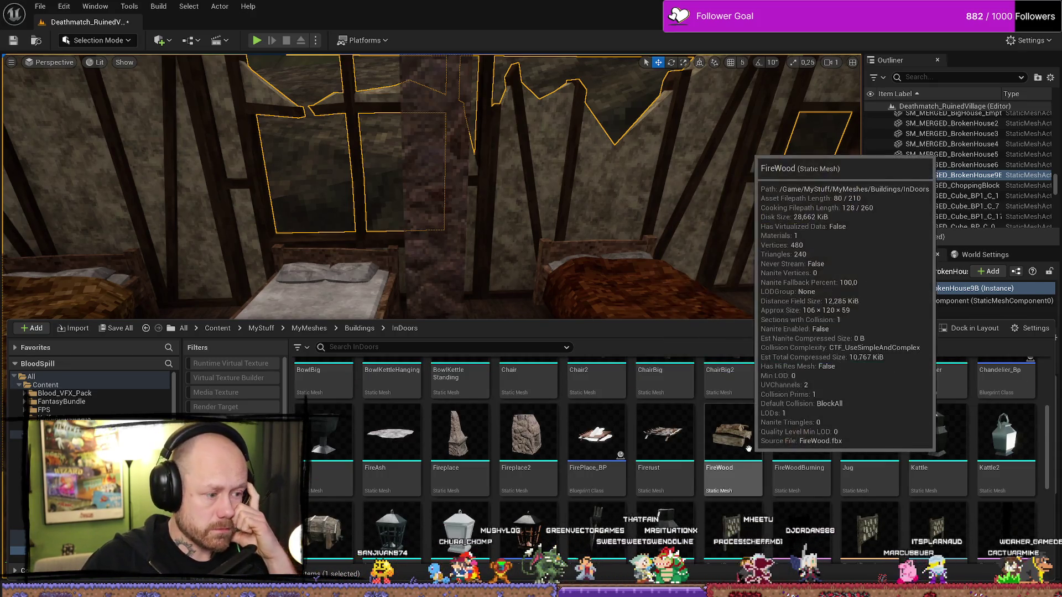
scroll(819, 445, down, 3)
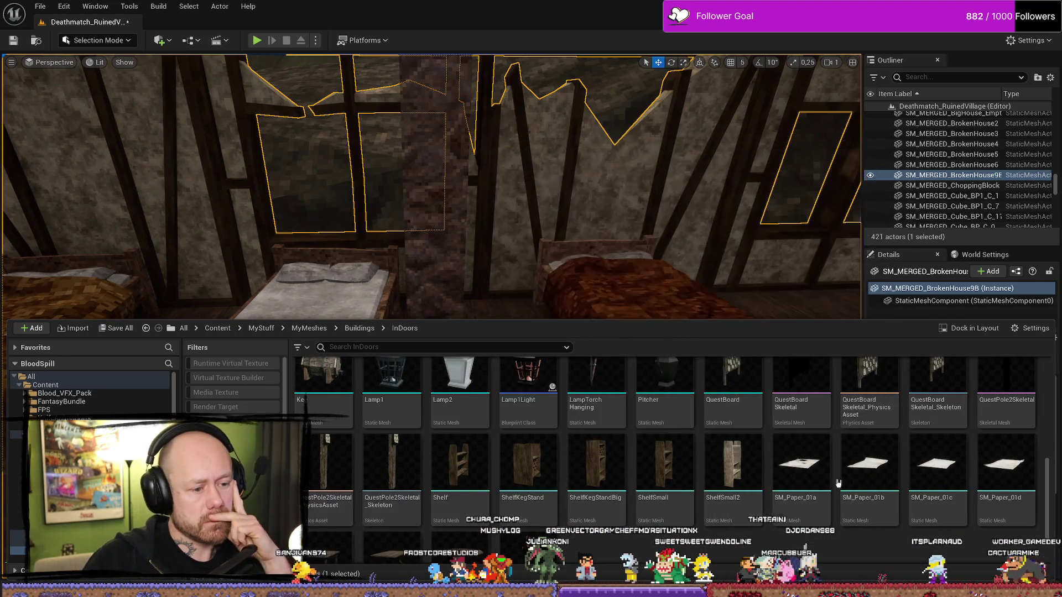
mouse_move(465, 476)
mouse_down()
mouse_move(467, 300)
mouse_move(471, 324)
mouse_move(730, 303)
mouse_move(663, 309)
mouse_move(608, 331)
mouse_move(597, 359)
mouse_move(320, 250)
mouse_move(615, 265)
mouse_move(739, 284)
mouse_up()
Turn Shelf2 to about -10 degrees and push it against the wall
key(f)
scroll(452, 394, up, 5)
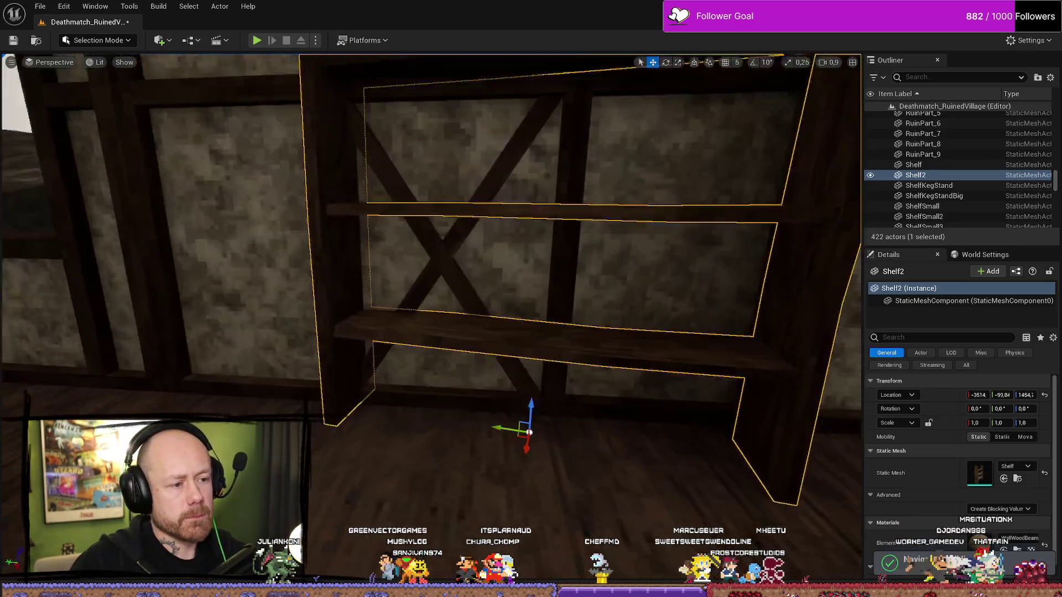
key(e)
drag(429, 410, 420, 399)
drag(497, 332, 521, 318)
key(w)
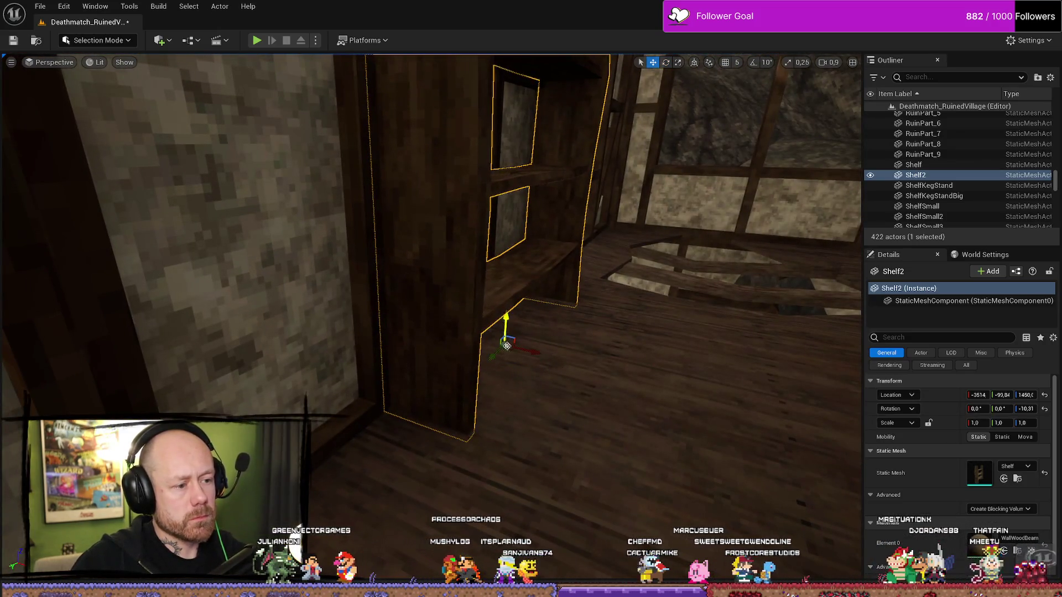
drag(527, 385, 416, 355)
drag(454, 403, 455, 409)
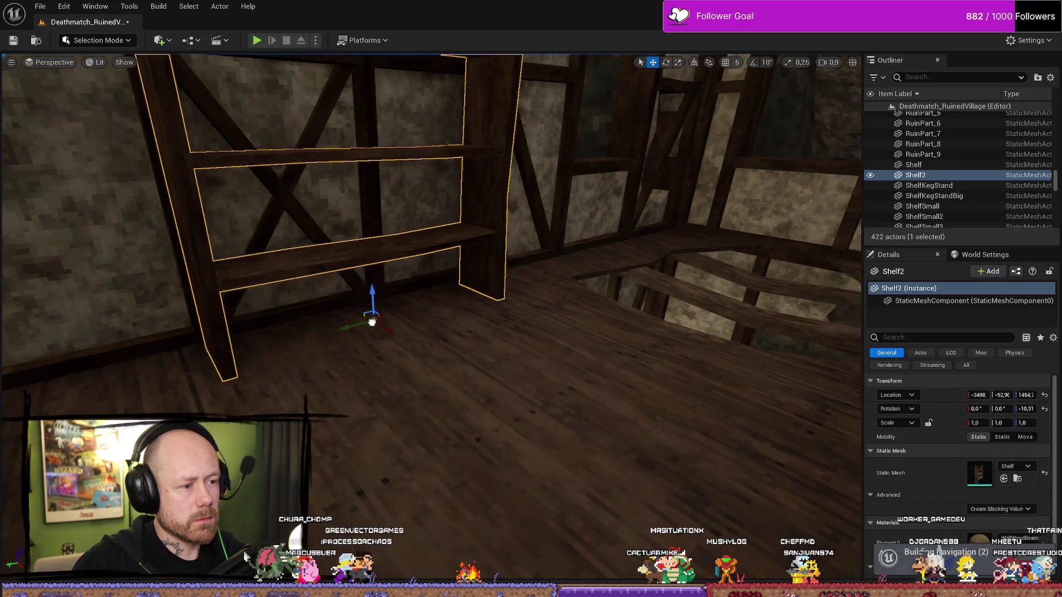
drag(382, 321, 566, 422)
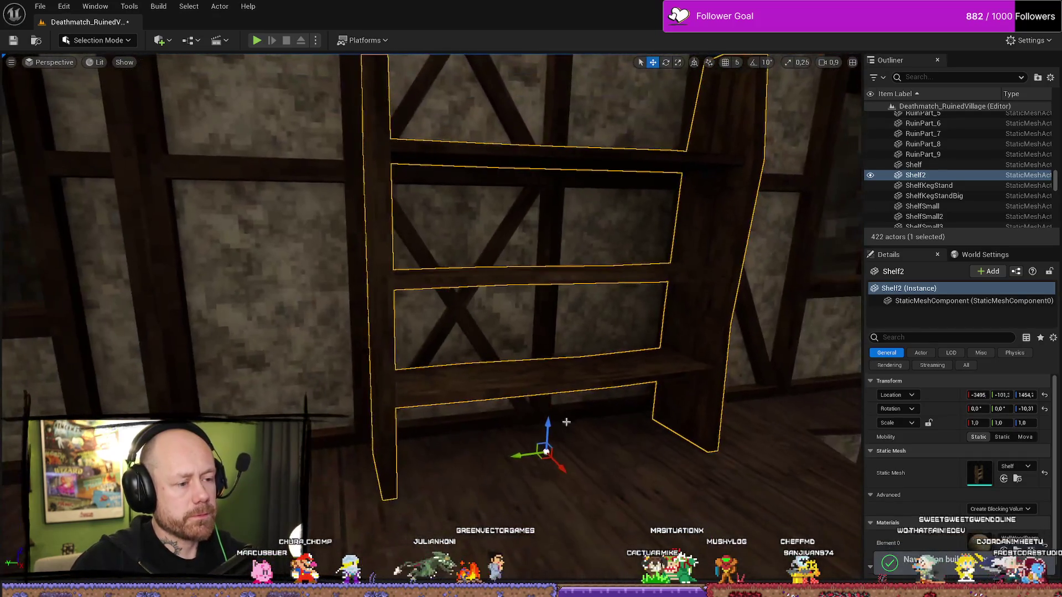
key(ctrl+space)
scroll(465, 429, down, 5)
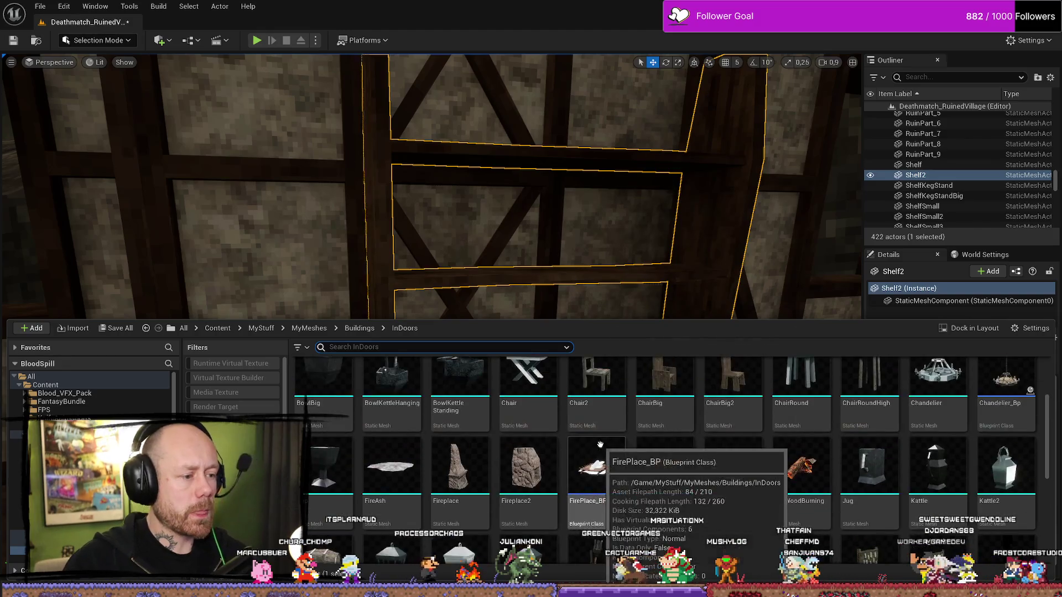
Stand a kettle bowl on the shelf
mouse_move(465, 429)
mouse_down()
mouse_move(530, 318)
mouse_move(584, 270)
mouse_move(646, 266)
mouse_up()
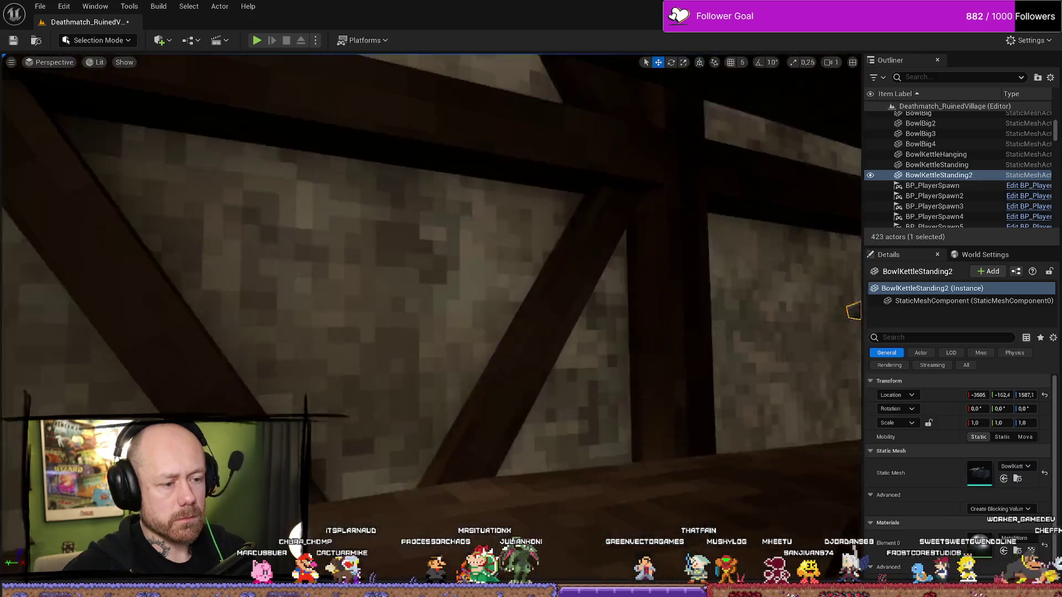
key(f)
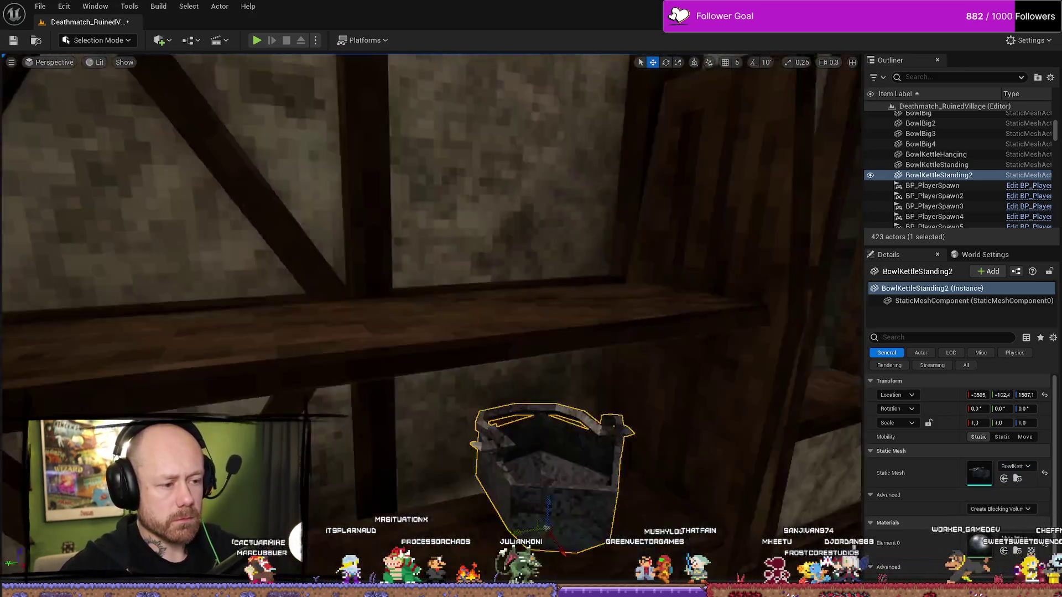
drag(483, 275, 495, 267)
key(e)
drag(569, 437, 569, 437)
Place Bottle2 on the shelf and give it the red GlassNoSeeTrough material
key(ctrl+space)
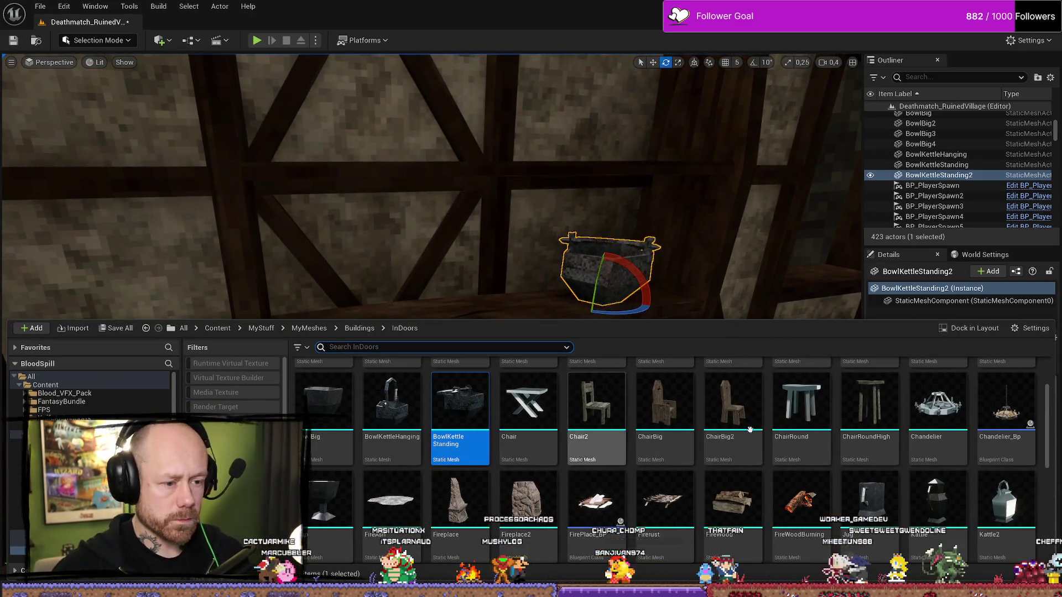
scroll(752, 431, up, 2)
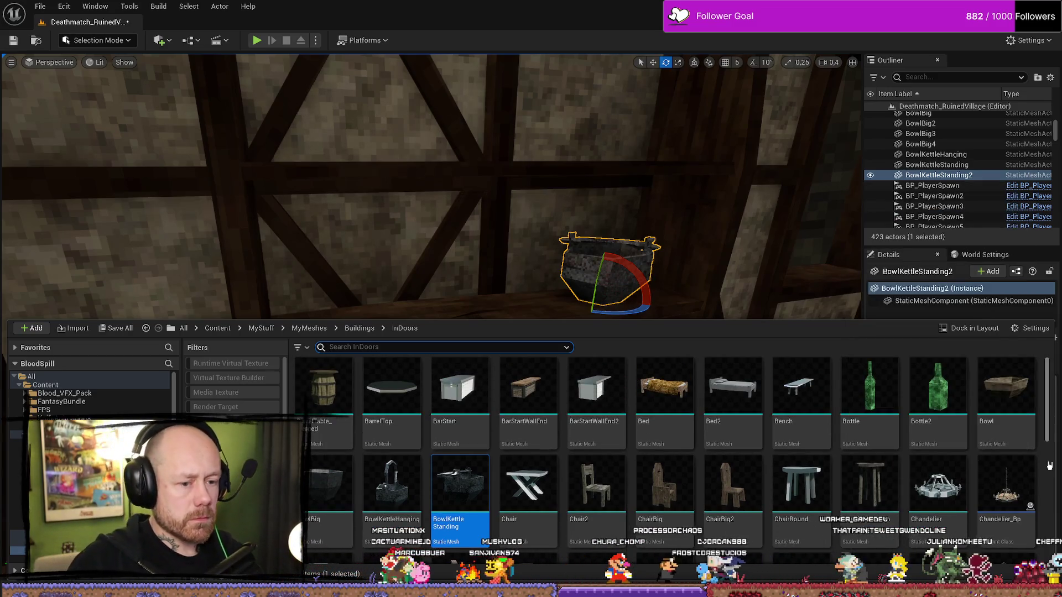
mouse_move(946, 405)
mouse_move(946, 405)
mouse_down()
mouse_move(438, 268)
mouse_move(313, 288)
mouse_up()
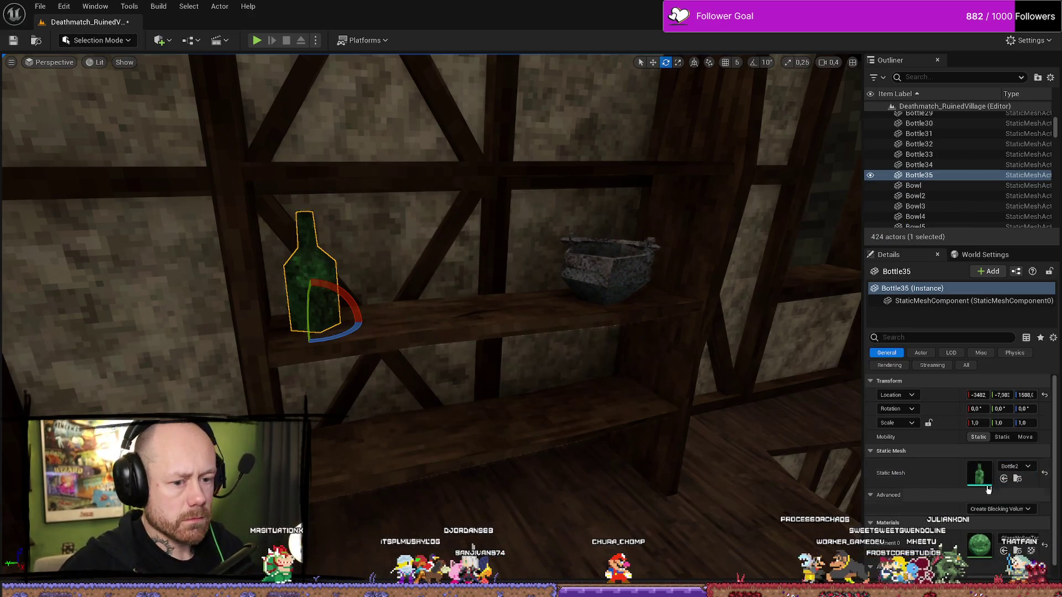
click(1015, 466)
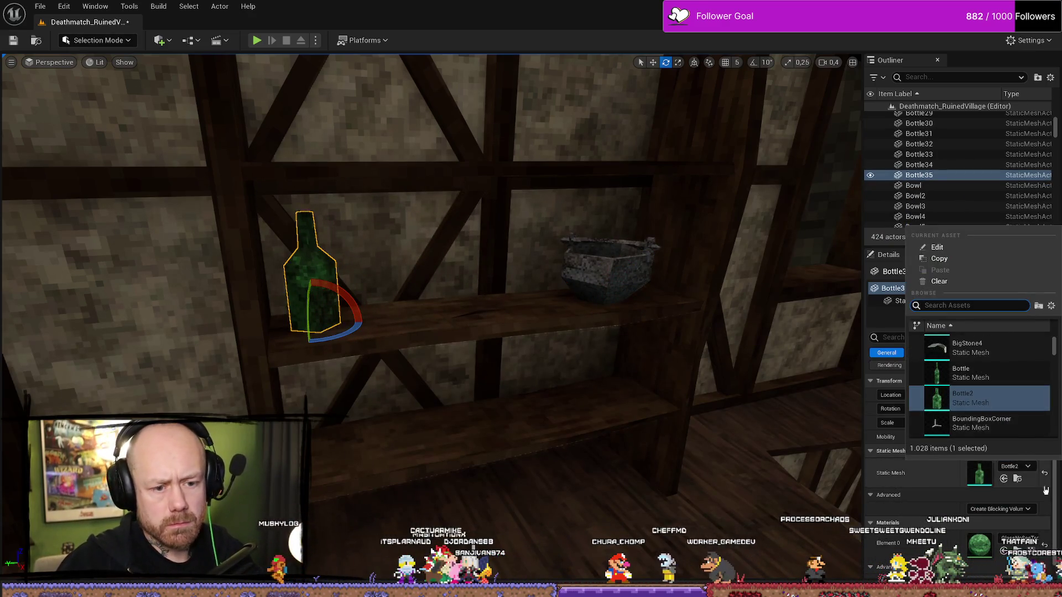
click(1020, 538)
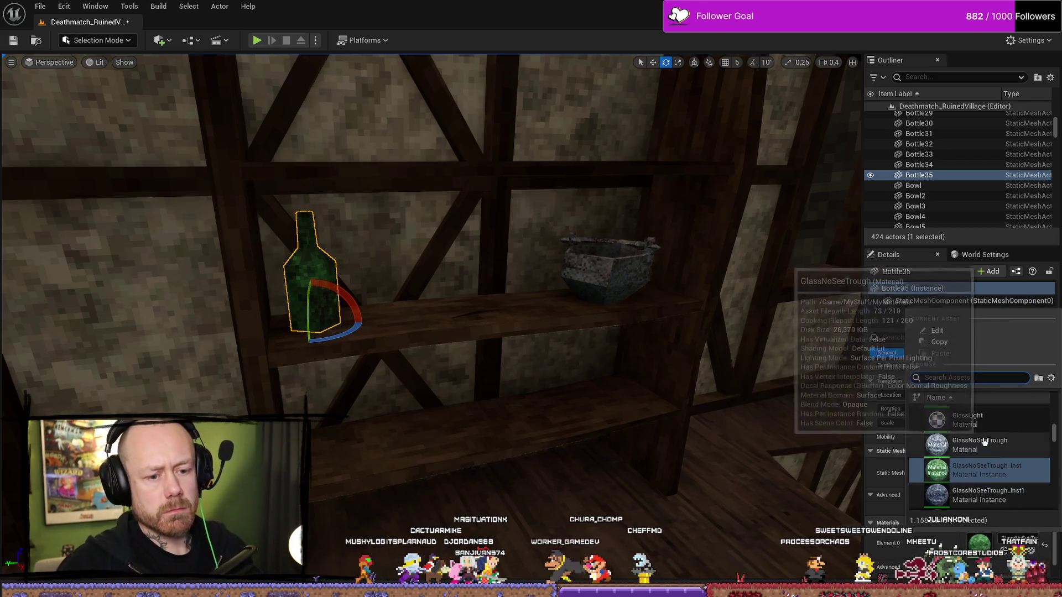
scroll(1011, 414, down, 2)
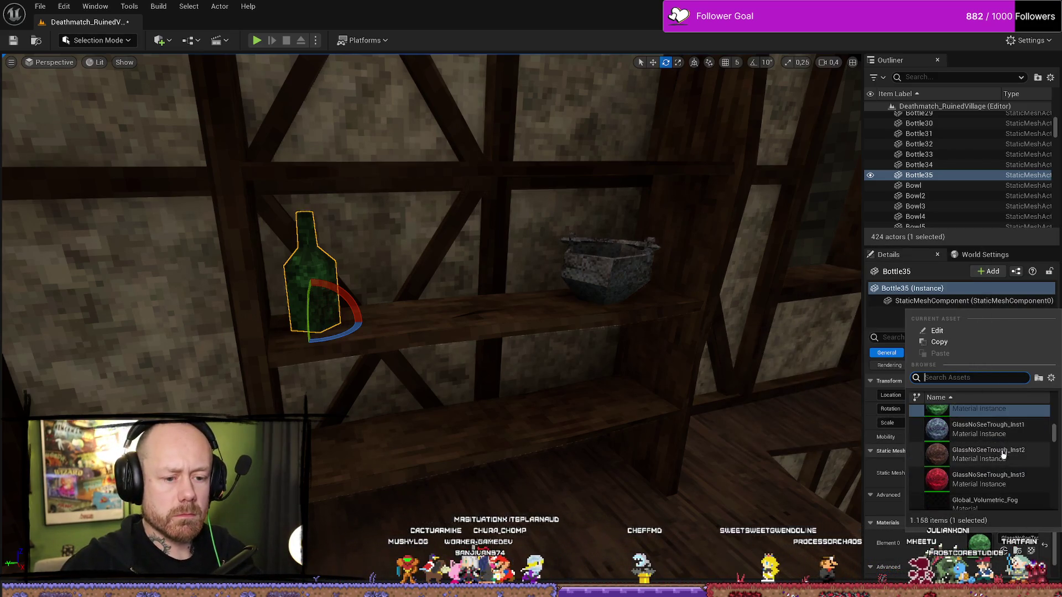
click(981, 478)
key(ctrl+space)
scroll(848, 460, down, 2)
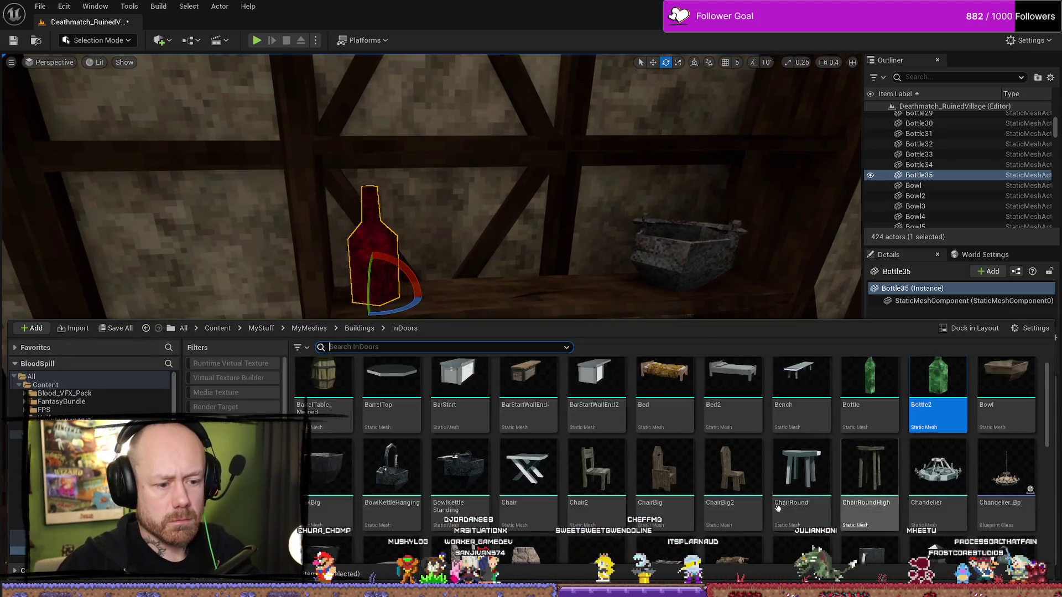
scroll(939, 495, down, 1)
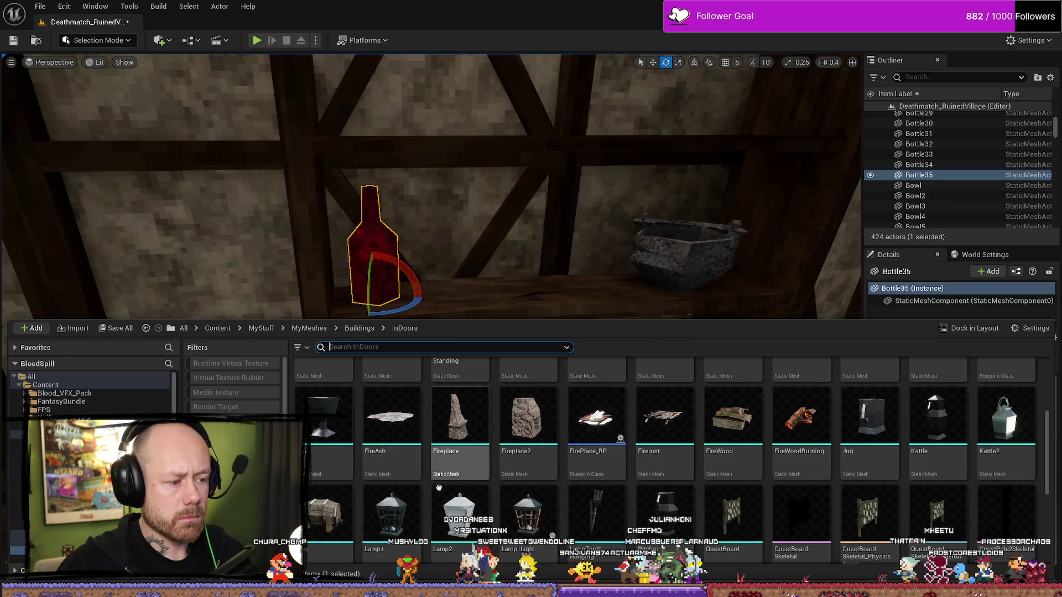
Place Lamp1 on the lower shelf, turned slightly, and Lamp2 on the upper shelf
mouse_move(414, 509)
mouse_down()
mouse_move(514, 276)
mouse_move(511, 359)
mouse_move(483, 408)
mouse_up()
drag(459, 442, 481, 451)
drag(442, 277, 442, 387)
key(ctrl+space)
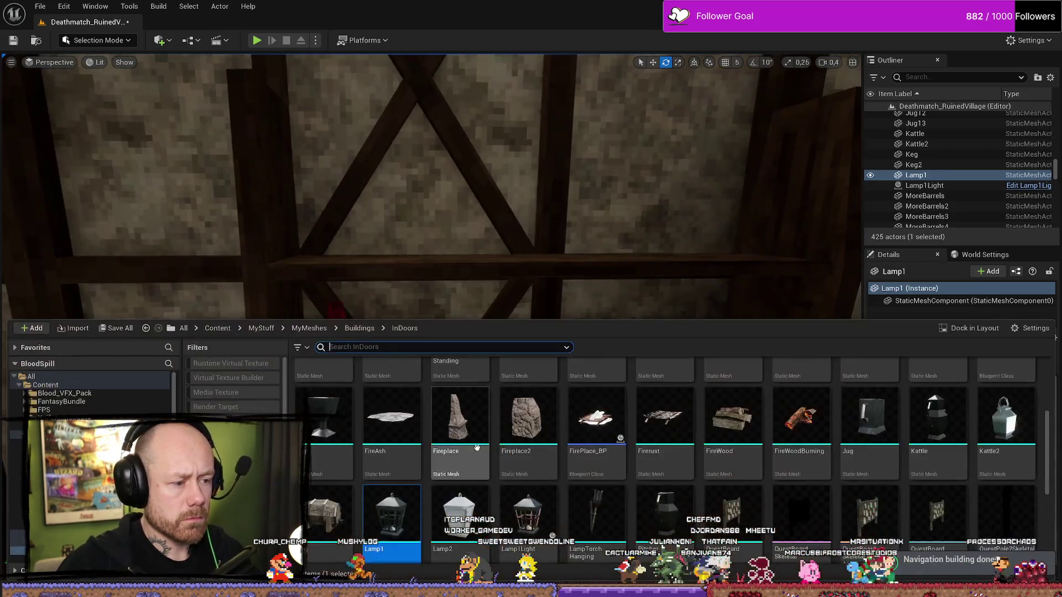
mouse_move(459, 515)
mouse_down()
mouse_move(368, 265)
mouse_move(377, 251)
mouse_move(417, 262)
mouse_move(400, 249)
mouse_up()
key(f)
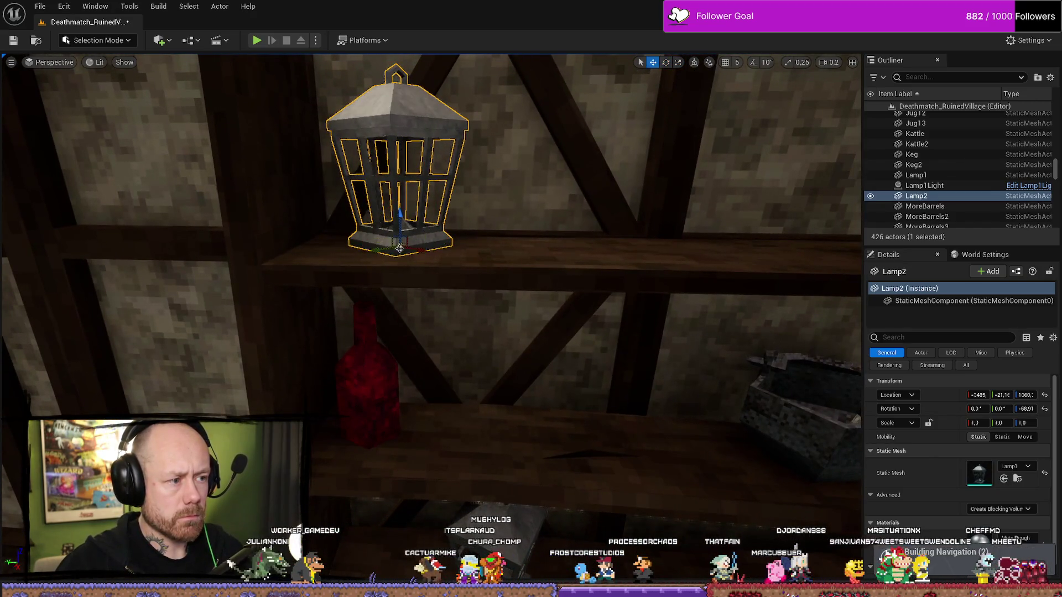
scroll(483, 253, up, 1)
drag(483, 254, 483, 254)
Place a Bowl on the upper shelf and stack duplicated copies on top of it
key(ctrl+space)
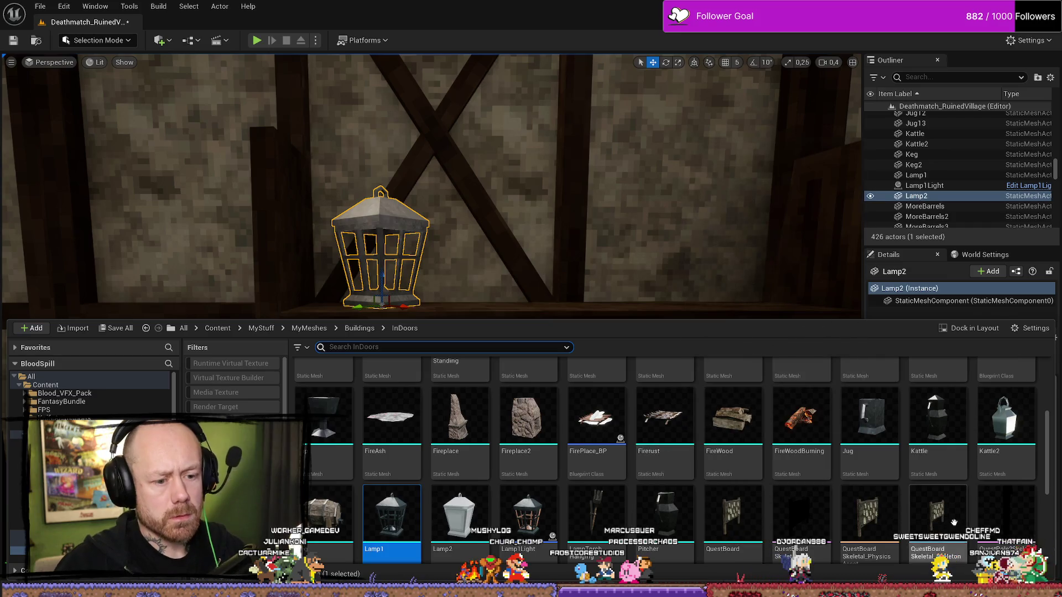
scroll(979, 416, up, 2)
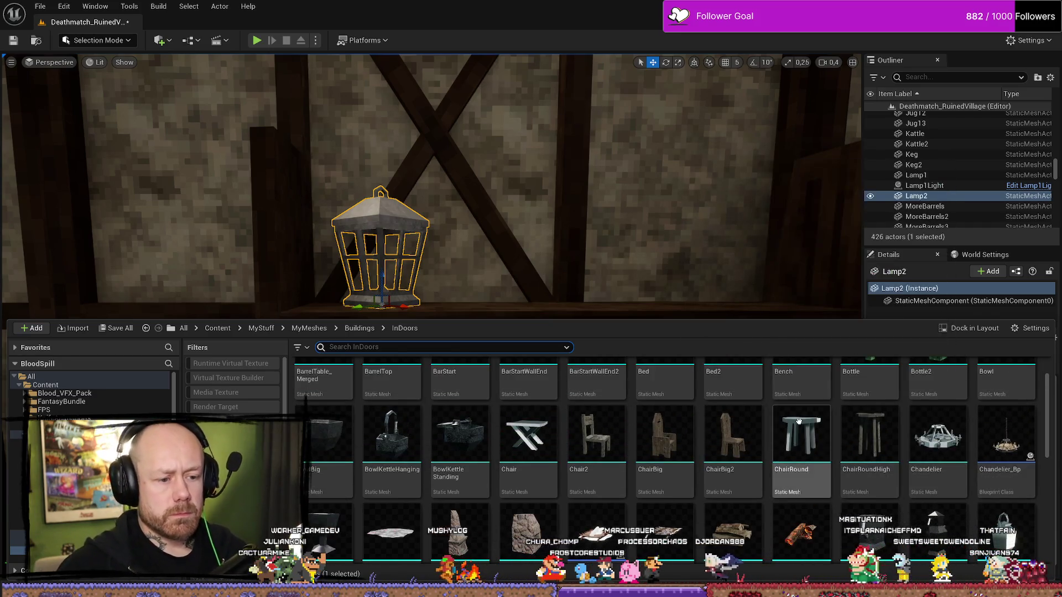
scroll(728, 445, up, 1)
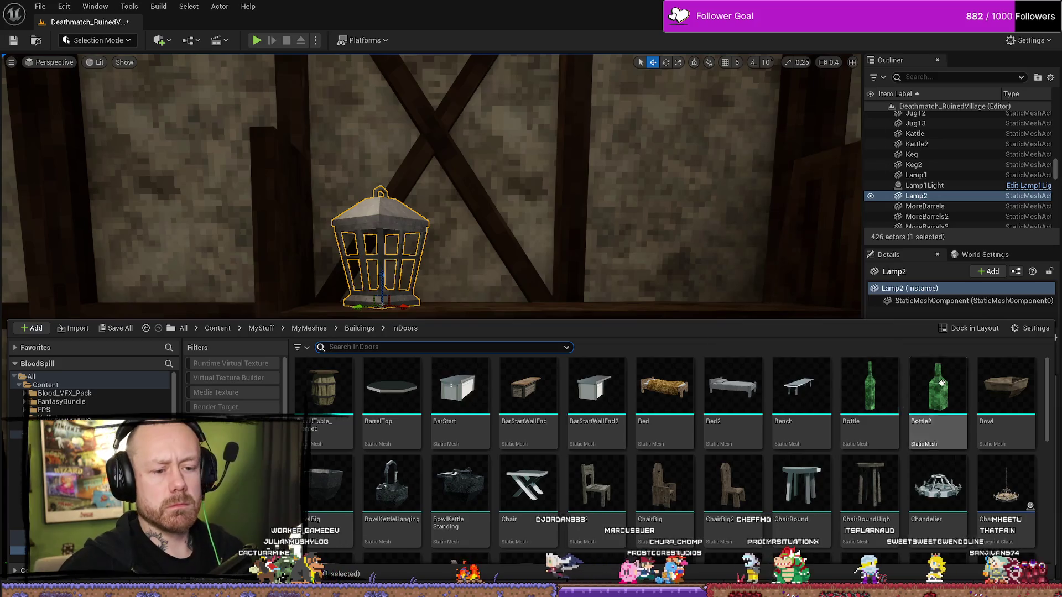
mouse_move(998, 401)
mouse_down()
mouse_move(655, 309)
mouse_move(699, 314)
mouse_move(689, 301)
mouse_up()
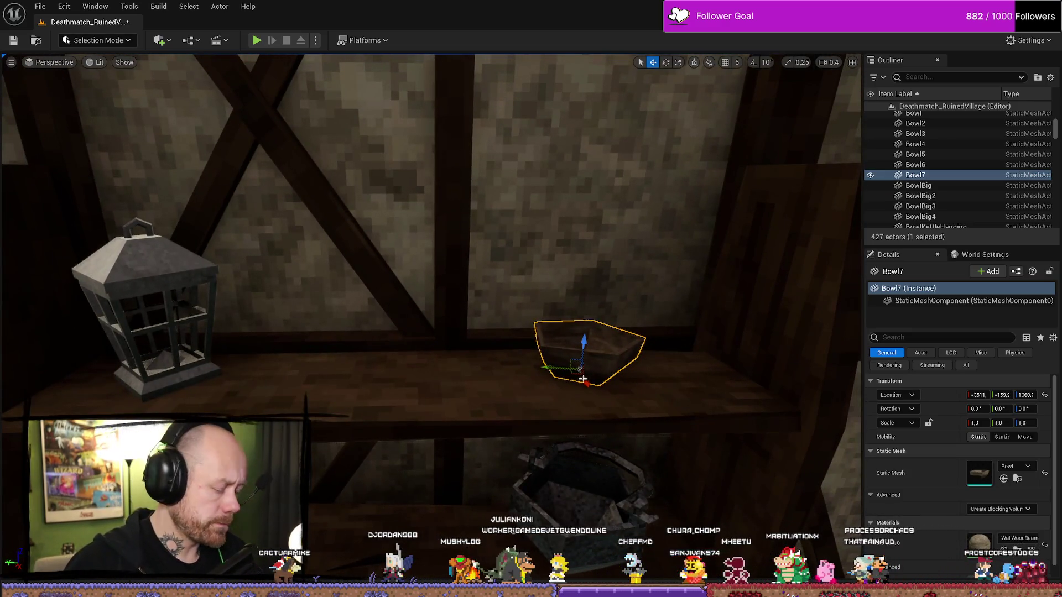
mouse_move(582, 378)
alt+mouse_down()
mouse_move(411, 382)
mouse_move(431, 394)
alt+mouse_up()
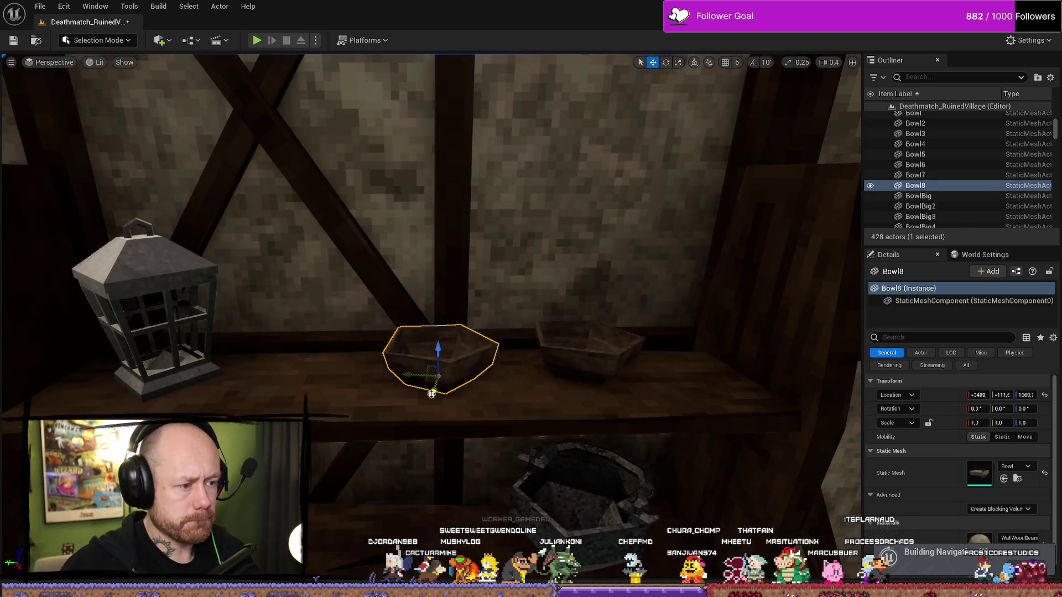
mouse_move(438, 348)
alt+mouse_down()
mouse_move(439, 319)
mouse_move(490, 369)
alt+mouse_up()
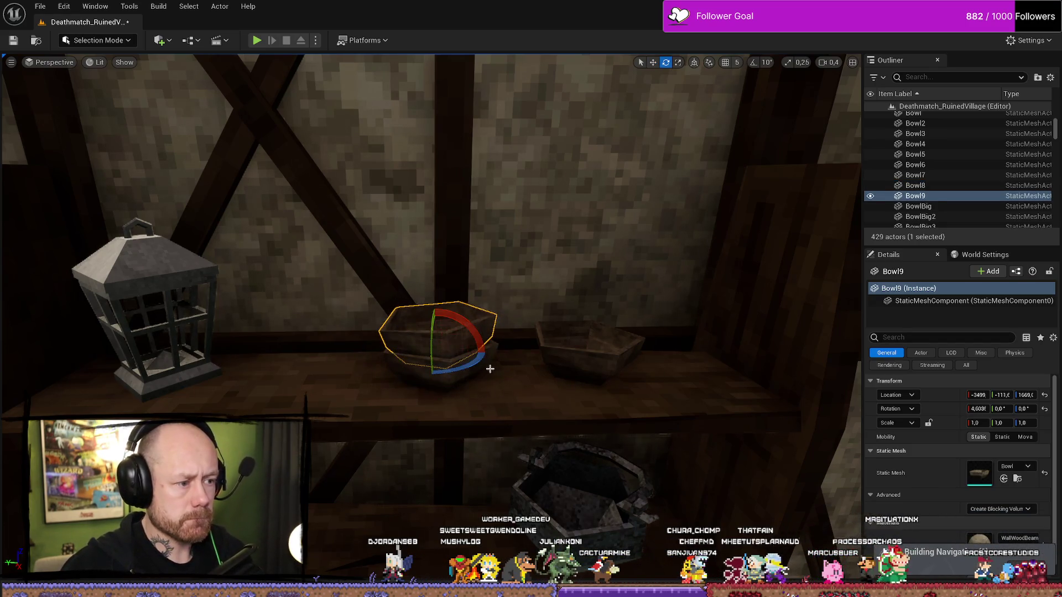
key(ctrl+d)
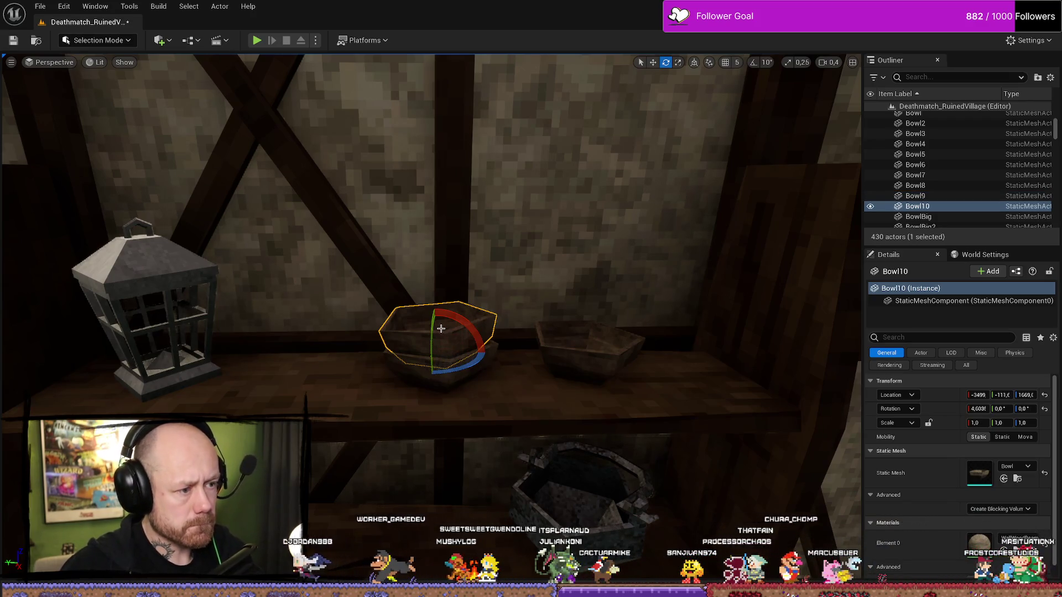
drag(434, 322, 429, 298)
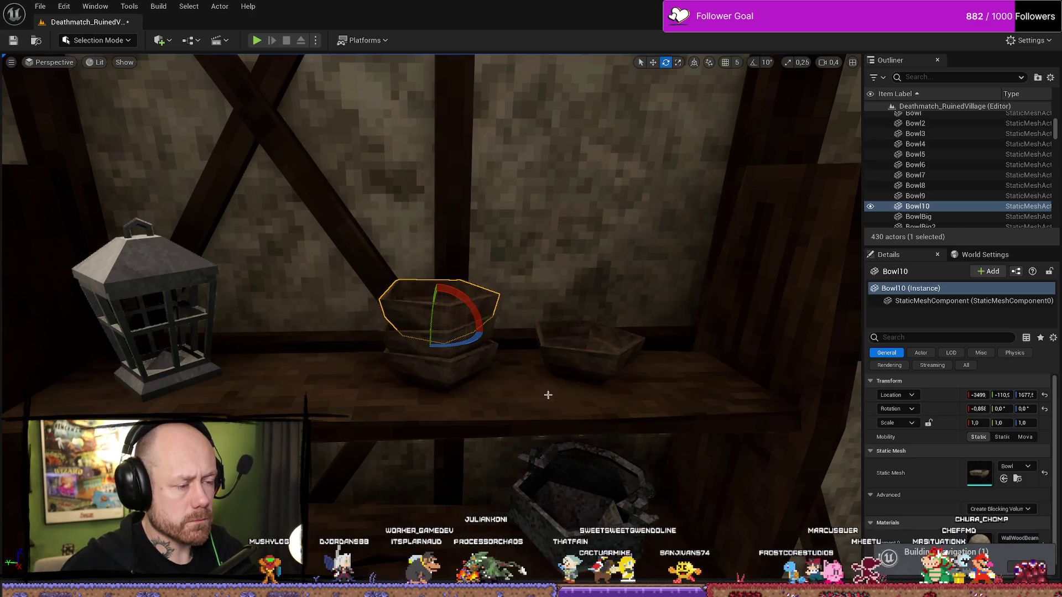
Duplicate the single bowl on the upper shelf and tilt the copy about 4 degrees
click(463, 347)
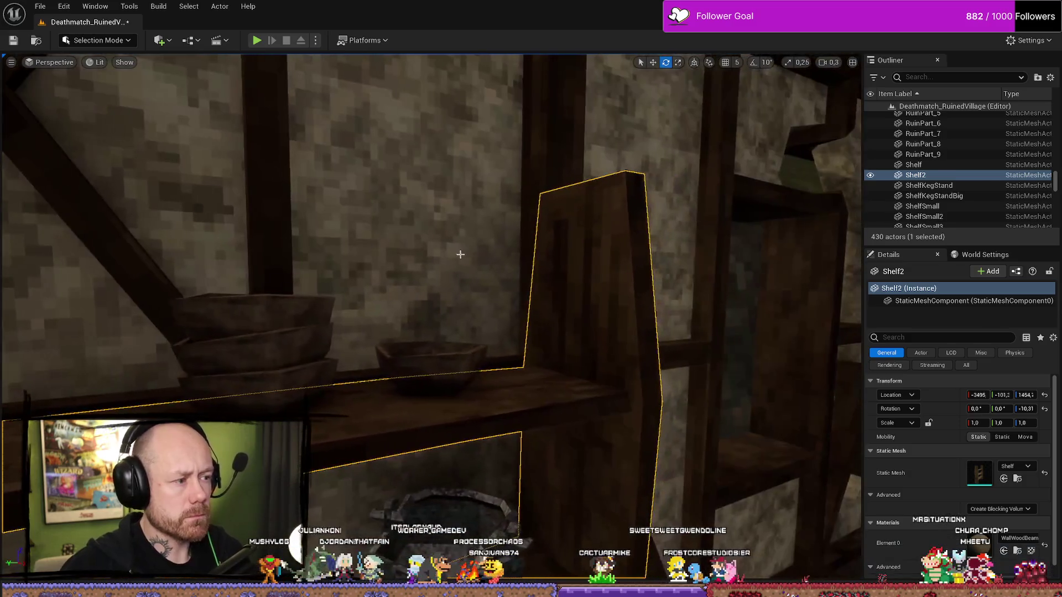
click(460, 254)
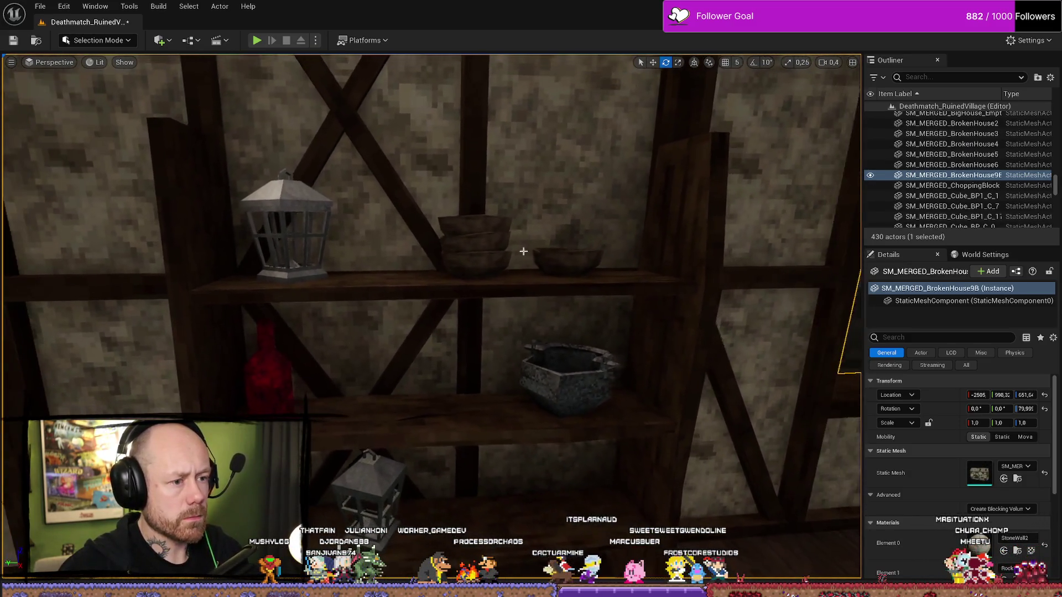
click(583, 266)
key(w)
key(ctrl+d)
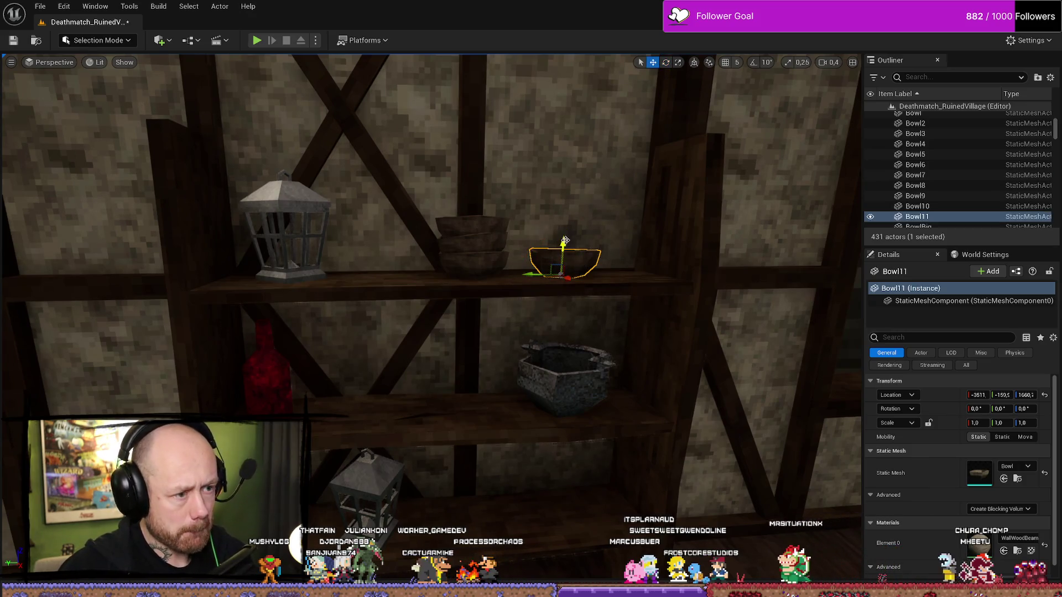
drag(542, 232, 539, 239)
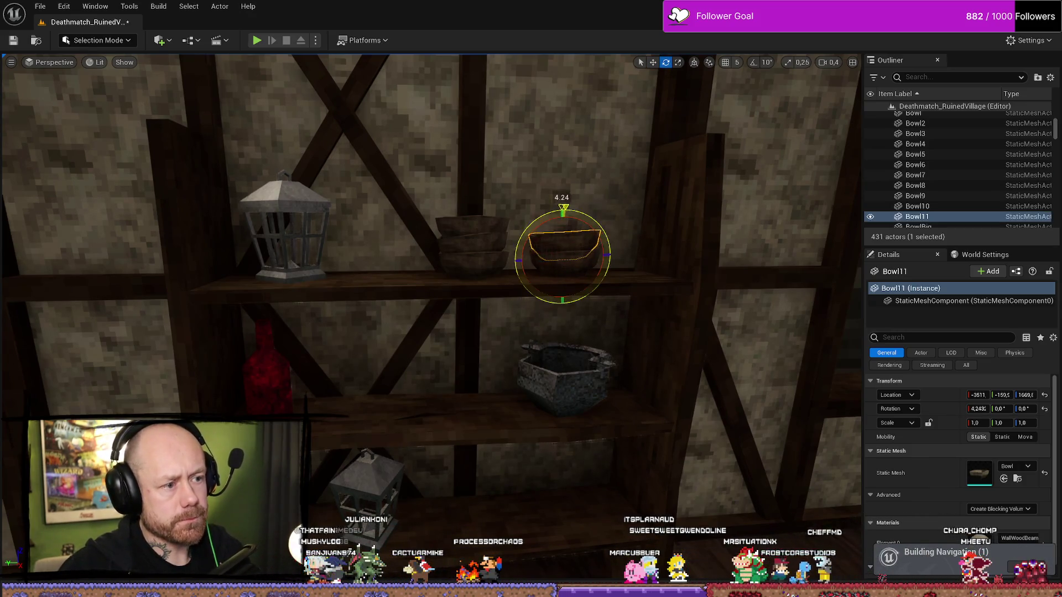
click(400, 452)
Add BowlBig to the shelf and nudge it beside the kettle bowl
key(ctrl+space)
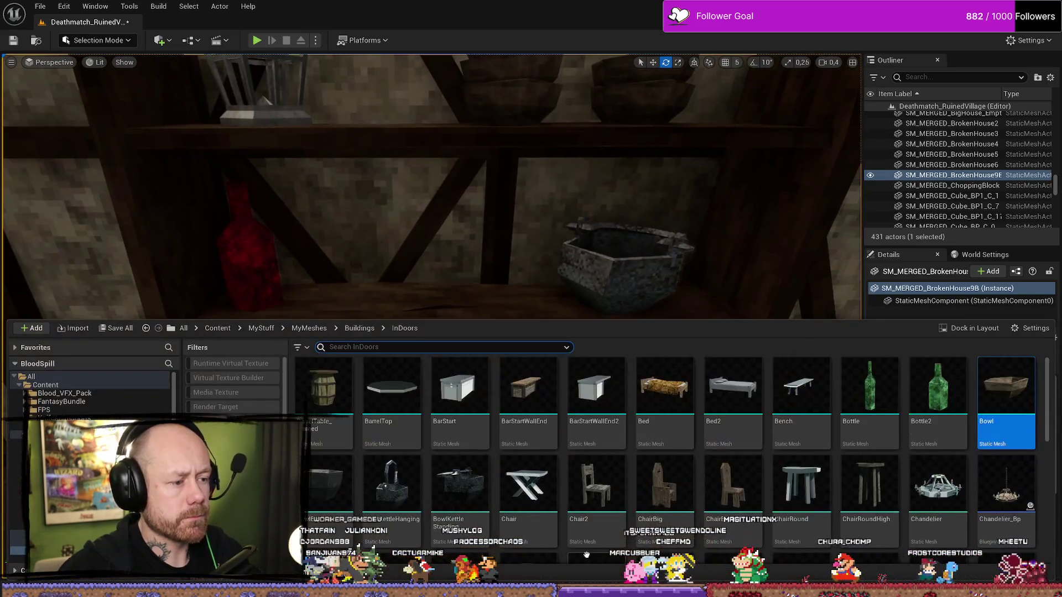
scroll(480, 460, down, 1)
mouse_move(326, 442)
mouse_down()
mouse_move(577, 325)
mouse_move(514, 285)
mouse_move(525, 438)
mouse_move(550, 426)
mouse_move(608, 441)
mouse_move(436, 355)
mouse_move(476, 310)
mouse_move(448, 300)
mouse_move(477, 328)
mouse_move(475, 304)
mouse_up()
key(w)
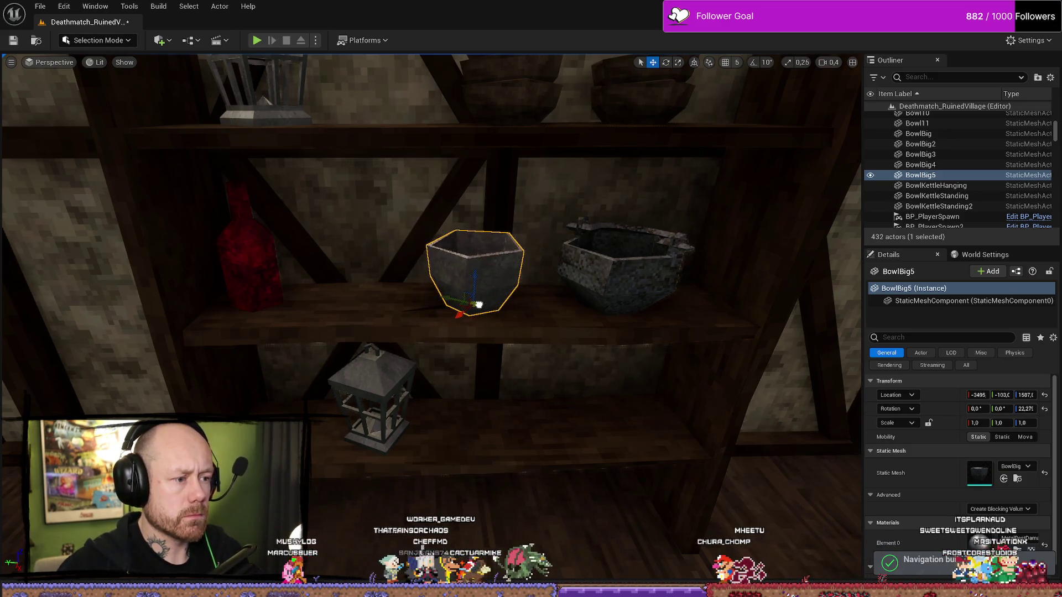
drag(526, 391, 531, 396)
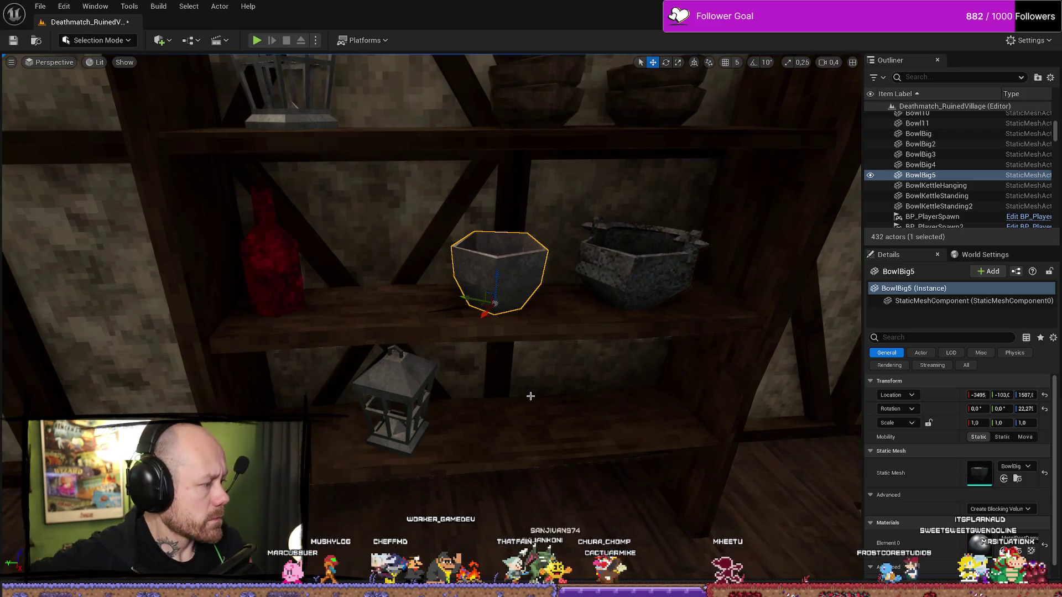
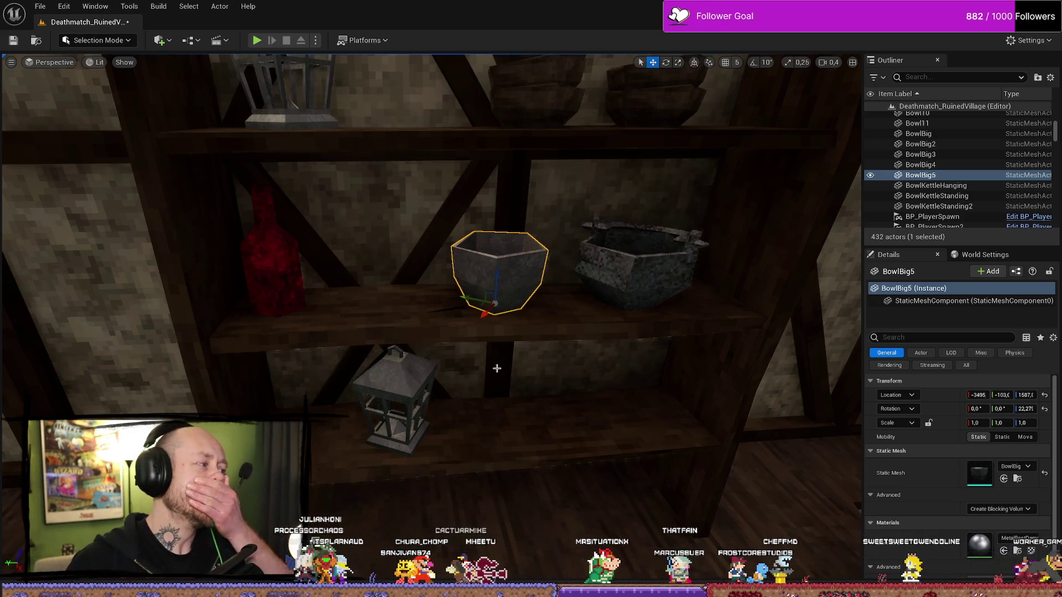
Look around the room, frame the BowlBig5 bowl on the shelf, and bring up the Content Drawer
mouse_move(523, 321)
mouse_down()
mouse_move(470, 343)
mouse_move(432, 343)
mouse_move(524, 310)
mouse_move(576, 468)
mouse_move(751, 309)
mouse_move(569, 303)
mouse_move(599, 304)
mouse_move(549, 318)
mouse_move(550, 388)
mouse_move(545, 270)
mouse_up()
scroll(537, 348, up, 1)
scroll(664, 389, up, 1)
key(f)
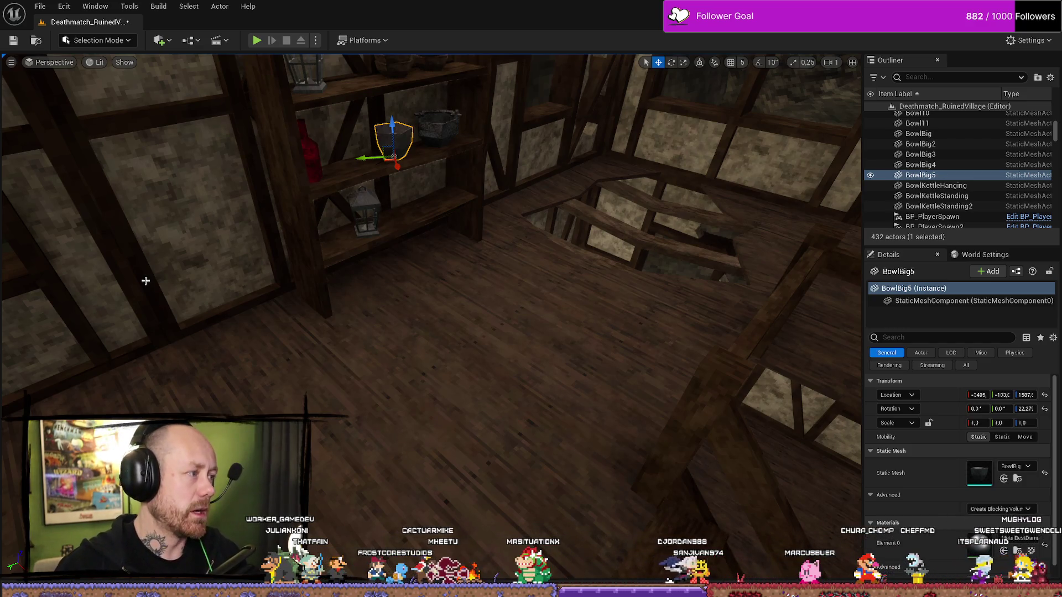
key(ctrl+space)
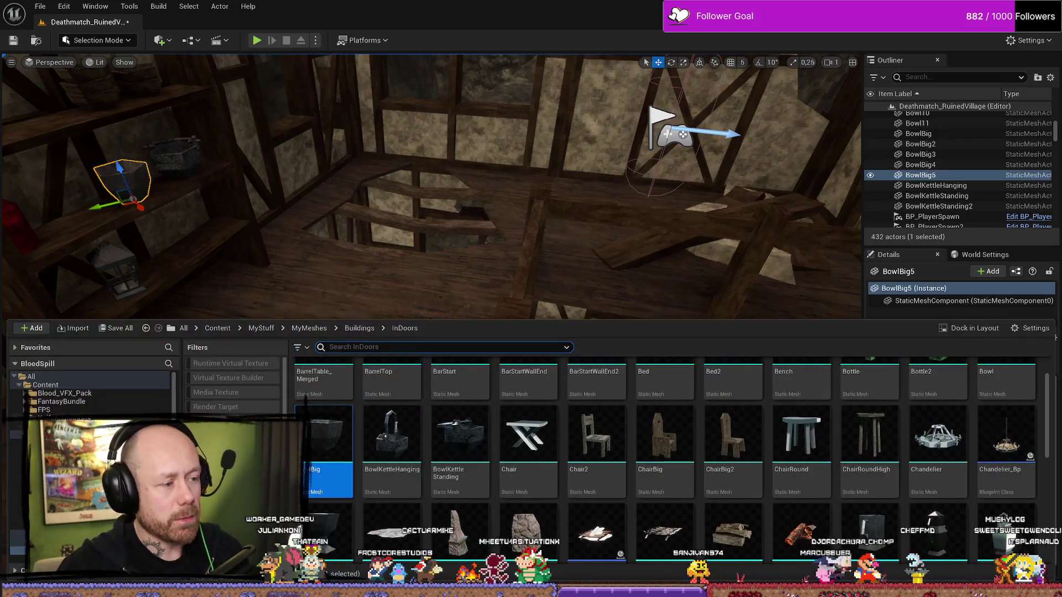
Browse the FantasyBundle Meshes folder in the Content Drawer
click(95, 402)
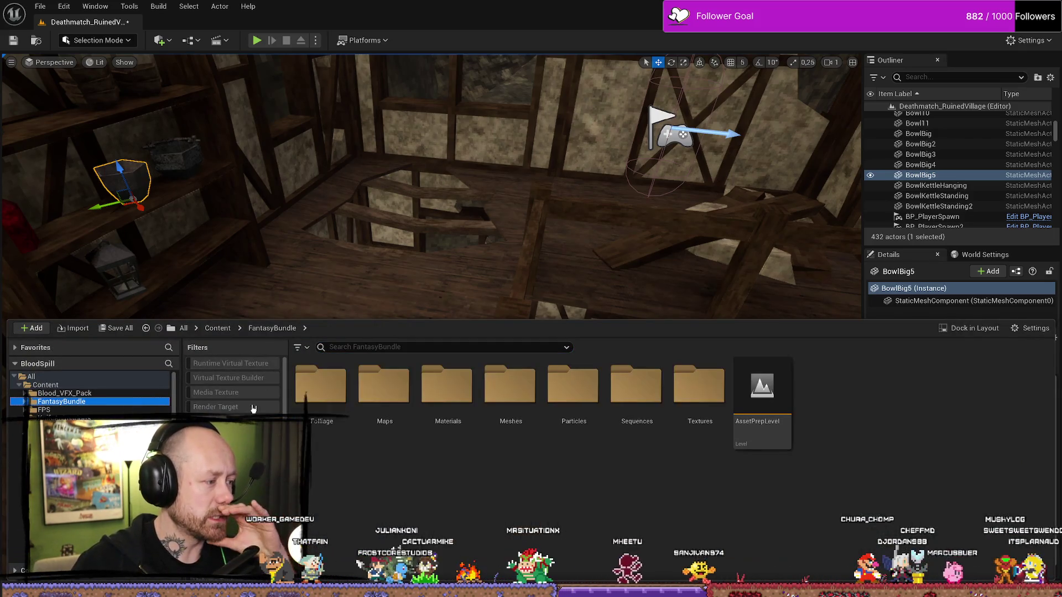
double_click(510, 387)
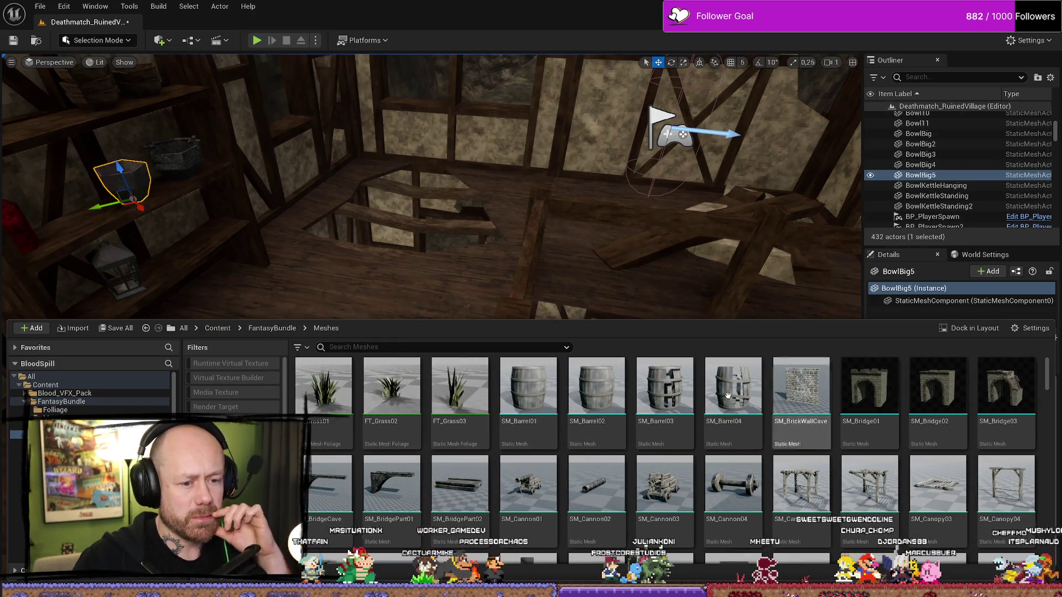
scroll(812, 479, down, 2)
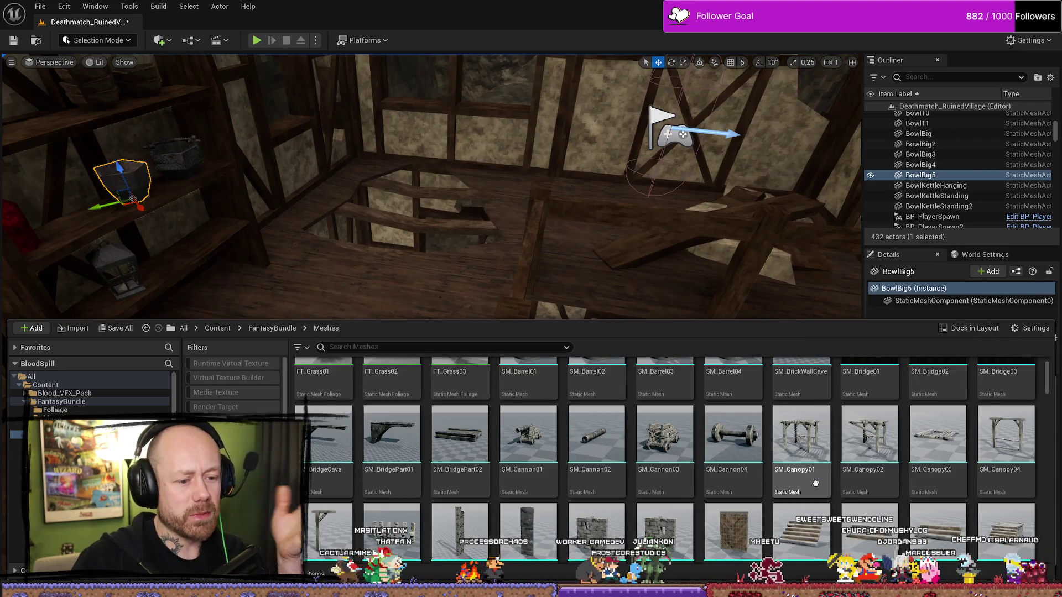
scroll(703, 433, down, 1)
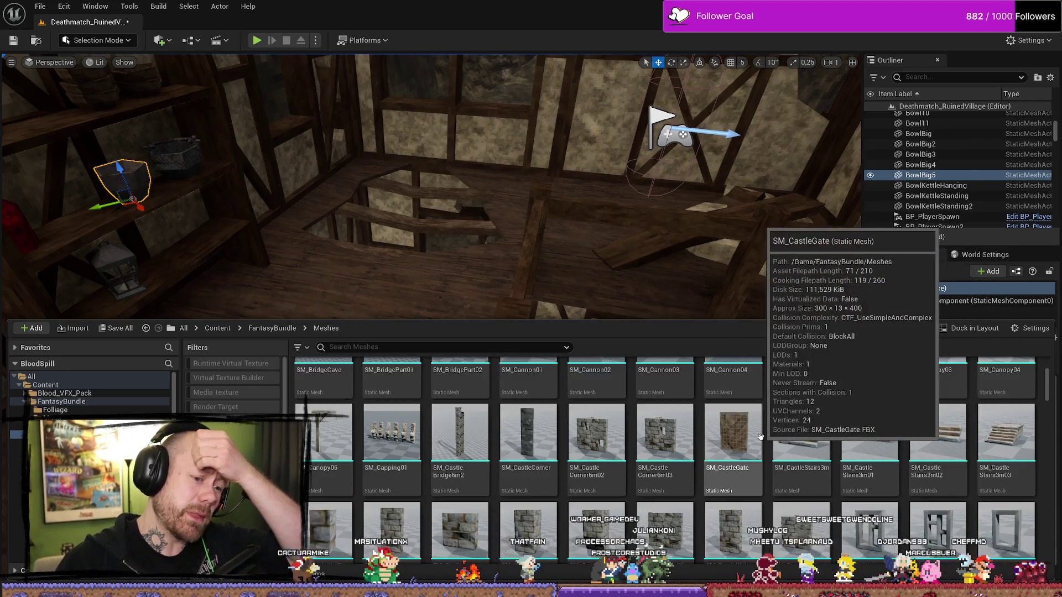
scroll(645, 464, up, 2)
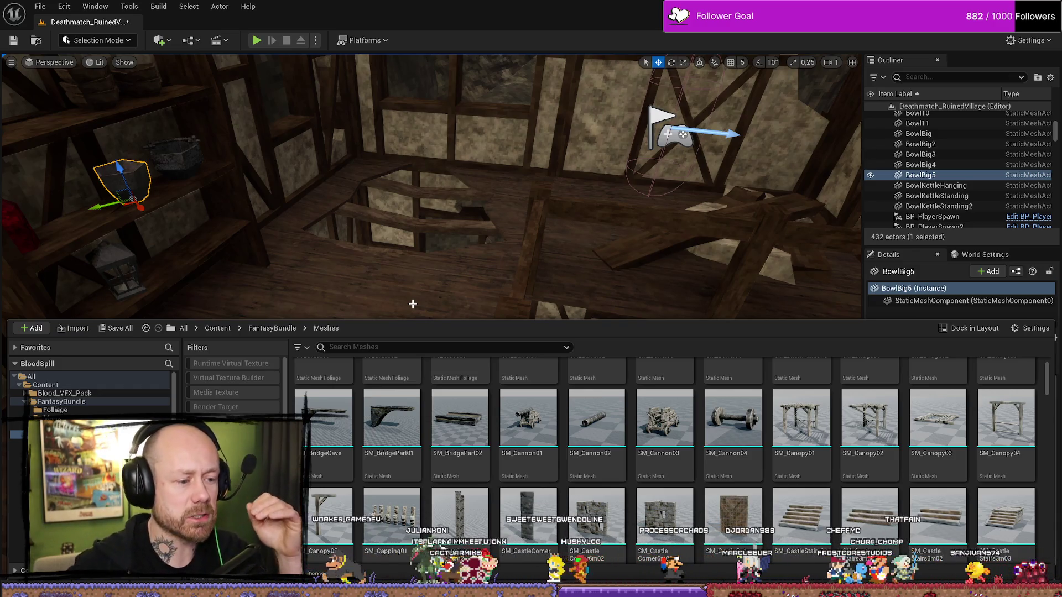
scroll(454, 440, down, 5)
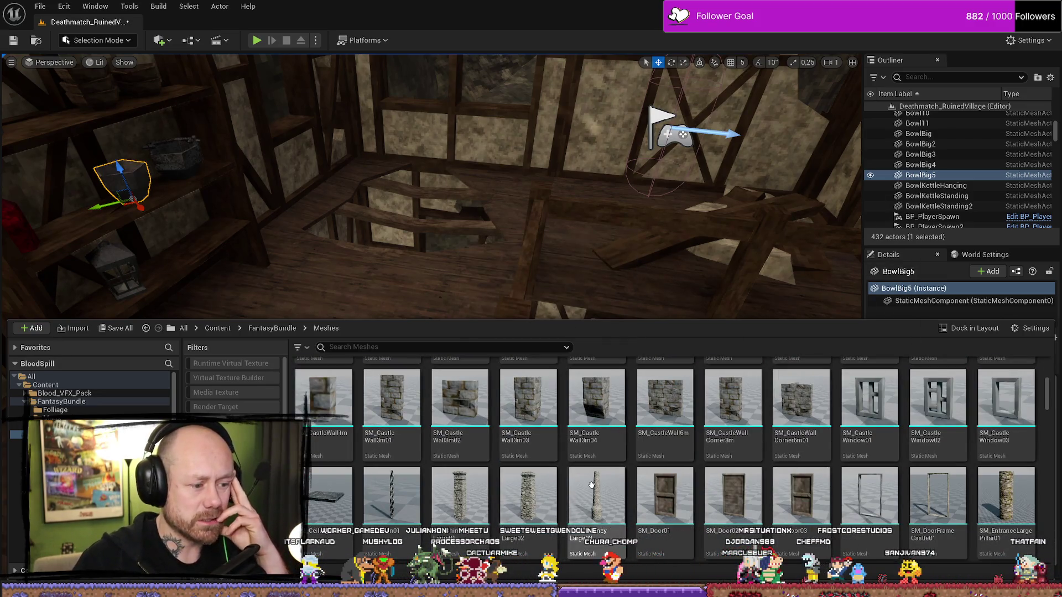
scroll(819, 477, down, 1)
scroll(818, 477, down, 1)
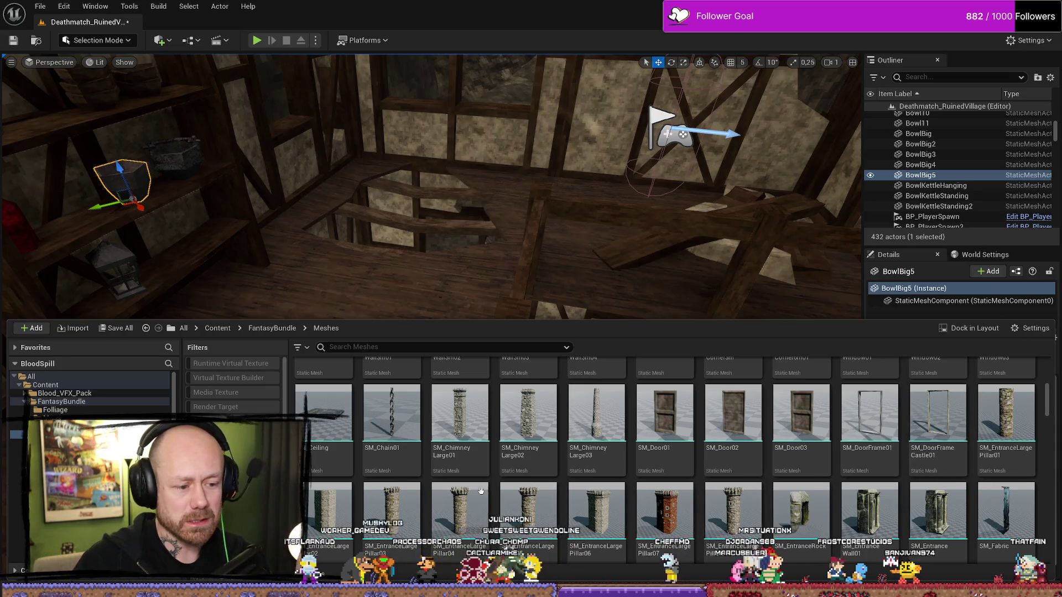
scroll(480, 490, down, 5)
Fly out of the house to the village and select the SM_Bridge4 stone bridge
mouse_move(666, 311)
mouse_down()
mouse_move(636, 287)
mouse_move(574, 310)
mouse_up()
scroll(647, 293, up, 2)
scroll(608, 298, down, 1)
click(574, 310)
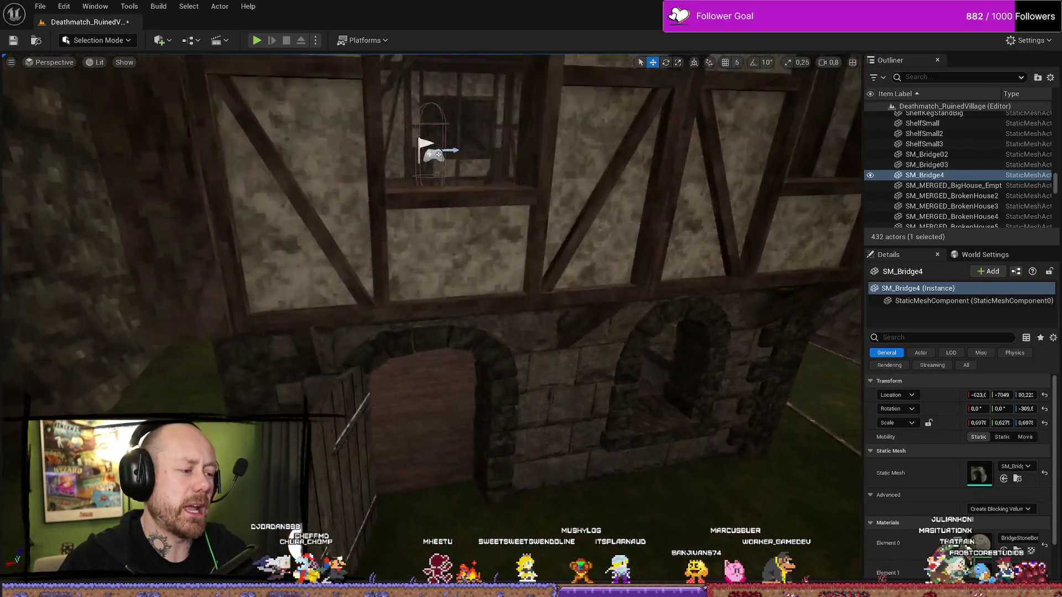
scroll(432, 317, up, 2)
key(w)
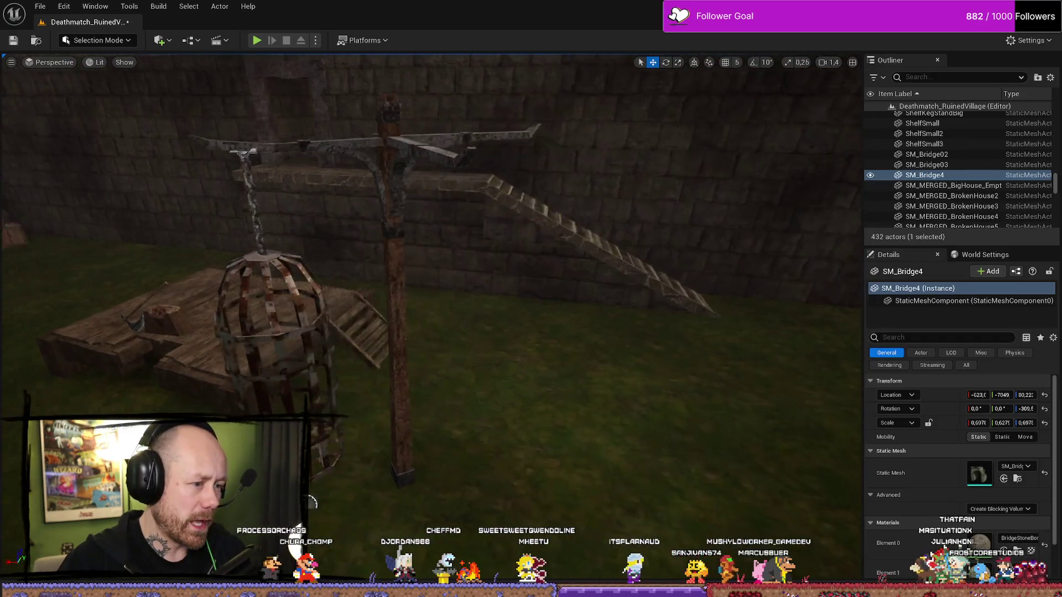
key(w)
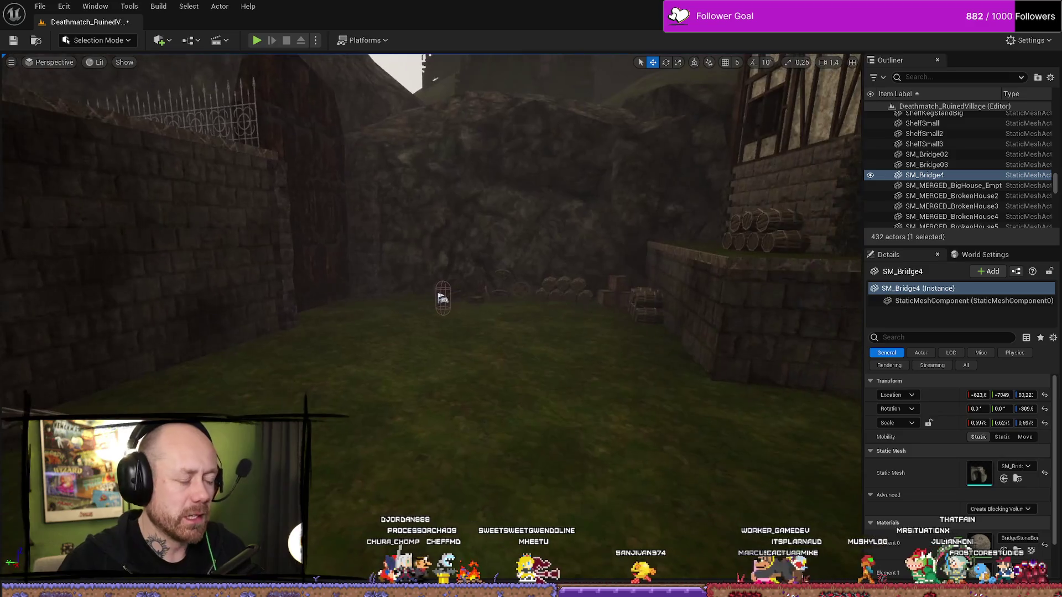
key(w)
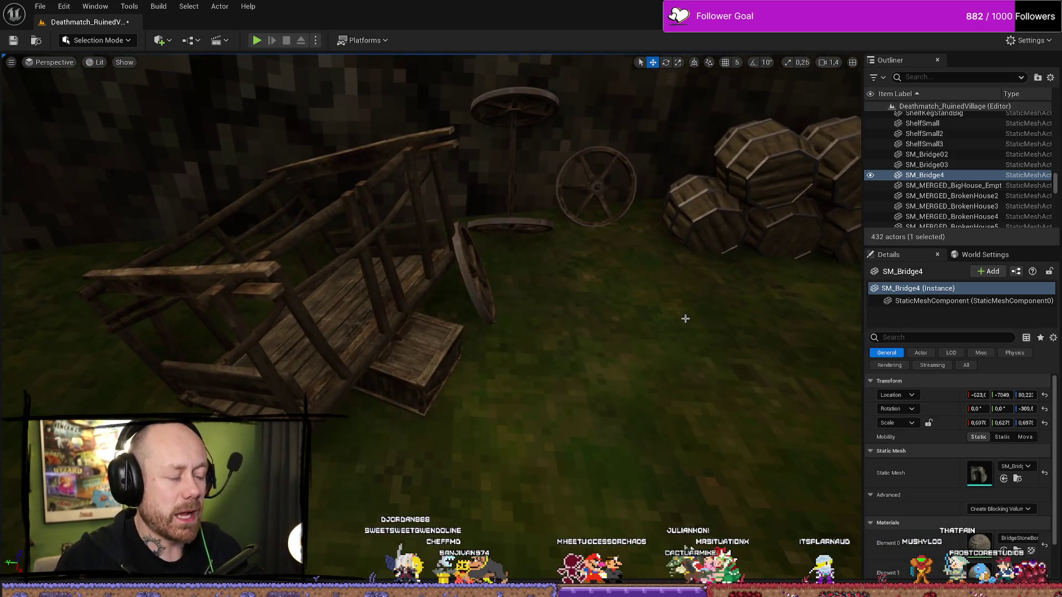
click(486, 276)
click(474, 274)
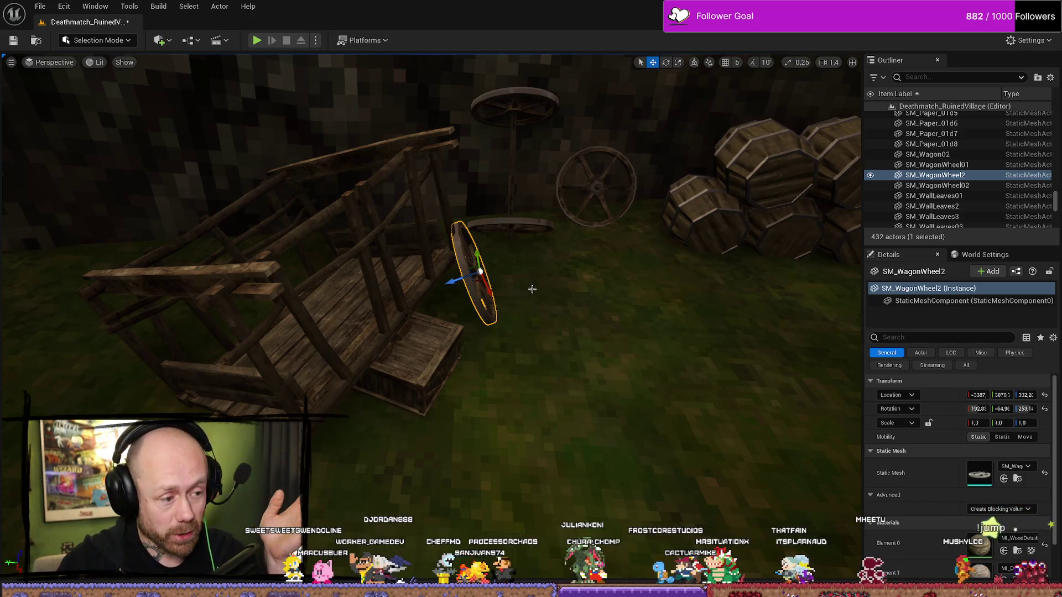
drag(589, 268, 608, 299)
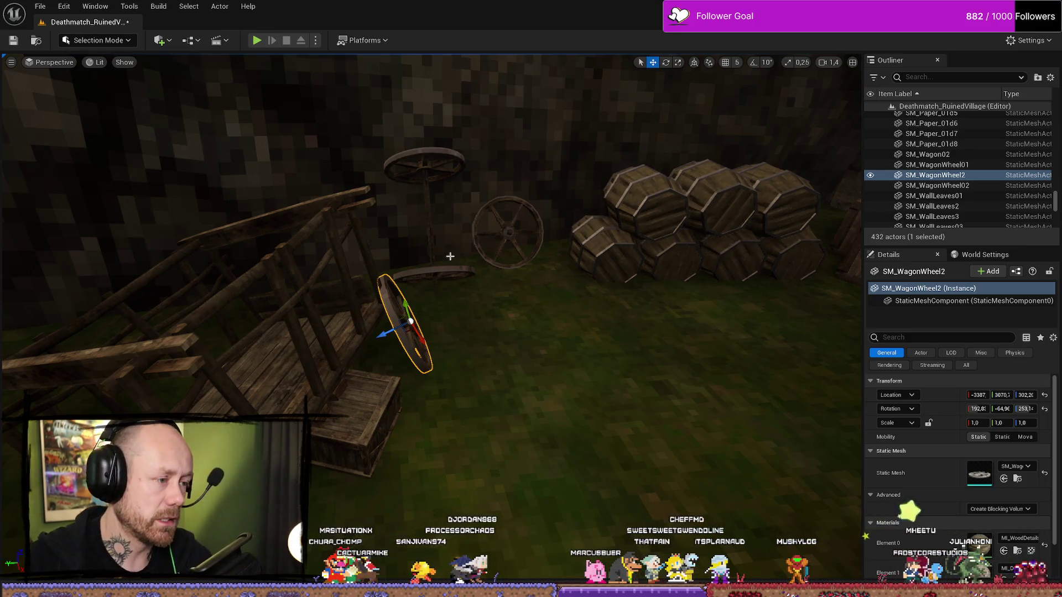
mouse_move(627, 278)
mouse_down()
mouse_move(624, 72)
mouse_move(586, 143)
mouse_move(570, 222)
mouse_move(607, 427)
mouse_up()
Navigate back to the InDoors meshes folder and drop a Chair2 onto the room's wooden floor
key(ctrl+space)
scroll(608, 427, down, 10)
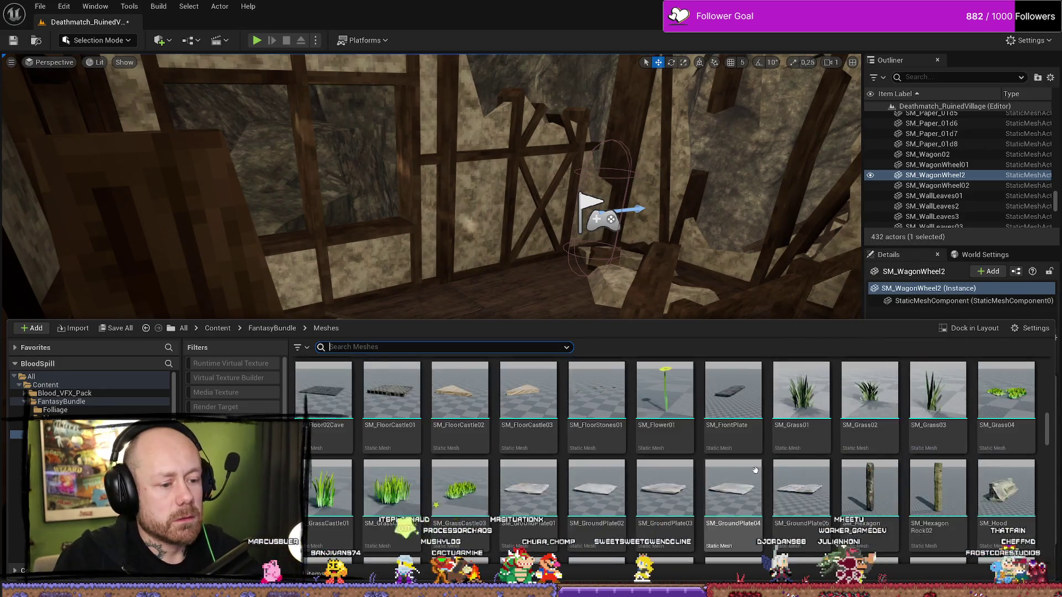
scroll(726, 469, up, 2)
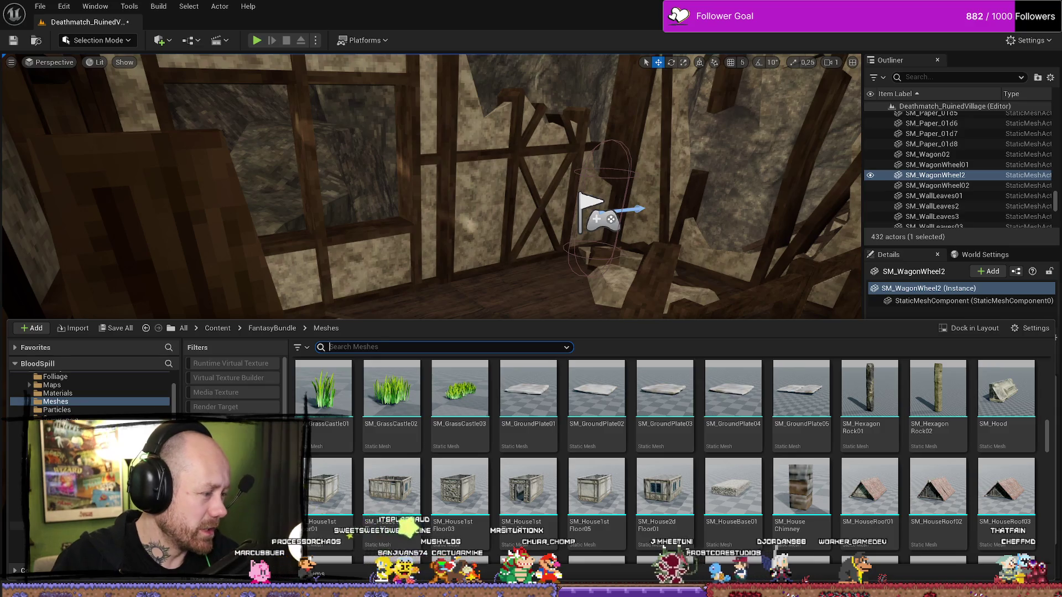
key(alt+Left)
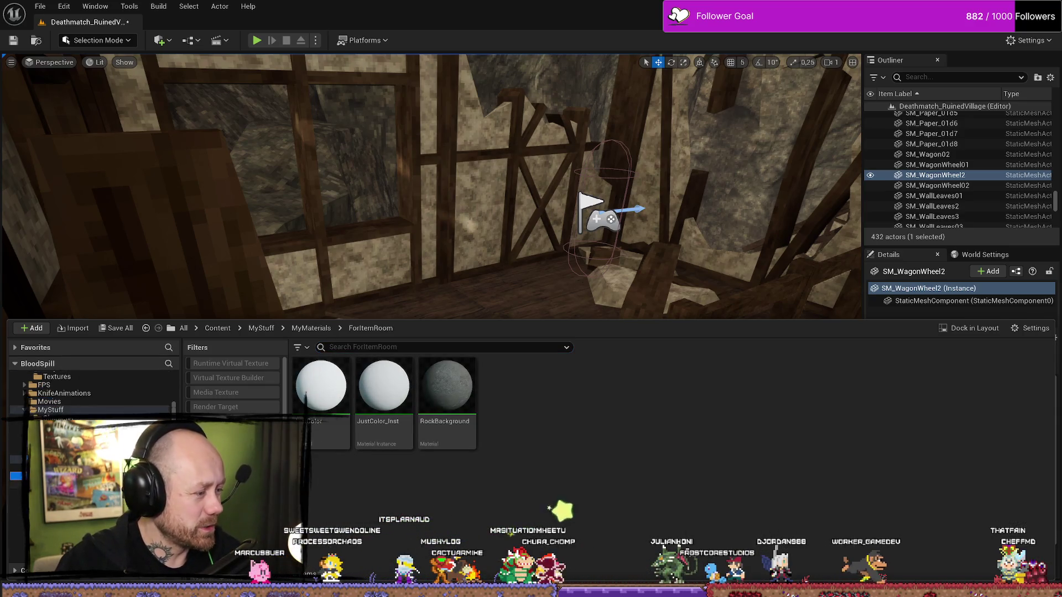
key(alt+Left)
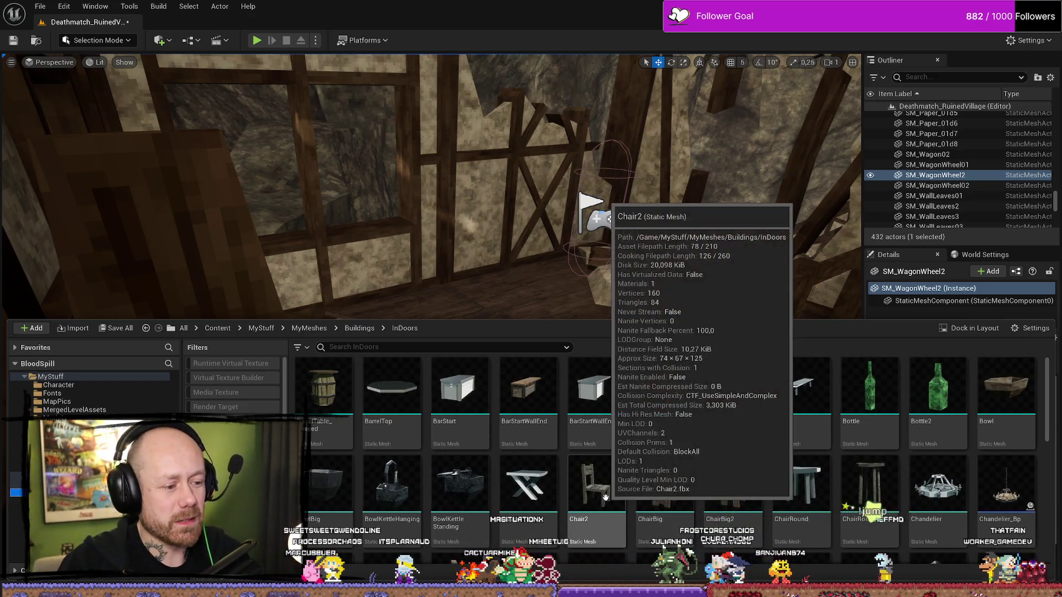
mouse_move(584, 509)
mouse_down()
mouse_move(545, 348)
mouse_move(503, 299)
mouse_move(517, 370)
mouse_up()
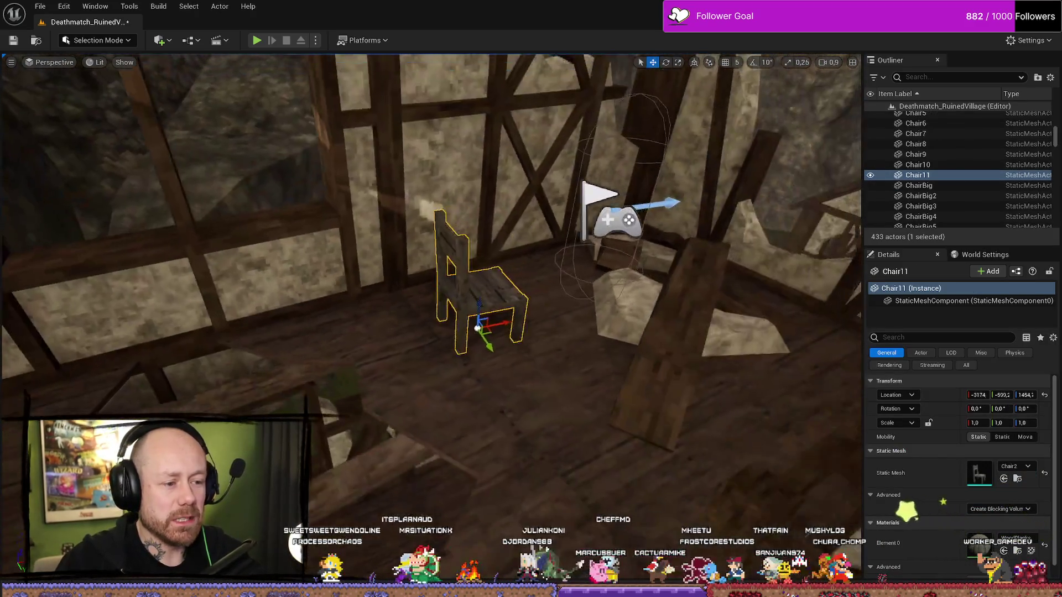
Replace Chair11 with the plain Chair mesh, turned to -72° and nudged along the floor
key(Delete)
key(ctrl+space)
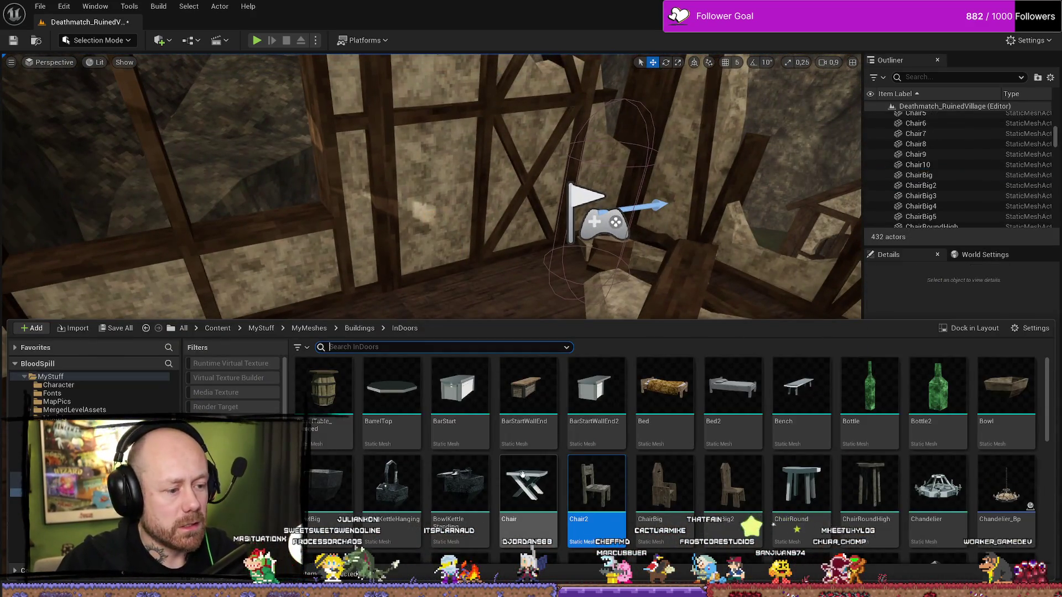
mouse_move(528, 486)
mouse_down()
mouse_move(467, 338)
mouse_move(475, 355)
mouse_move(459, 387)
mouse_up()
key(w)
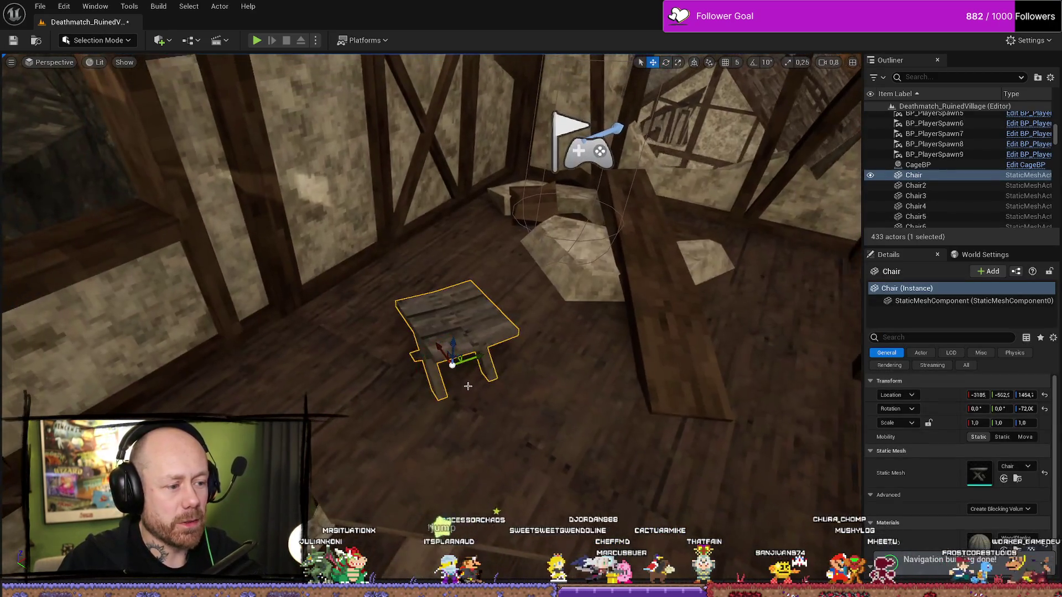
drag(442, 349, 481, 357)
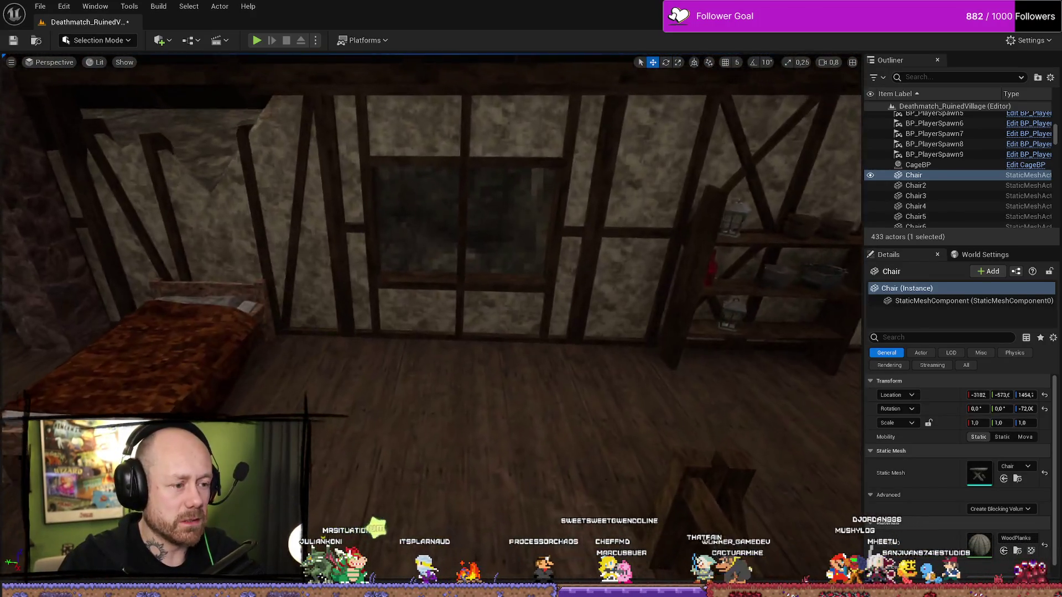
Fly around the interior to review the bed, shelf with pots and lantern
key(ctrl+space)
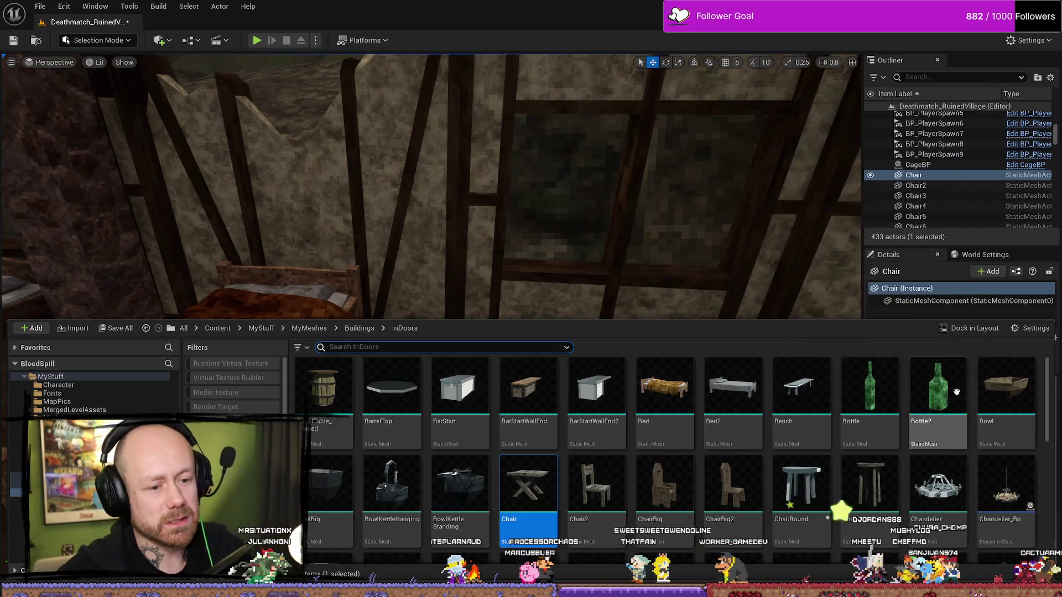
drag(552, 221, 442, 222)
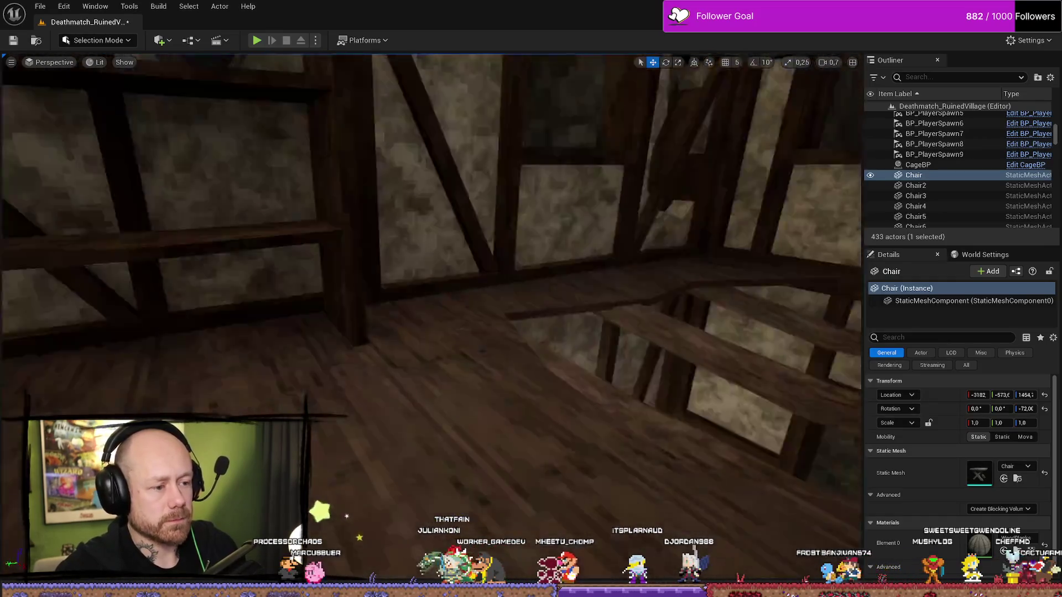
key(s)
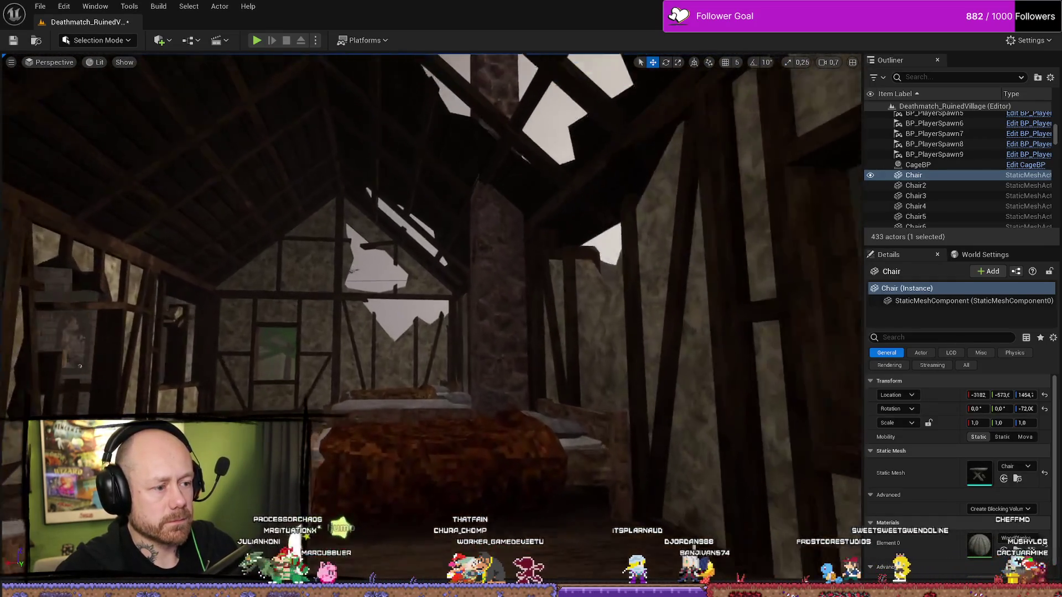
key(w)
key(s)
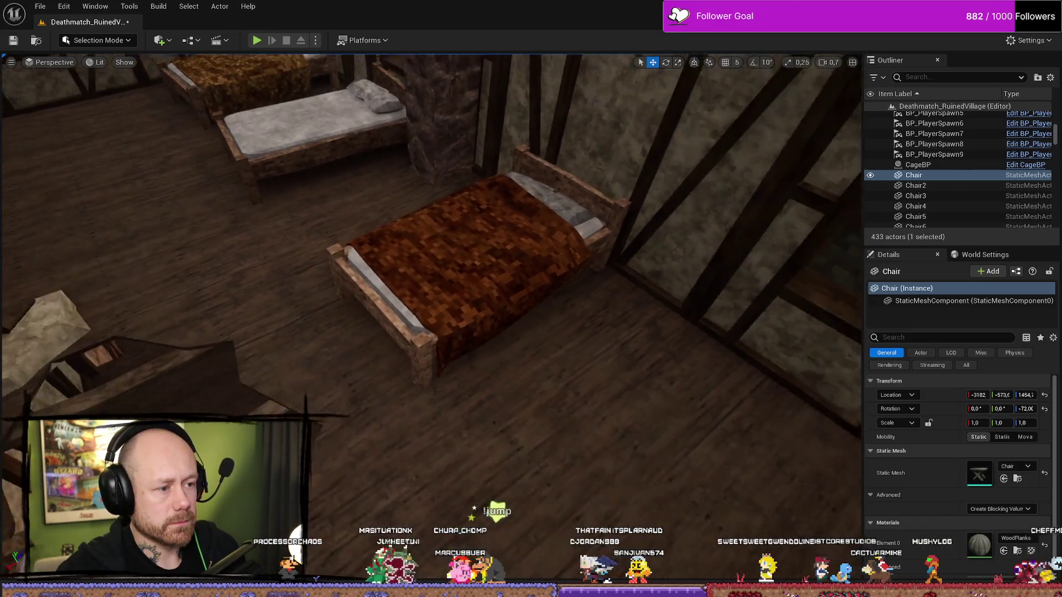
key(w)
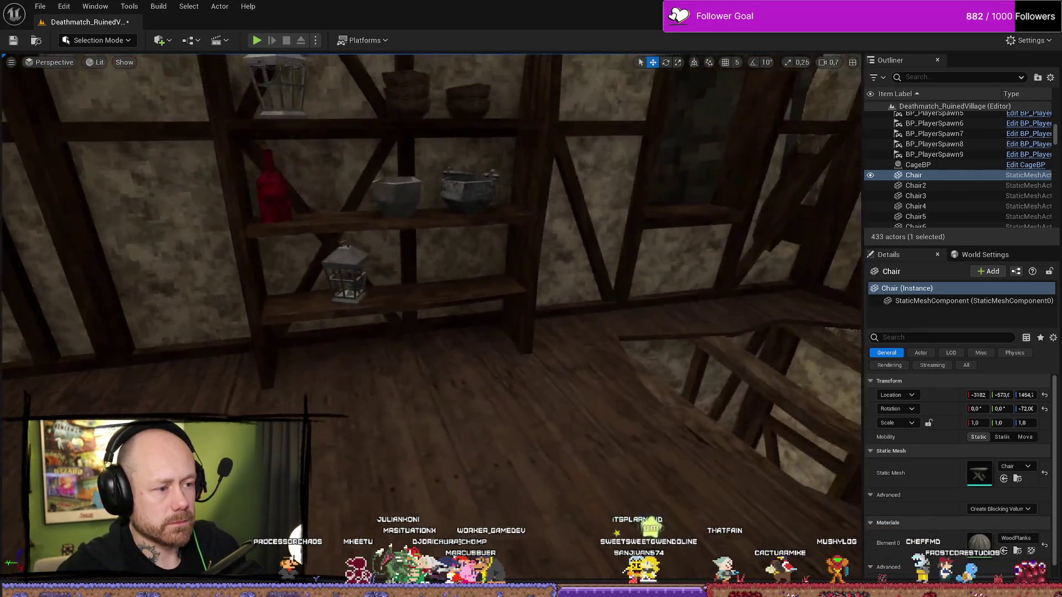
key(s)
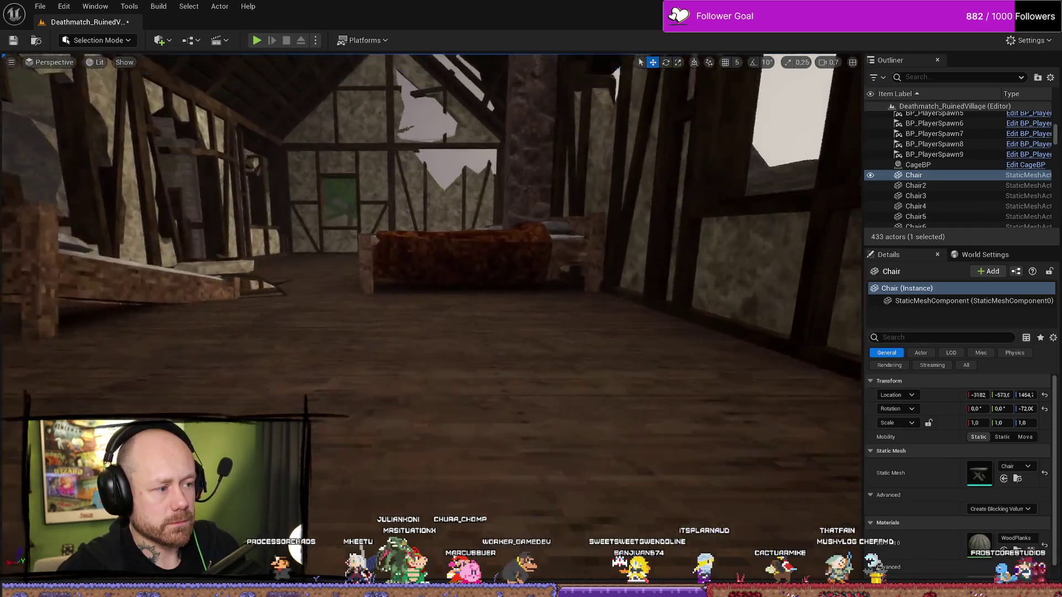
key(w)
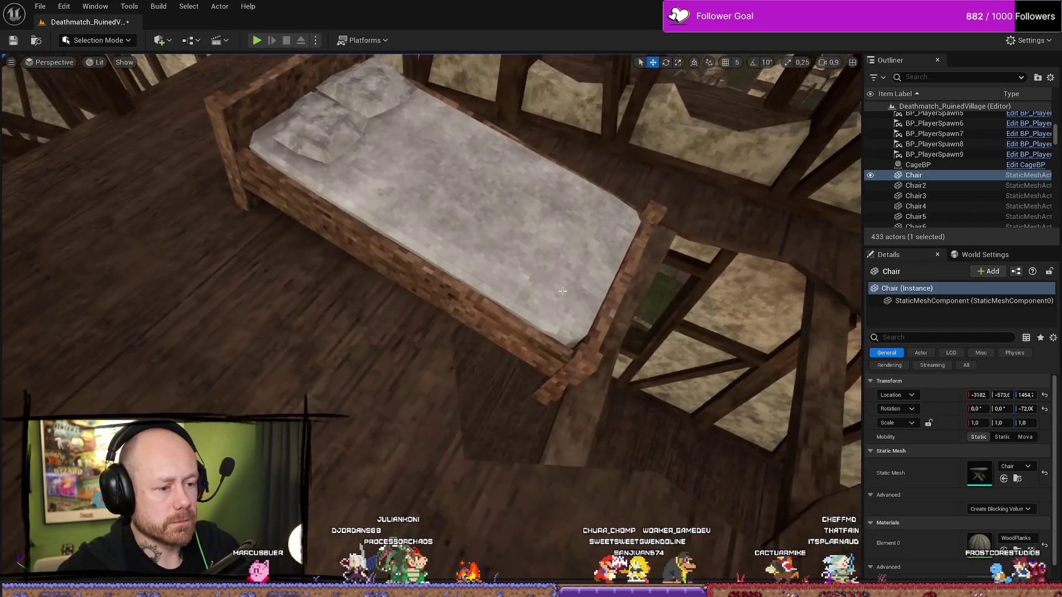
key(ctrl+space)
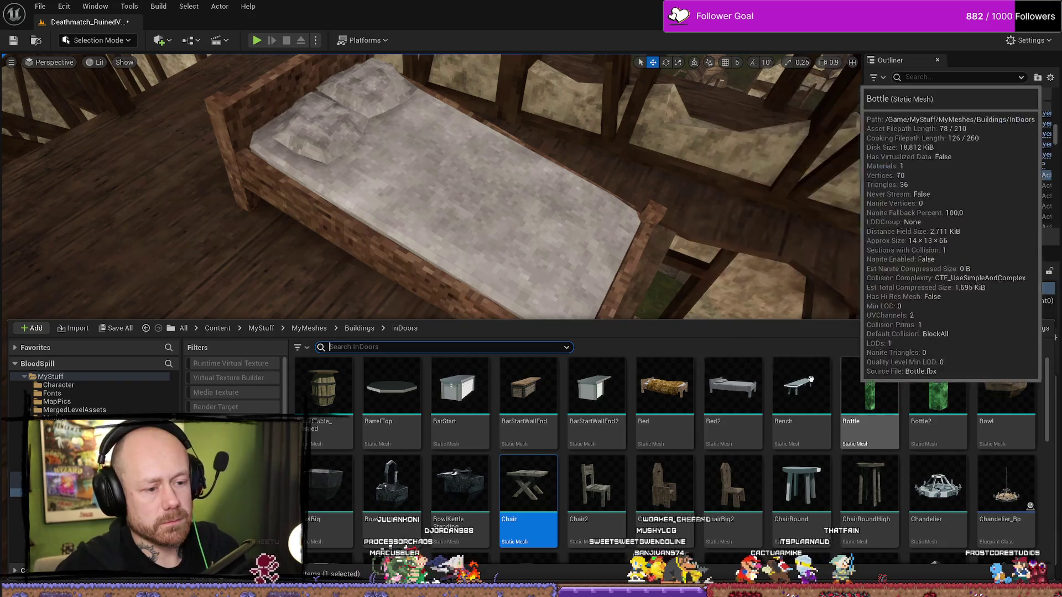
Place a Chair2 beside the bed, lower it onto the floor and tip it back about 13.7°
mouse_move(596, 487)
mouse_down()
mouse_move(691, 310)
mouse_move(805, 409)
mouse_up()
key(f)
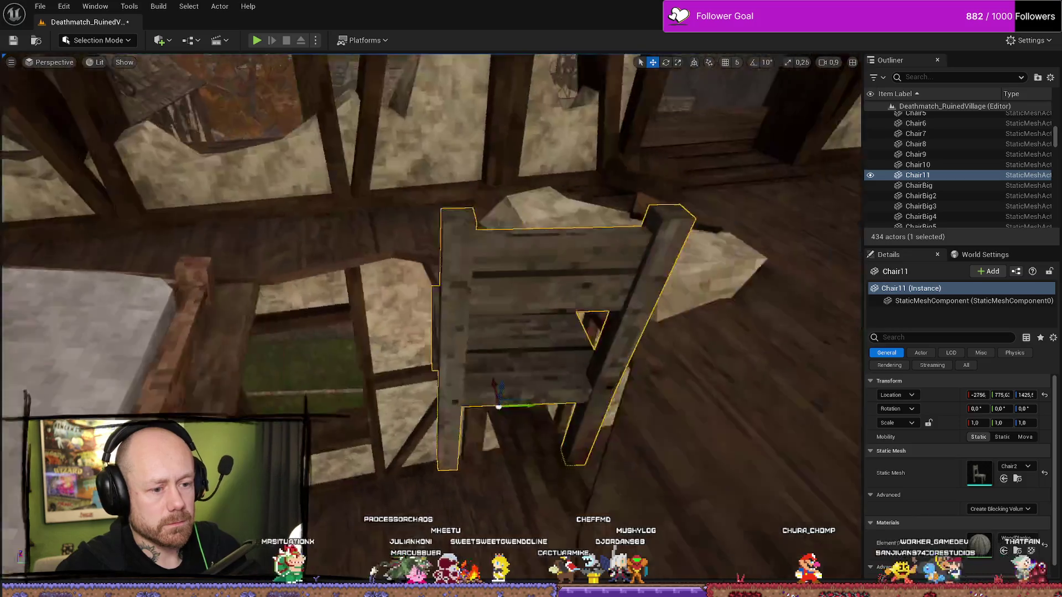
mouse_move(531, 419)
mouse_down()
mouse_move(545, 449)
mouse_move(498, 465)
mouse_move(454, 453)
mouse_move(487, 432)
mouse_move(507, 528)
mouse_move(490, 528)
mouse_move(473, 506)
mouse_up()
mouse_move(441, 463)
mouse_down()
mouse_move(470, 468)
mouse_move(484, 489)
mouse_move(473, 495)
mouse_move(487, 500)
mouse_move(467, 493)
mouse_move(430, 424)
mouse_up()
key(w)
key(e)
drag(363, 436, 413, 437)
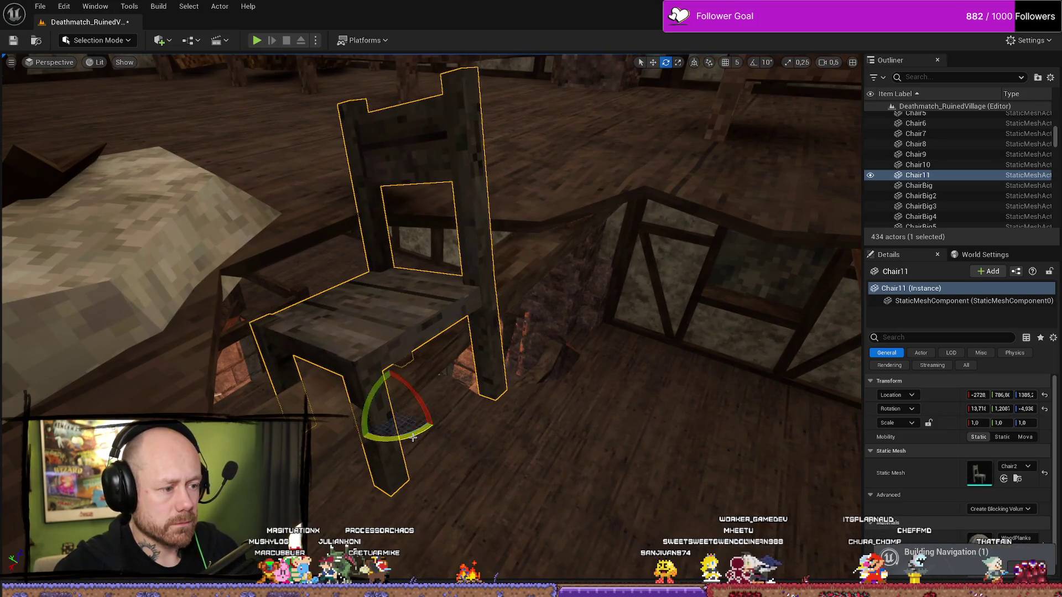
Look around the room at the beds and chair, then reselect the new chair
drag(380, 406, 374, 398)
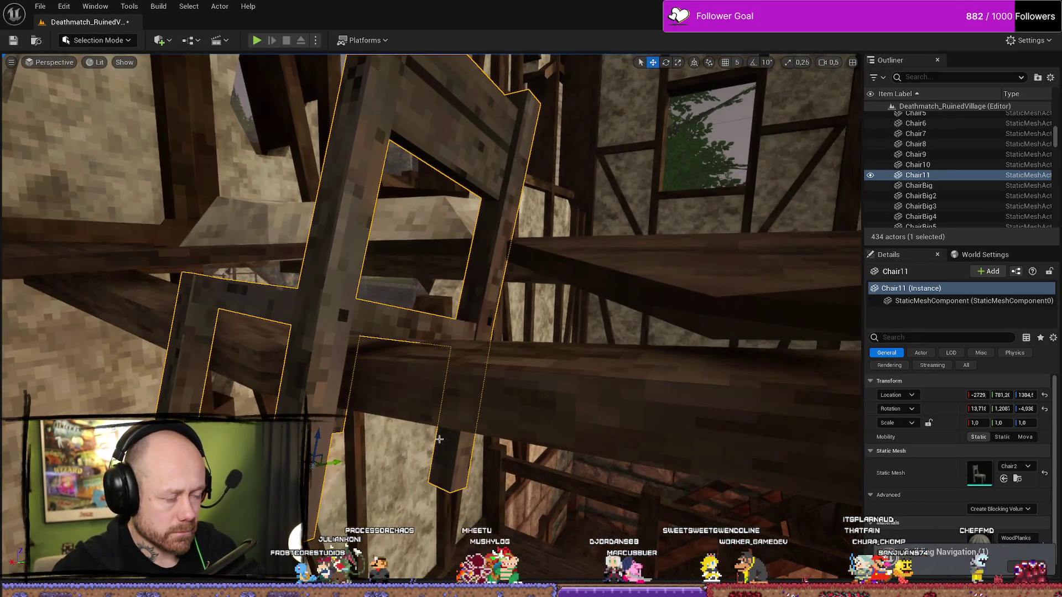
click(375, 442)
drag(375, 442, 332, 371)
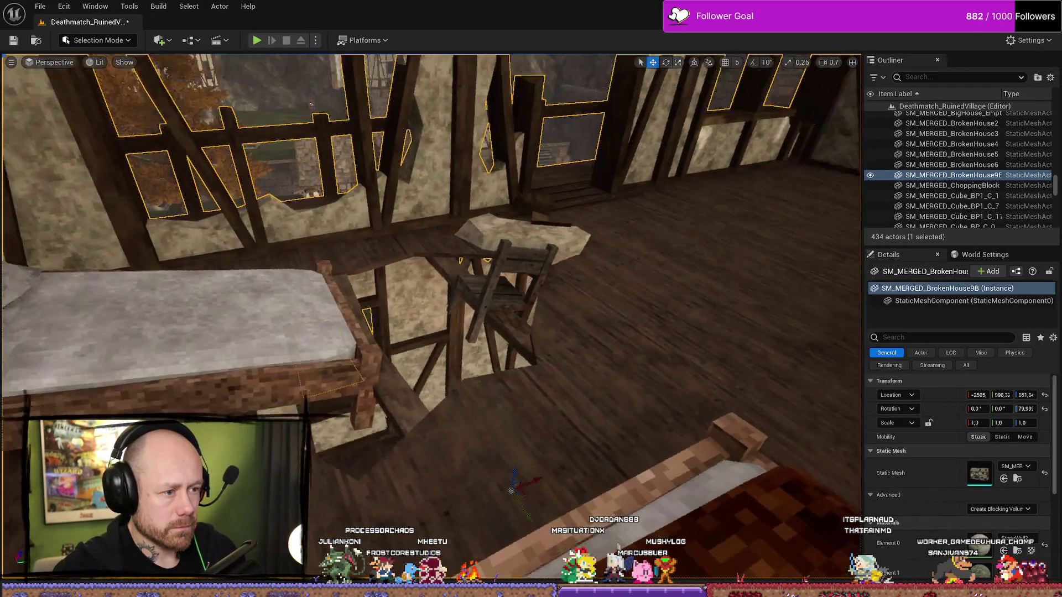
drag(385, 419, 349, 504)
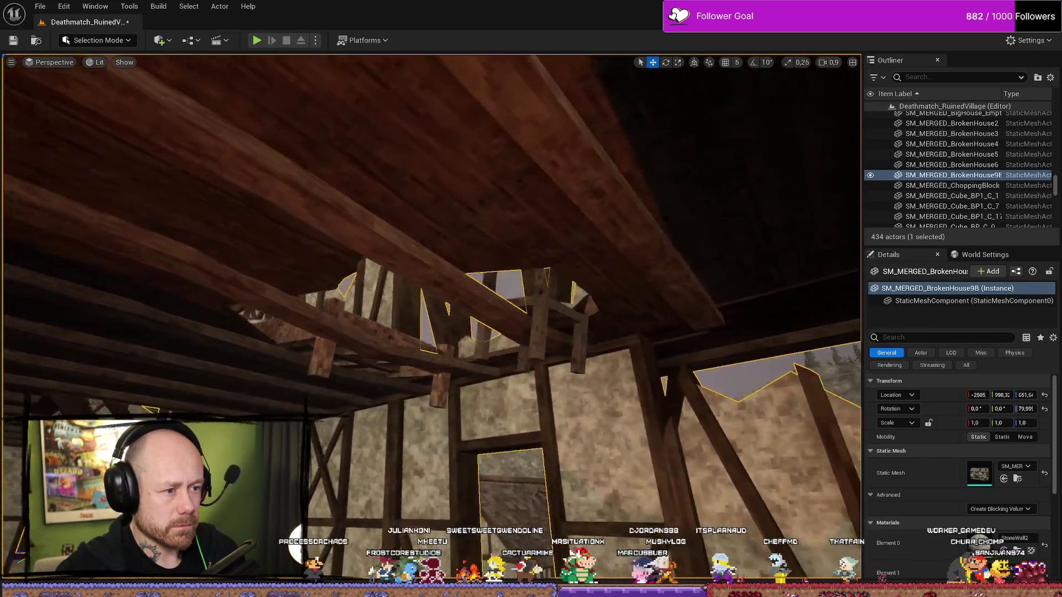
drag(349, 504, 350, 453)
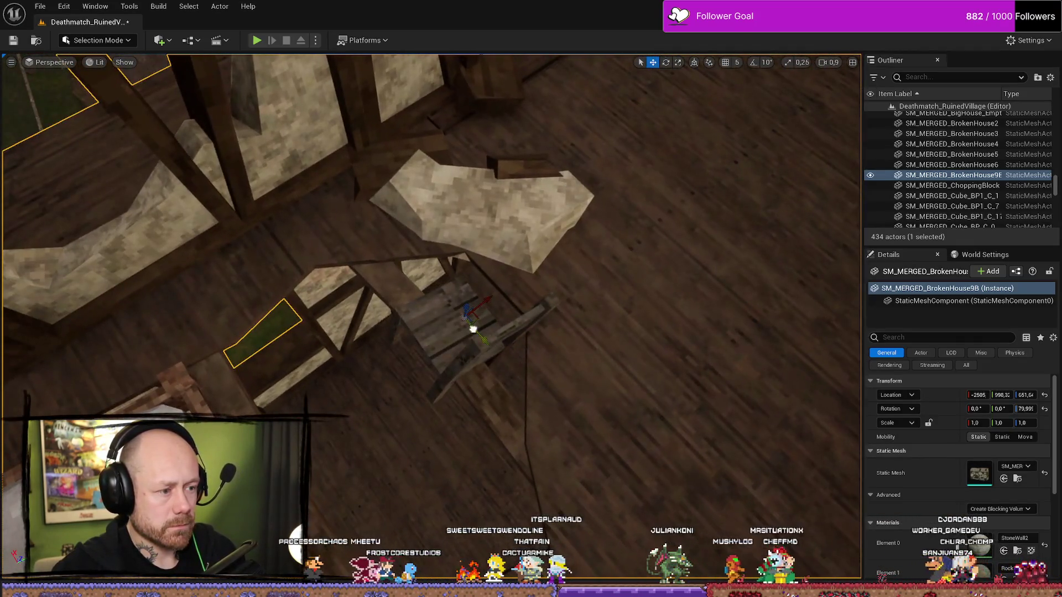
click(472, 328)
Rotate Chair11, raise and shift it sideways, then slide it along its local axes
key(f)
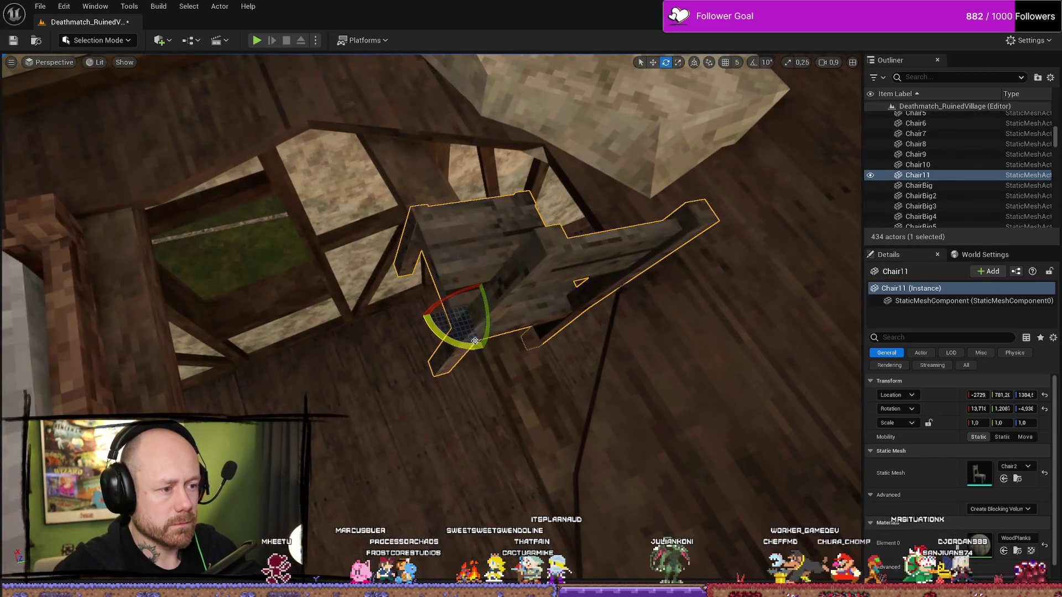
drag(475, 341, 482, 348)
scroll(486, 352, up, 2)
scroll(467, 300, down, 3)
mouse_move(462, 309)
mouse_down()
mouse_move(451, 332)
mouse_move(486, 309)
mouse_move(360, 290)
mouse_move(380, 303)
mouse_move(417, 301)
mouse_up()
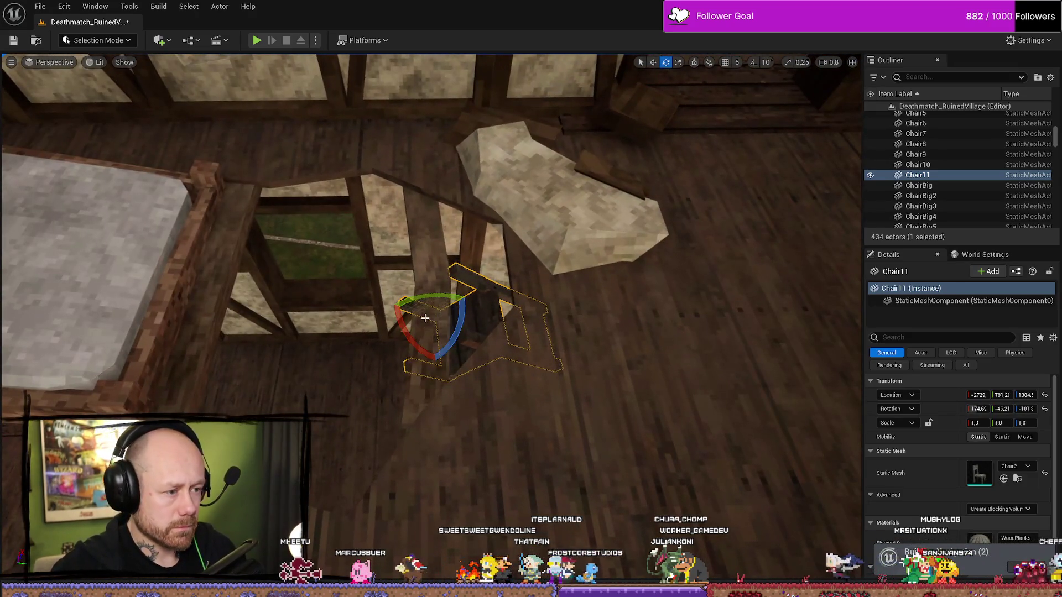
key(w)
mouse_move(691, 86)
mouse_down()
mouse_move(553, 249)
mouse_move(519, 221)
mouse_move(521, 185)
mouse_up()
drag(532, 224, 502, 220)
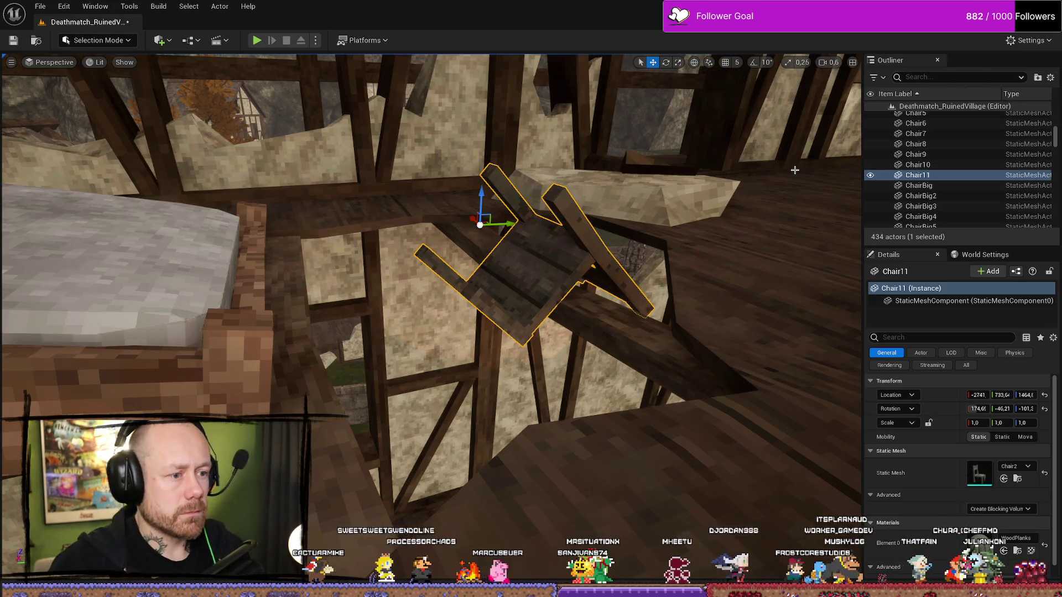
click(677, 259)
click(594, 289)
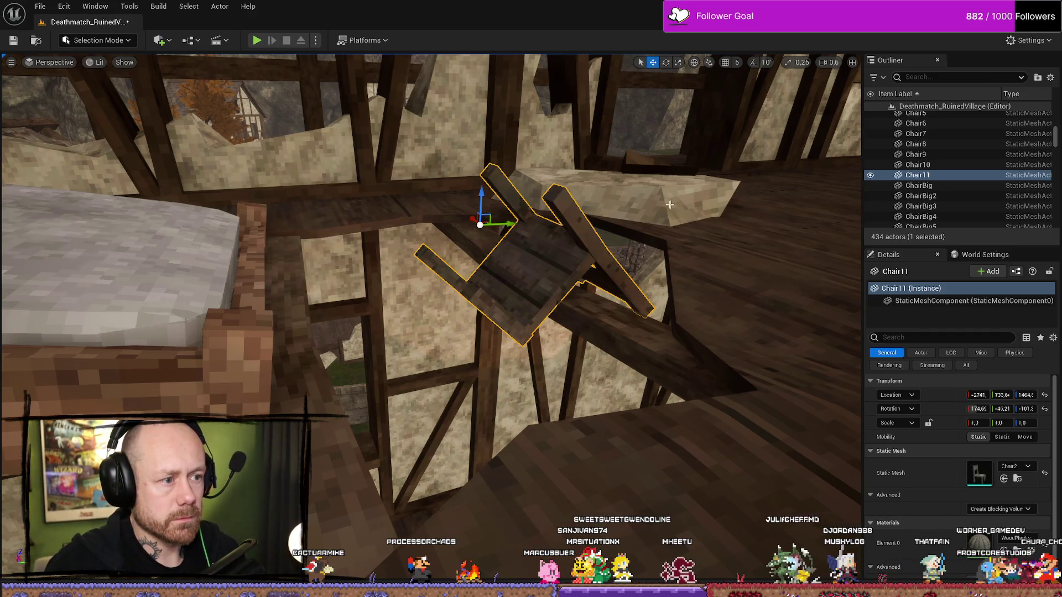
click(695, 66)
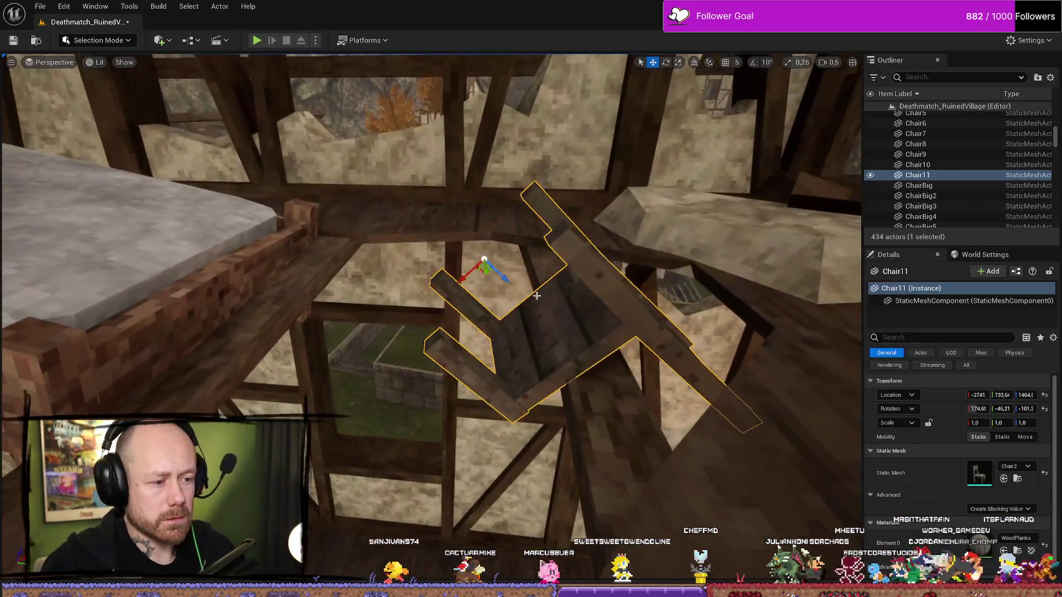
mouse_move(463, 270)
mouse_down()
mouse_move(449, 284)
mouse_move(464, 260)
mouse_move(443, 287)
mouse_move(468, 249)
mouse_move(466, 281)
mouse_move(483, 281)
mouse_move(456, 271)
mouse_move(464, 261)
mouse_up()
Stand the chair more upright, raise it, adjust its tilt and lower it slightly
key(e)
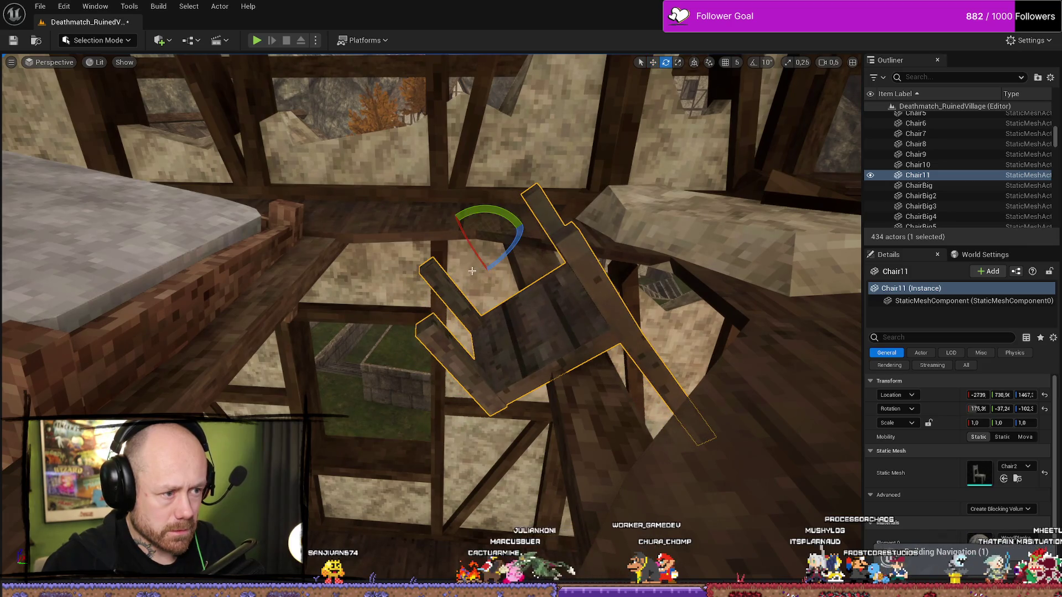
mouse_move(502, 216)
mouse_down()
mouse_move(450, 256)
mouse_move(474, 248)
mouse_move(553, 313)
mouse_move(631, 252)
mouse_up()
key(w)
drag(649, 299, 672, 282)
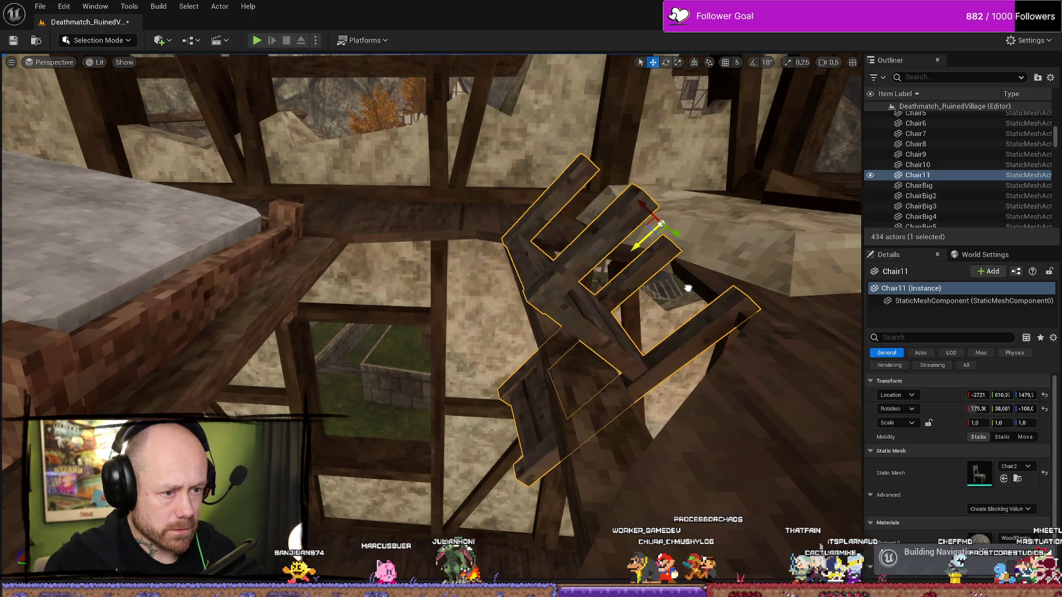
scroll(672, 282, up, 2)
key(e)
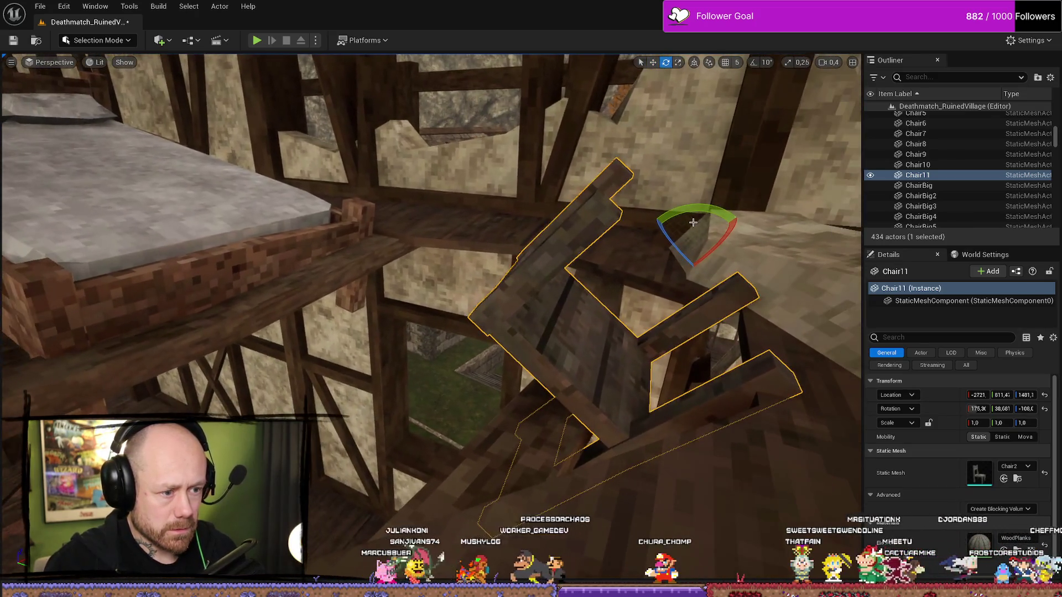
drag(692, 222, 685, 231)
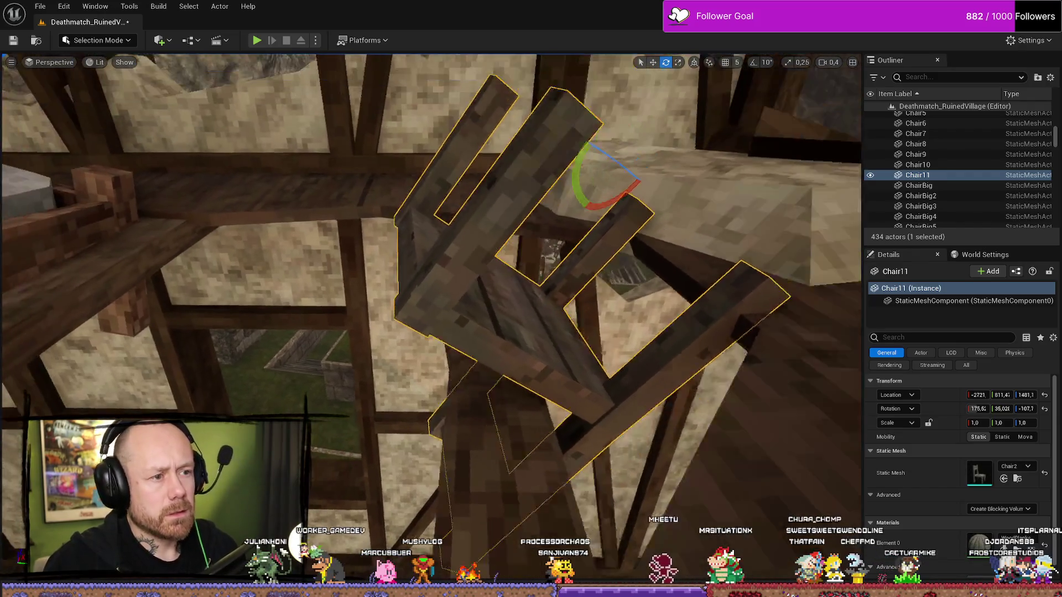
key(w)
drag(570, 188, 546, 213)
scroll(517, 246, down, 1)
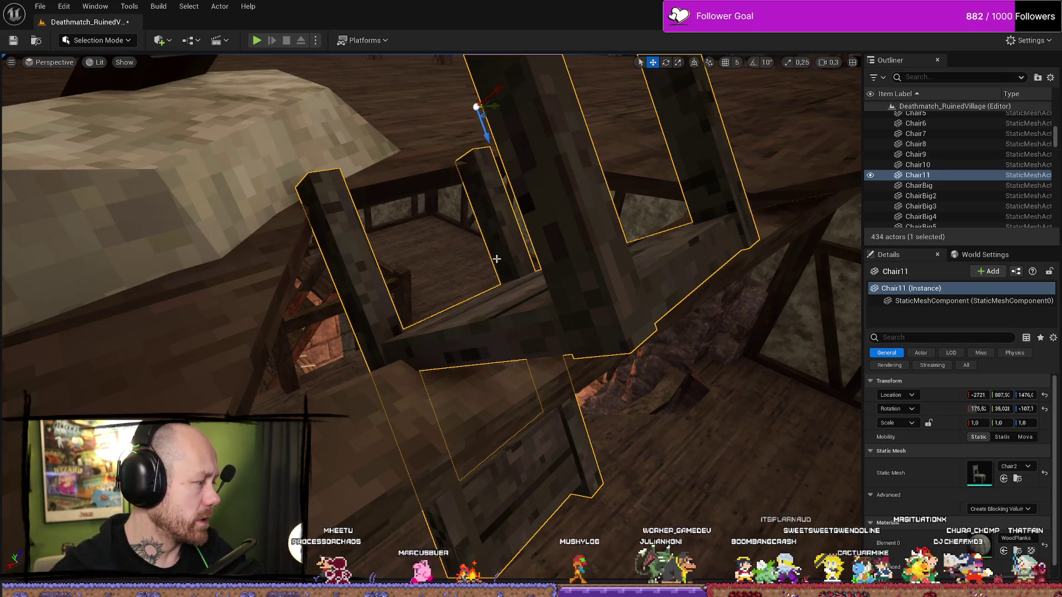
Reduce the chair's lean and tilt it further until it rests toppled against the railing by the bed
mouse_move(493, 252)
mouse_down()
mouse_move(344, 172)
mouse_move(374, 174)
mouse_up()
key(e)
mouse_move(349, 136)
mouse_down()
mouse_move(410, 163)
mouse_move(379, 171)
mouse_move(408, 166)
mouse_move(360, 119)
mouse_up()
key(w)
mouse_move(277, 222)
mouse_down()
mouse_move(293, 127)
mouse_move(232, 166)
mouse_move(166, 182)
mouse_move(424, 176)
mouse_move(456, 192)
mouse_up()
key(w)
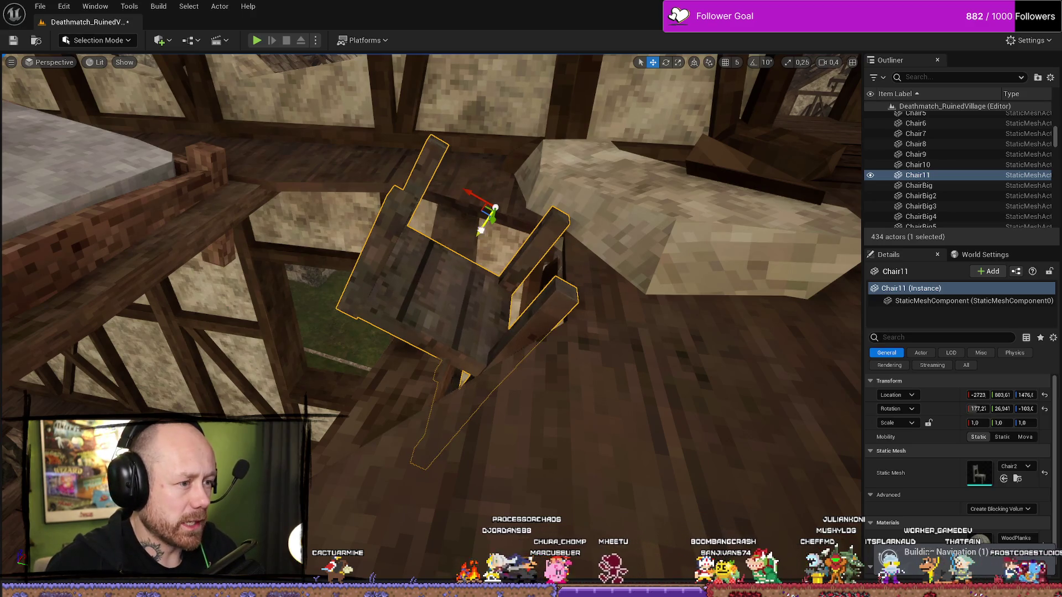
mouse_move(431, 277)
mouse_down()
mouse_move(475, 260)
mouse_move(498, 288)
mouse_move(430, 235)
mouse_move(441, 238)
mouse_up()
drag(441, 184, 443, 175)
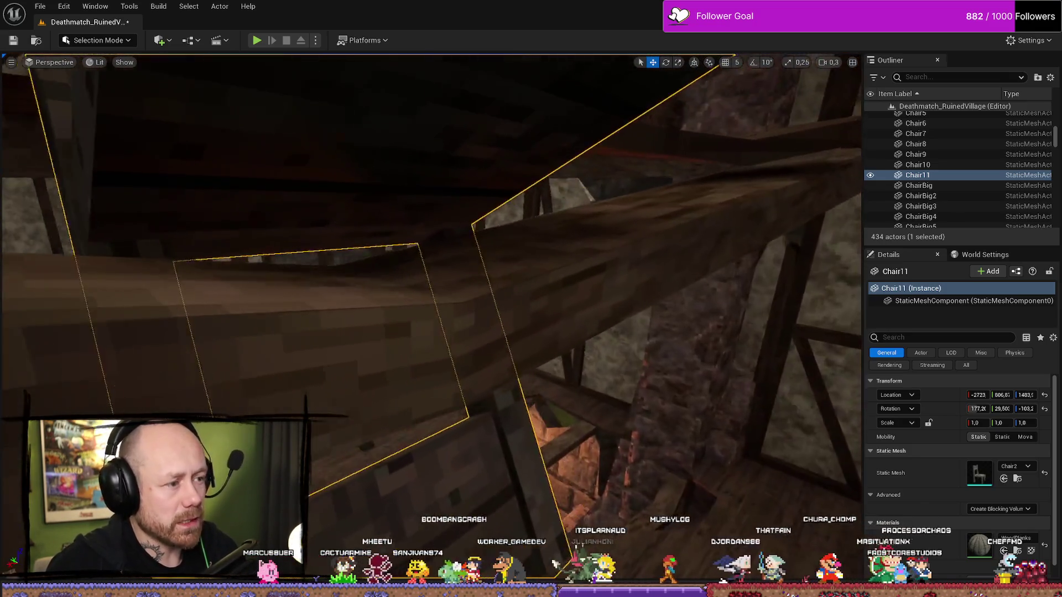
drag(442, 238, 456, 224)
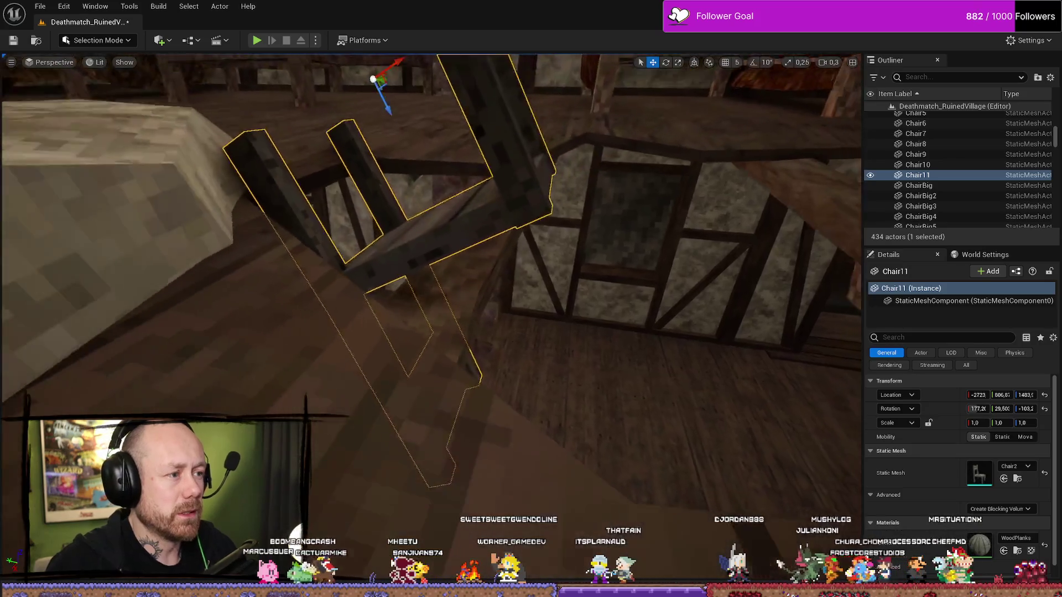
mouse_move(398, 144)
mouse_down()
mouse_move(390, 123)
mouse_move(332, 166)
mouse_move(239, 184)
mouse_move(261, 50)
mouse_up()
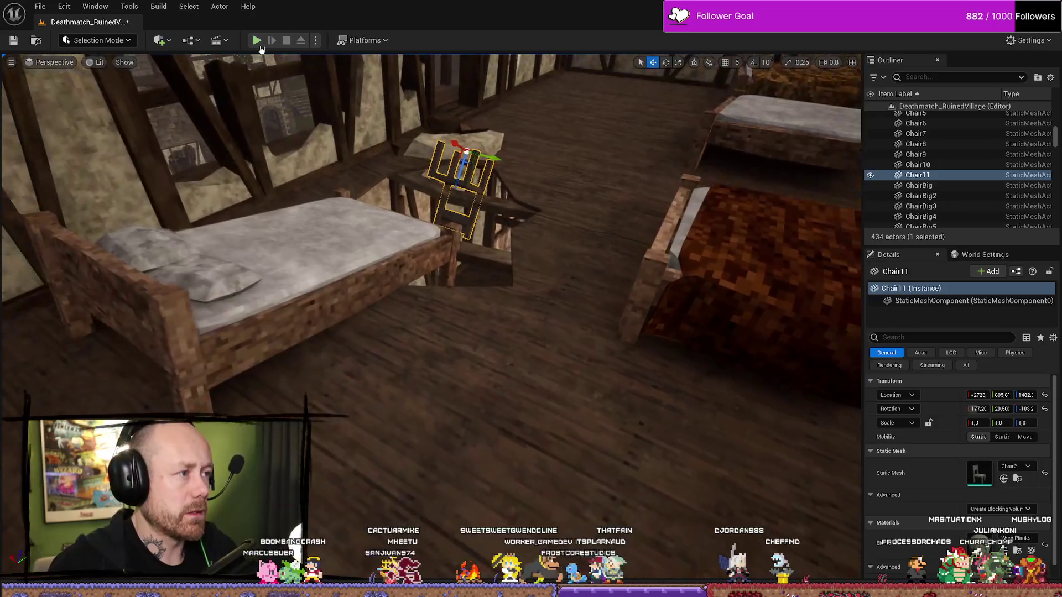
click(257, 40)
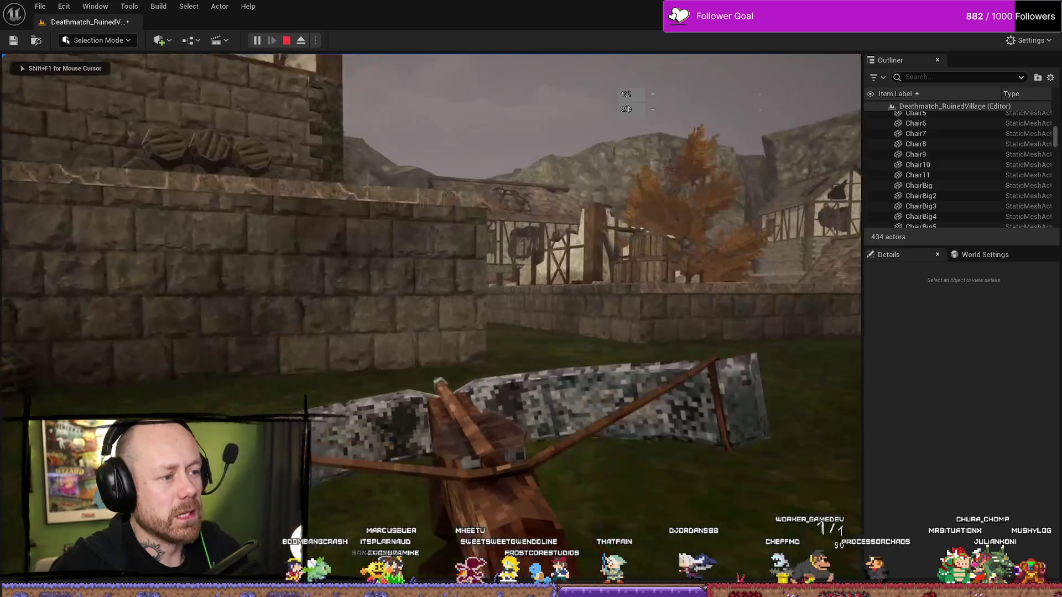
Walk through the village into the house and up to the timber upper floor, then stop the playtest
key(w)
key(w)
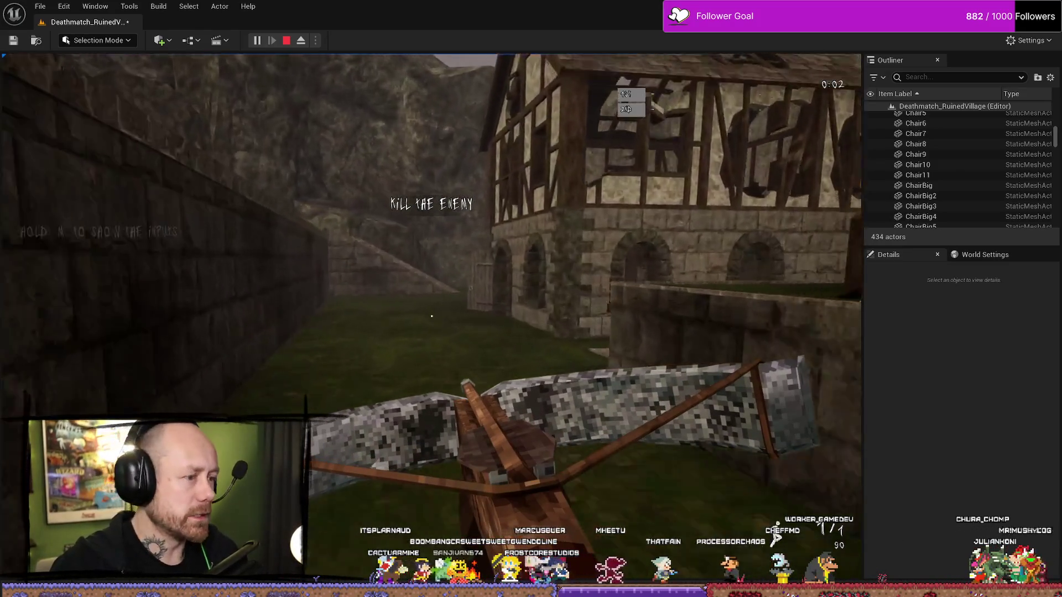
key(w)
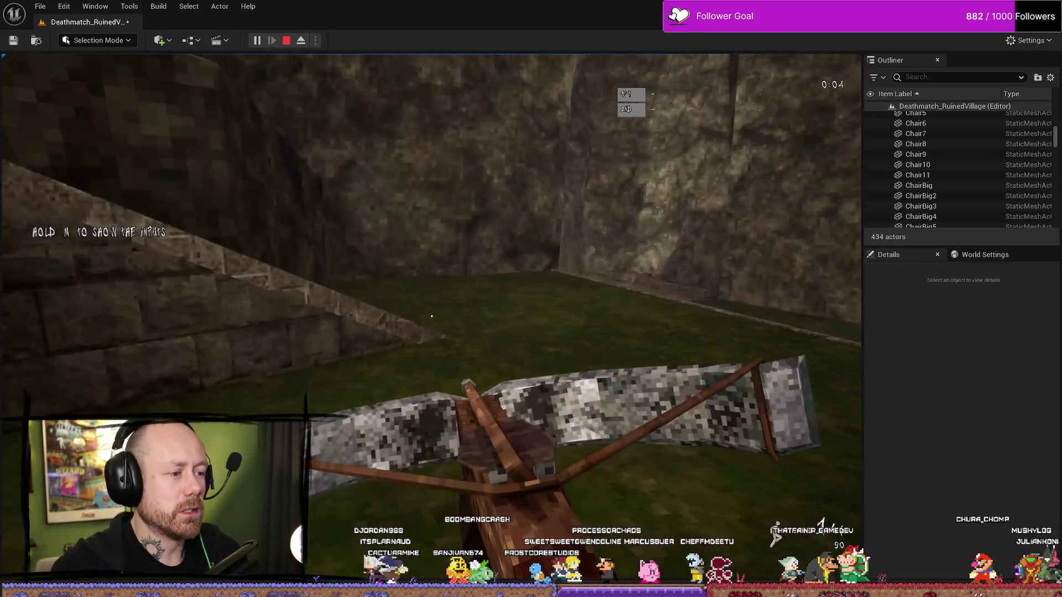
key(w)
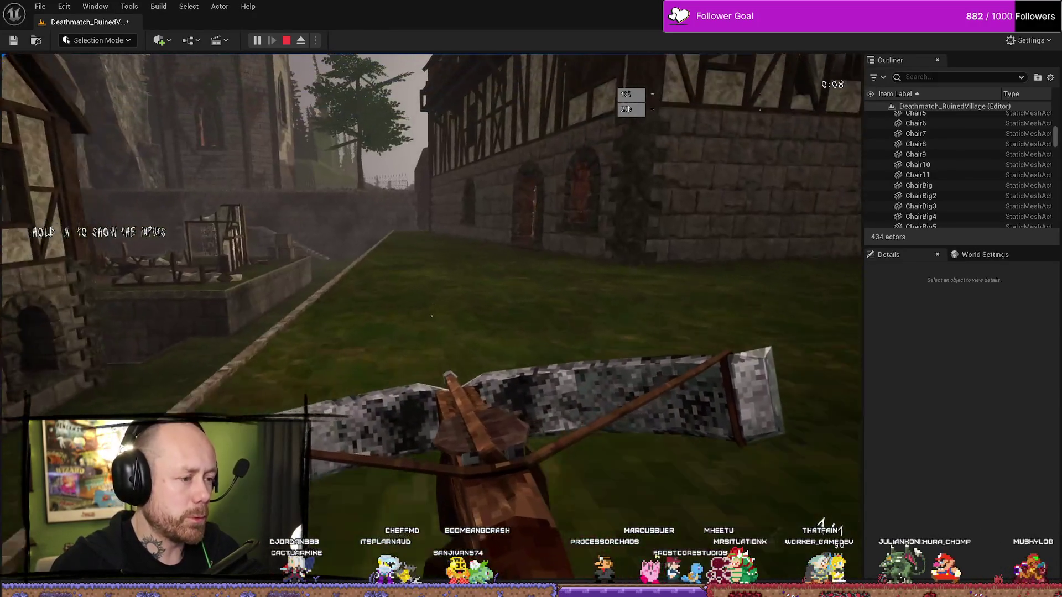
key(w)
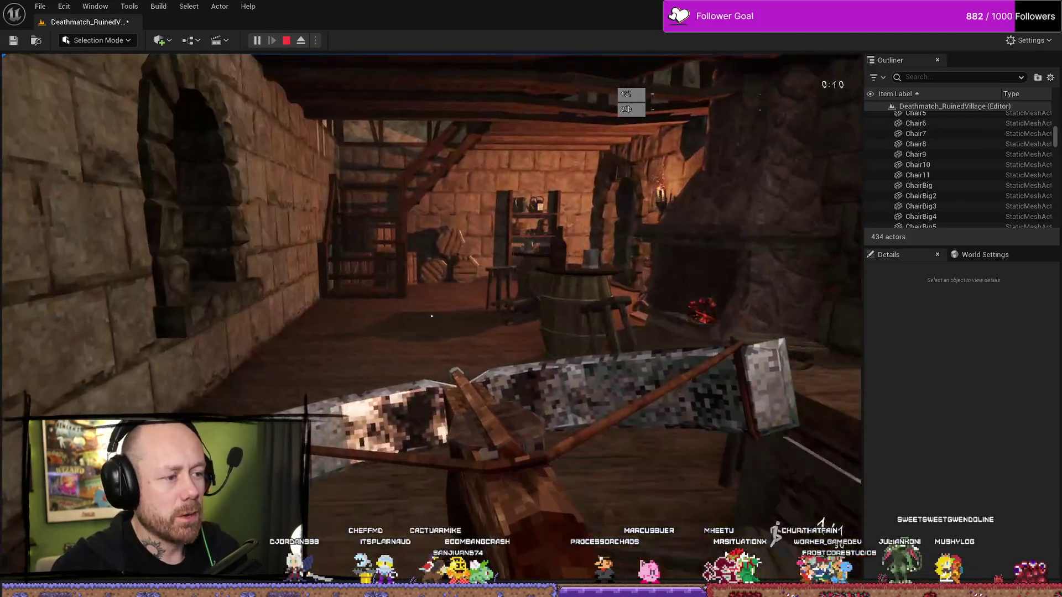
key(w)
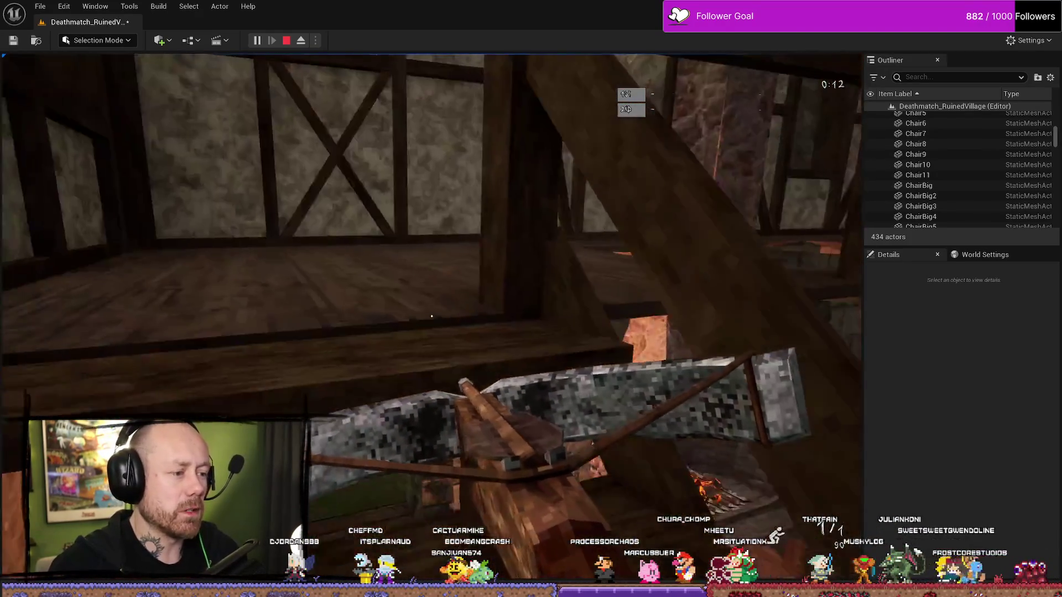
key(w)
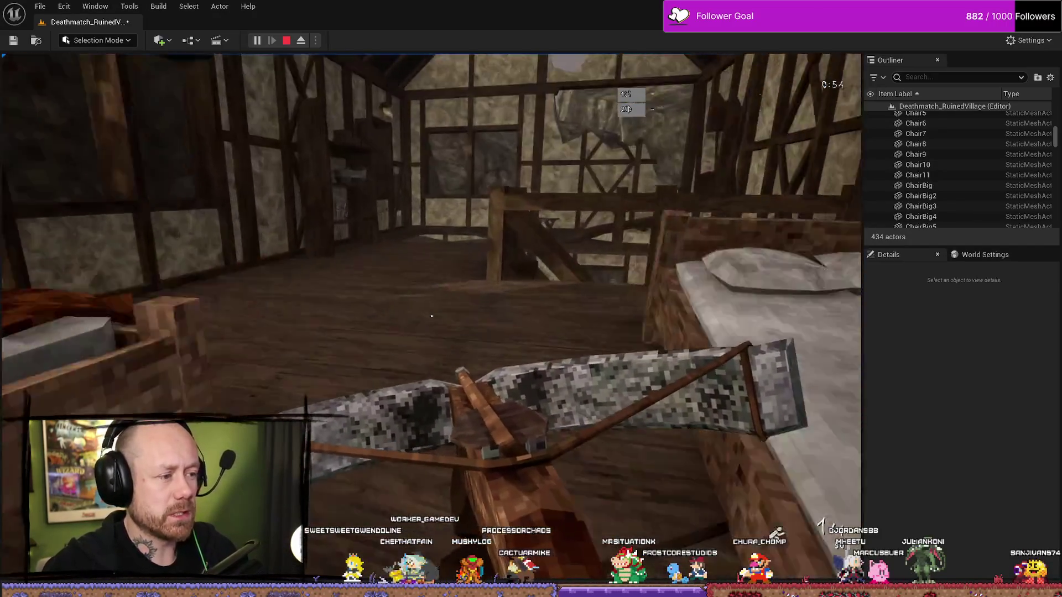
key(Escape)
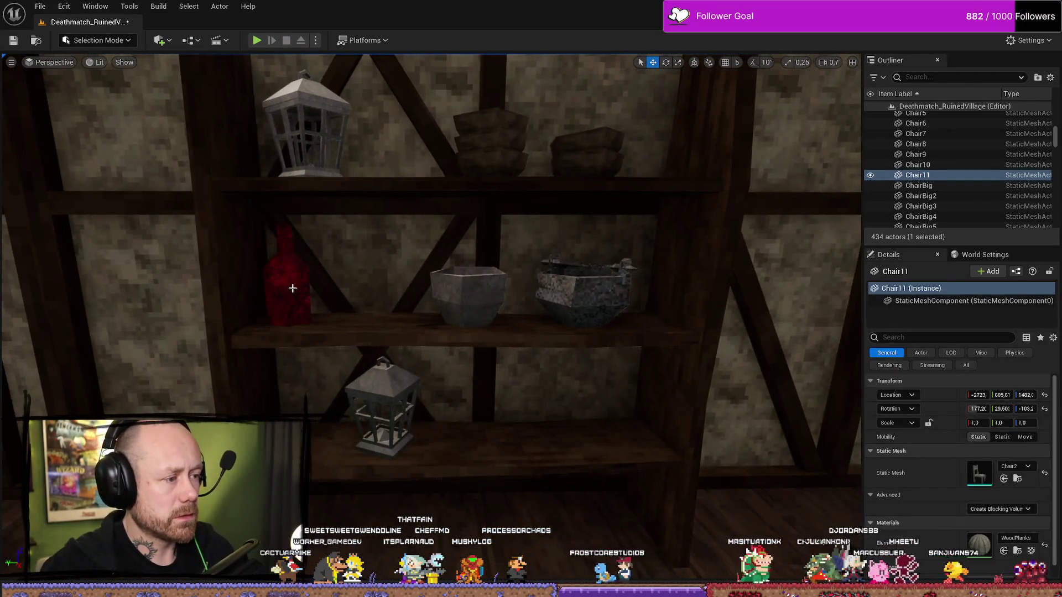
Shift the red bottle and the large bowl slightly along the shelf
click(289, 286)
mouse_move(365, 350)
mouse_down()
mouse_move(337, 326)
mouse_move(366, 329)
mouse_up()
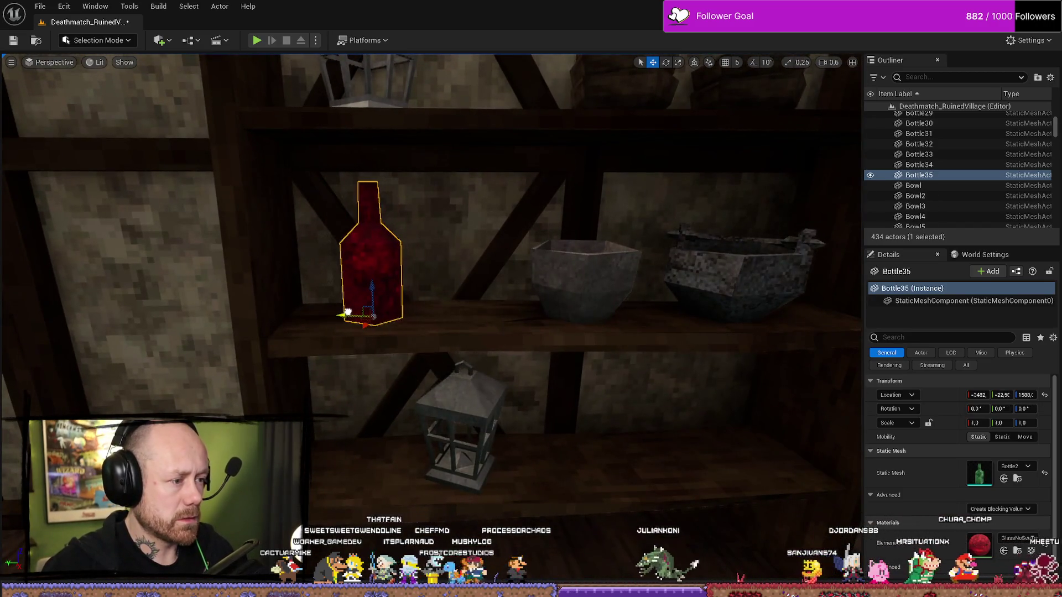
click(545, 303)
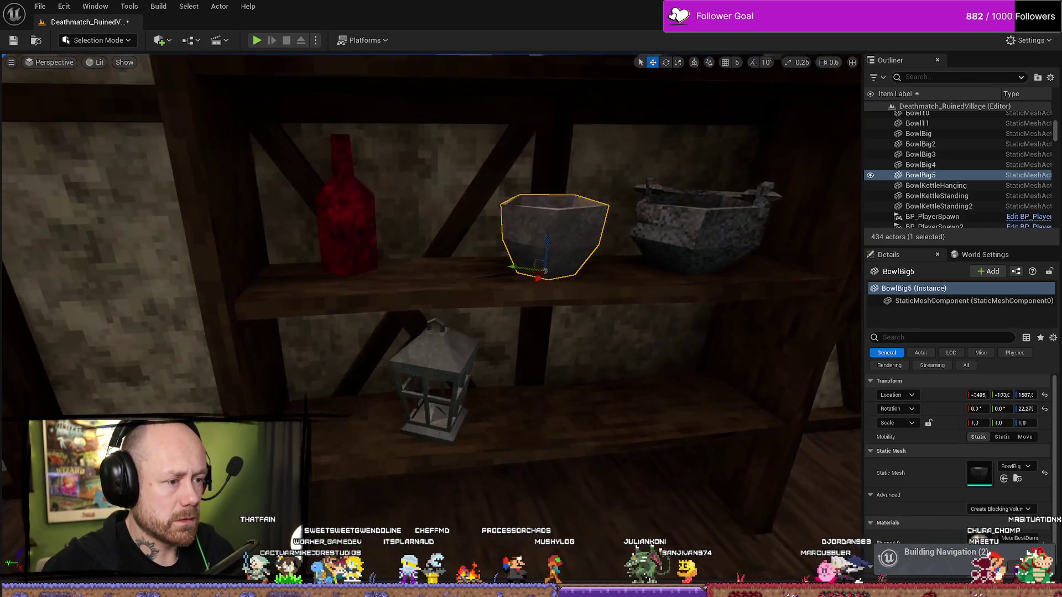
drag(539, 277, 545, 274)
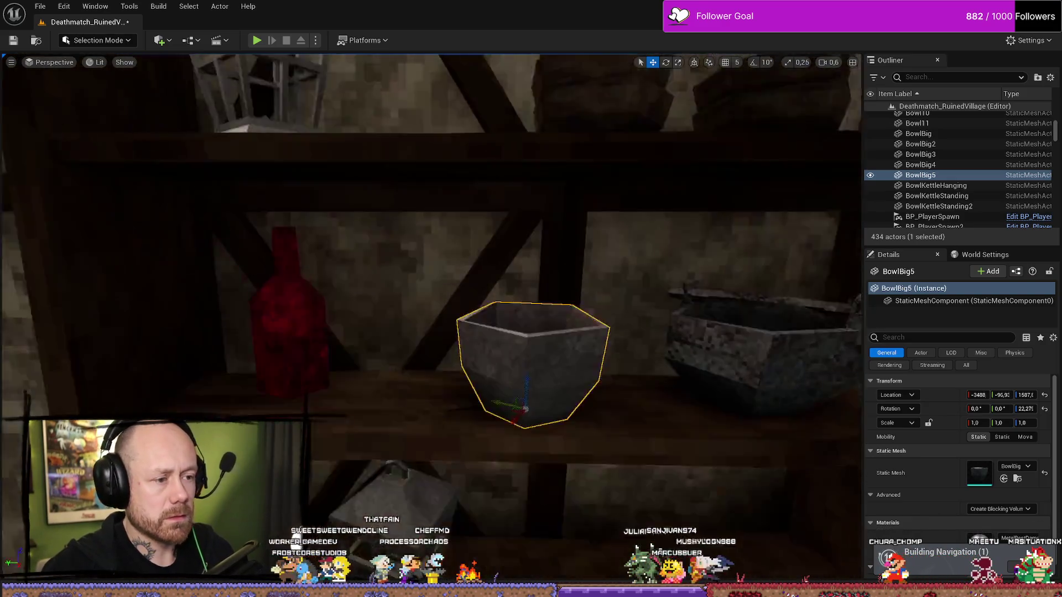
Place three Jug meshes on the shelf's bottom tier
key(ctrl+space)
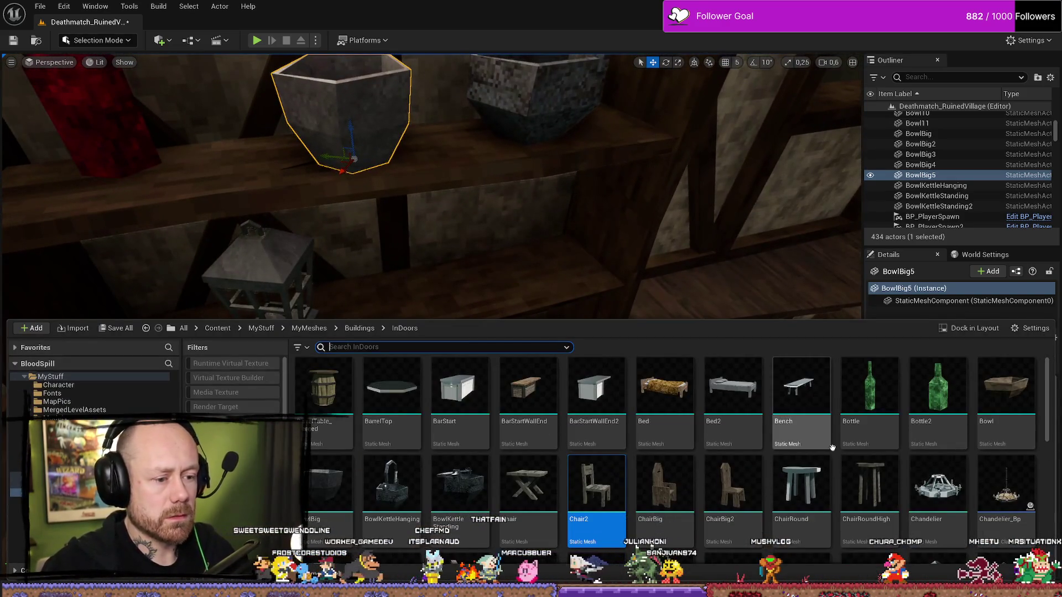
scroll(701, 515, down, 2)
scroll(701, 515, down, 3)
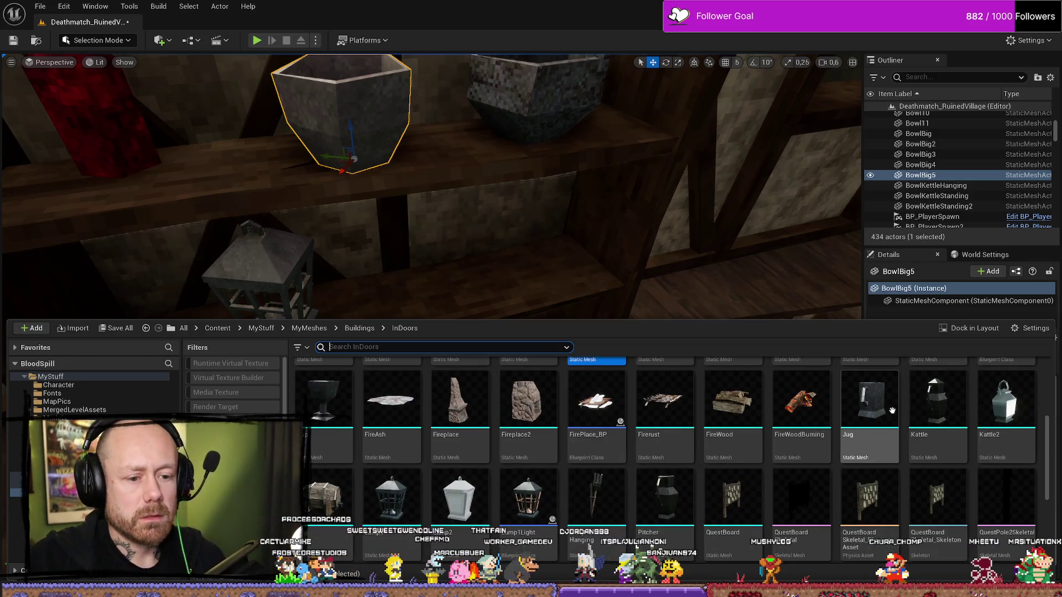
drag(872, 400, 424, 284)
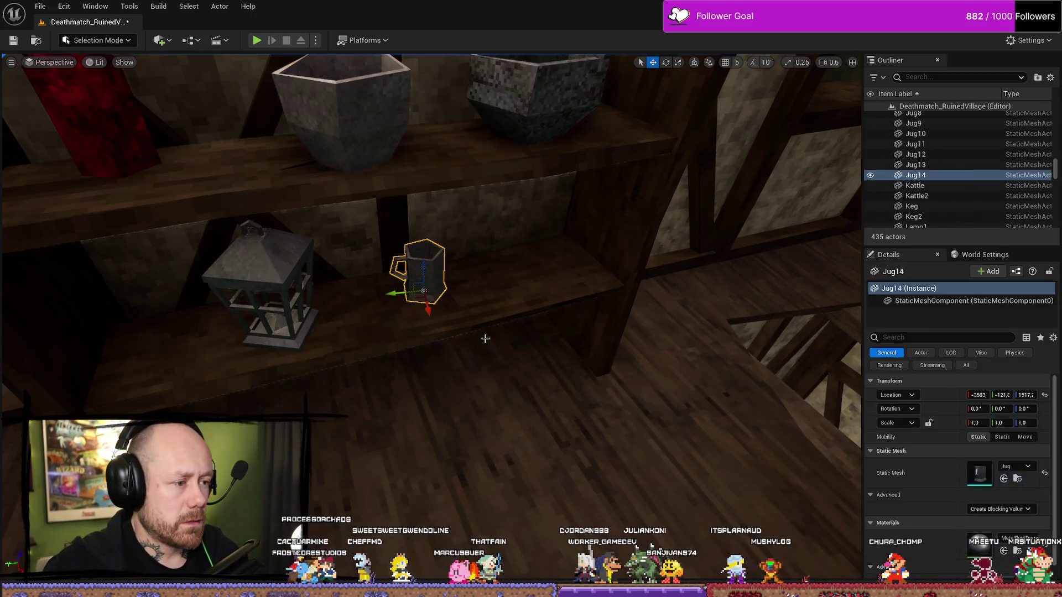
key(ctrl+space)
mouse_move(887, 415)
mouse_down()
mouse_move(498, 280)
mouse_move(490, 317)
mouse_move(454, 329)
mouse_up()
key(e)
key(ctrl+space)
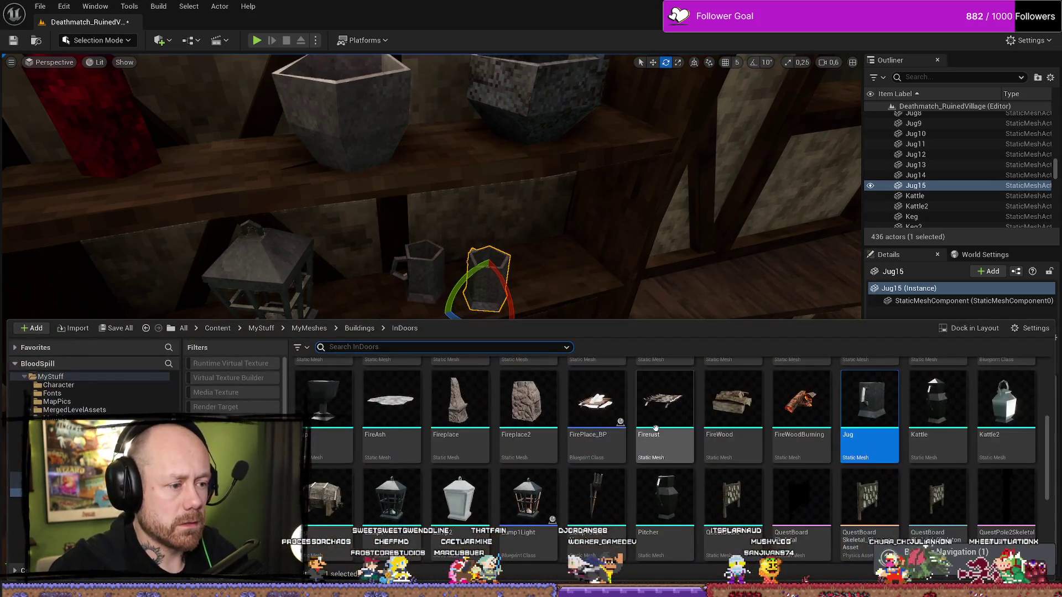
mouse_move(867, 408)
mouse_down()
mouse_move(580, 288)
mouse_move(546, 295)
mouse_move(552, 339)
mouse_up()
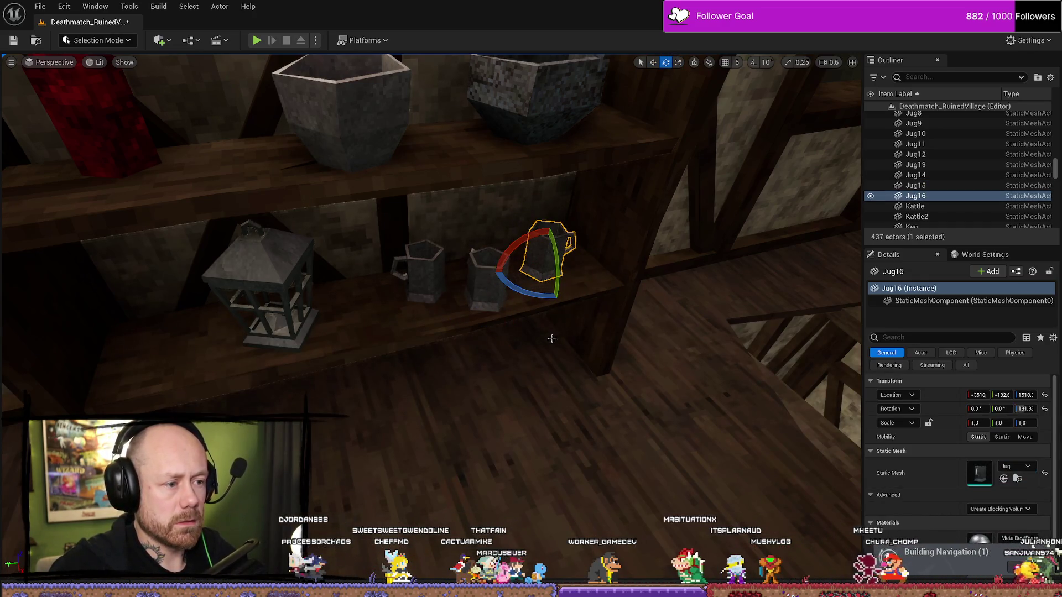
Duplicate the third jug, turn it about 40° and nudge it into line with the others
key(w)
key(ctrl+d)
drag(571, 272, 540, 280)
key(e)
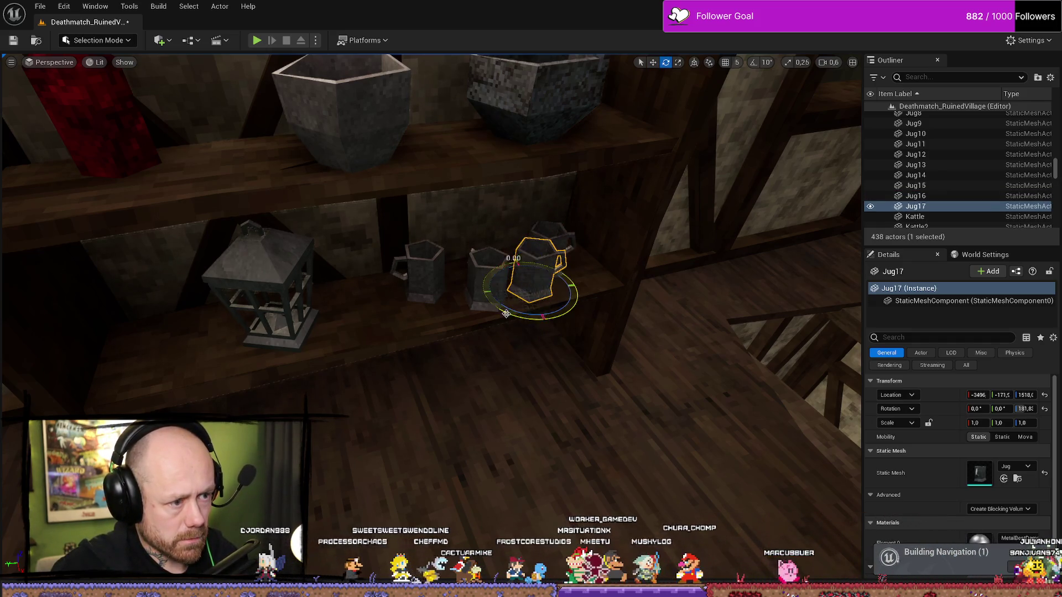
drag(506, 313, 600, 316)
key(w)
drag(540, 289, 545, 297)
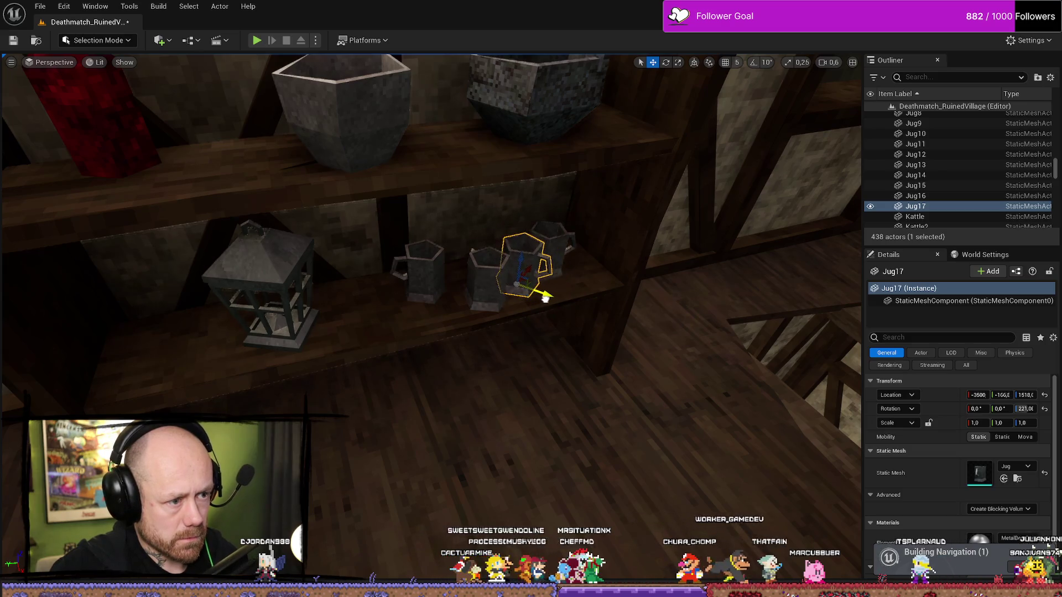
click(545, 310)
Select the shelf together with its bottom-tier jugs and lower lantern
key(f)
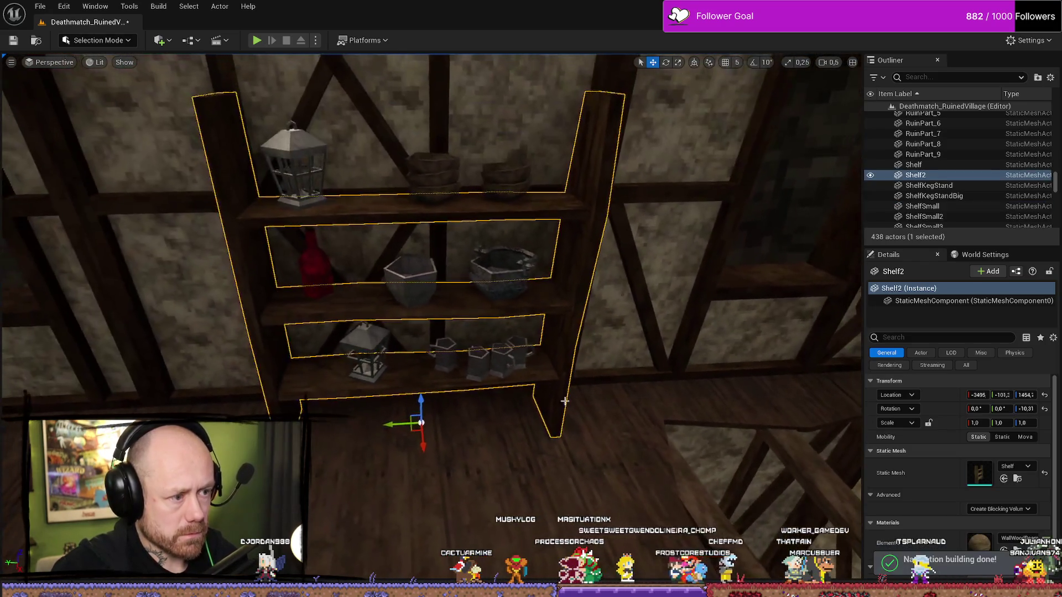
ctrl+click(503, 358)
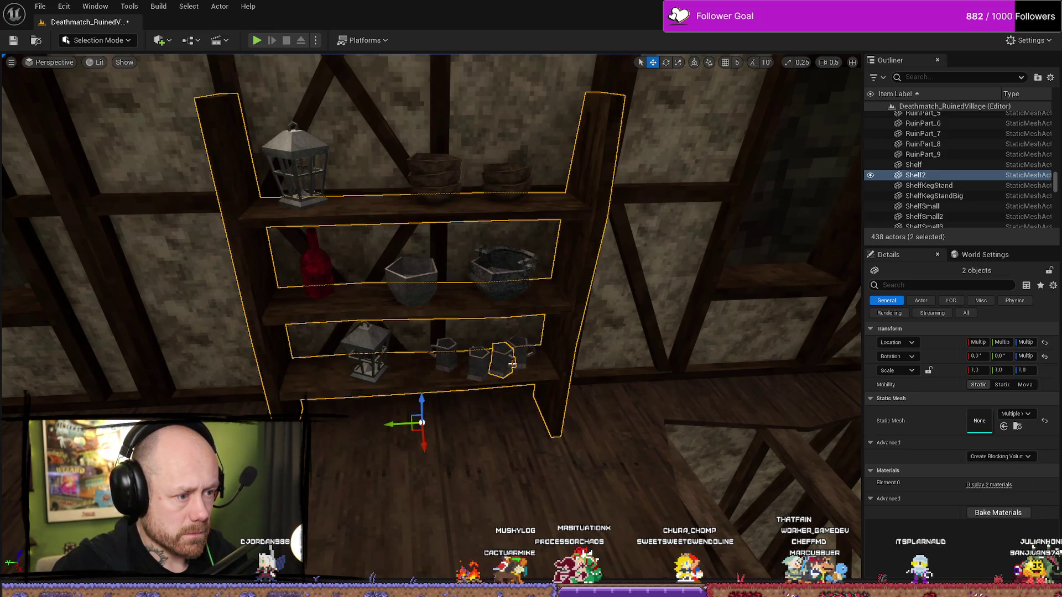
click(506, 359)
ctrl+click(501, 359)
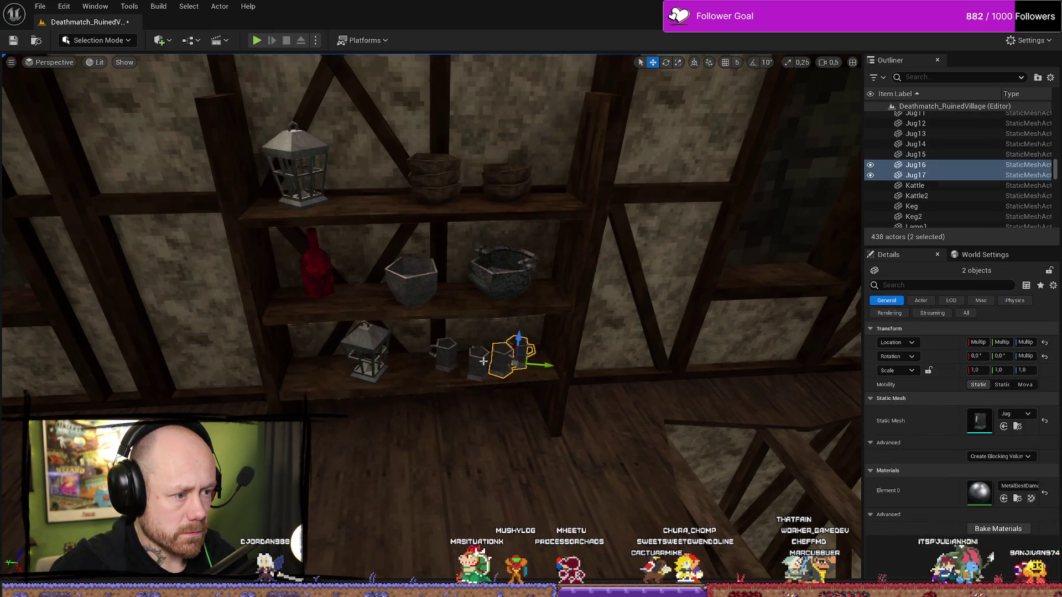
ctrl+click(477, 363)
ctrl+click(444, 356)
click(562, 386)
click(552, 379)
ctrl+click(500, 358)
ctrl+click(476, 360)
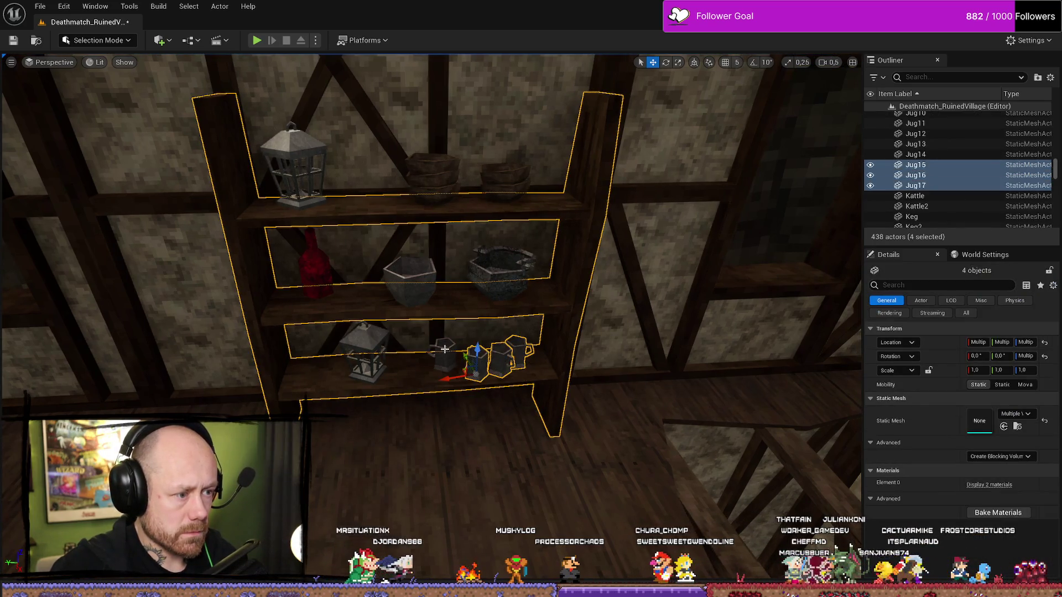
ctrl+click(442, 356)
ctrl+click(363, 354)
Add the bowl, red bottle, pot, stacked top-shelf bowls and lamp, reaching 15 selected actors
ctrl+click(409, 279)
ctrl+click(313, 263)
ctrl+click(505, 283)
ctrl+click(508, 186)
ctrl+click(510, 177)
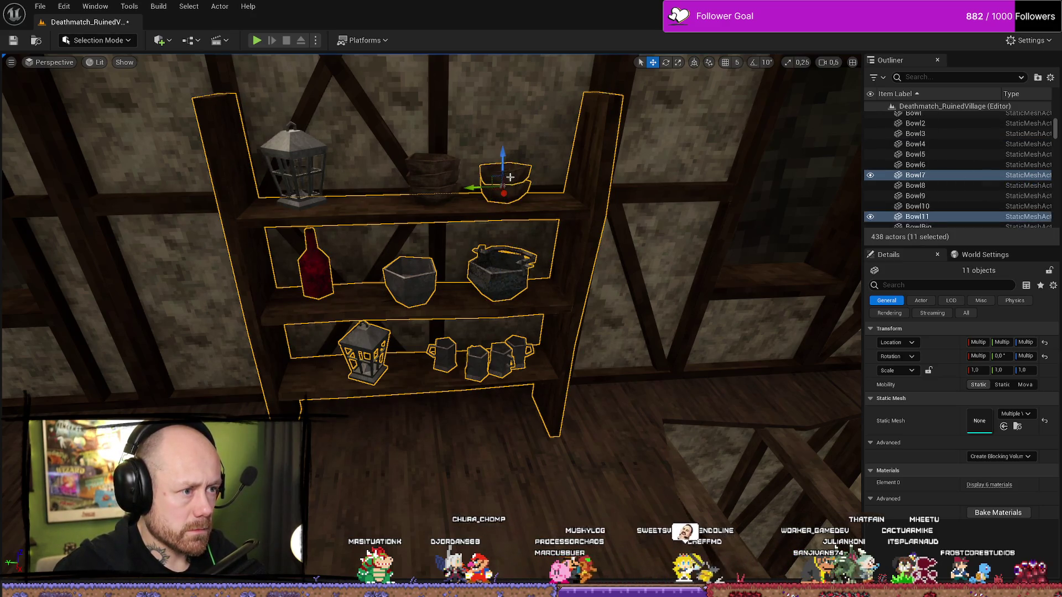
ctrl+click(437, 182)
ctrl+click(434, 172)
ctrl+click(433, 163)
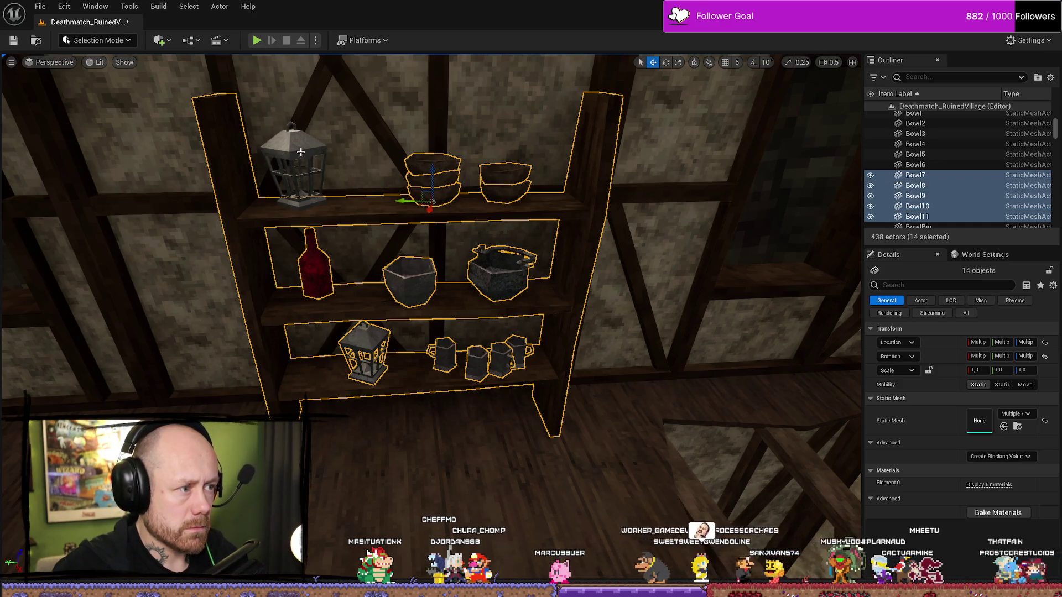
ctrl+click(301, 152)
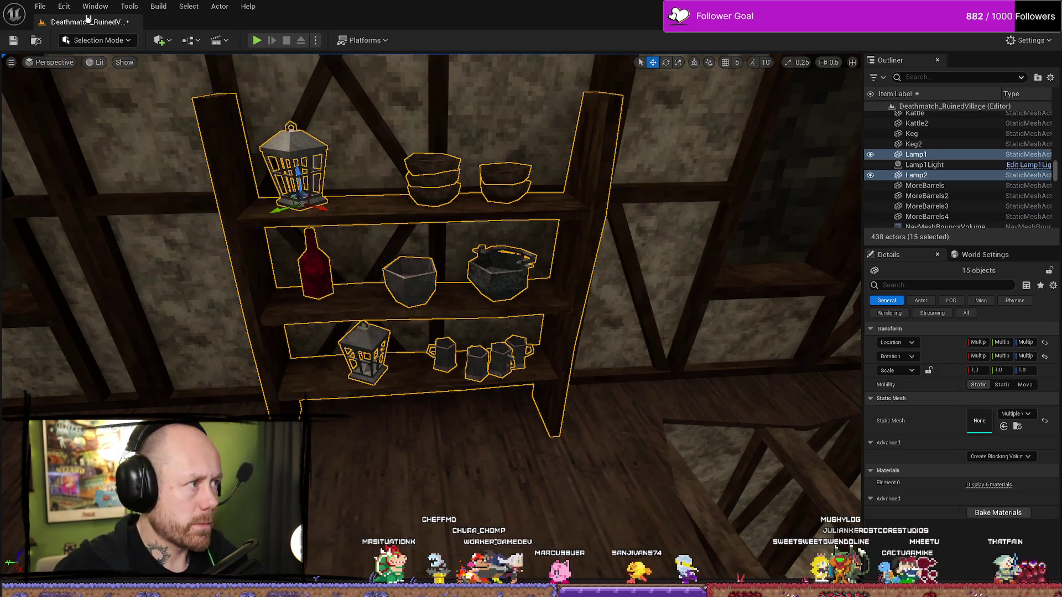
click(219, 6)
Review the Merge Actors settings for the 15 shelf meshes and start the merge to choose a save location
mouse_move(287, 311)
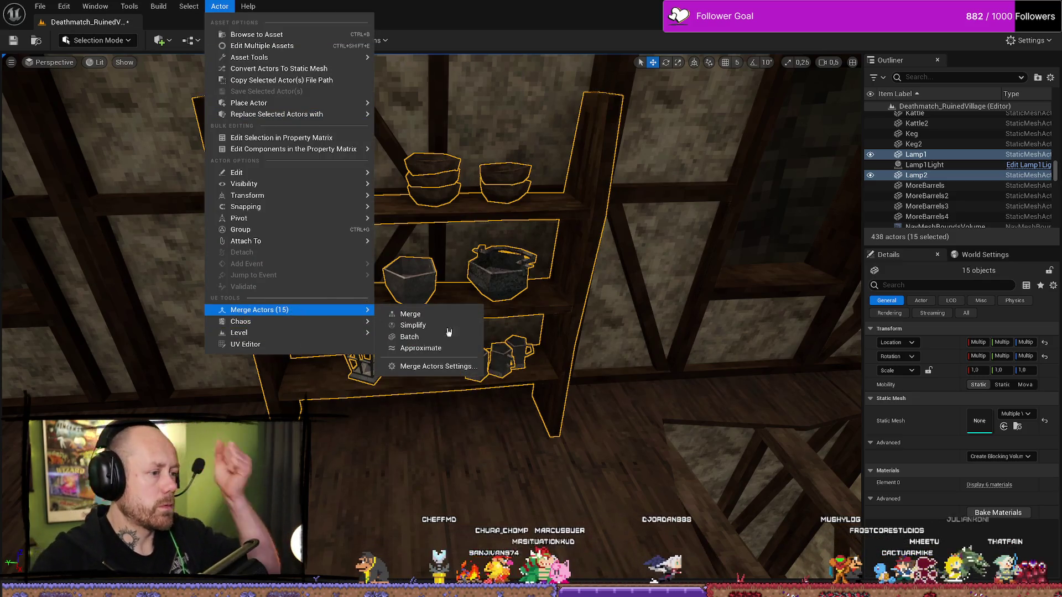
click(436, 367)
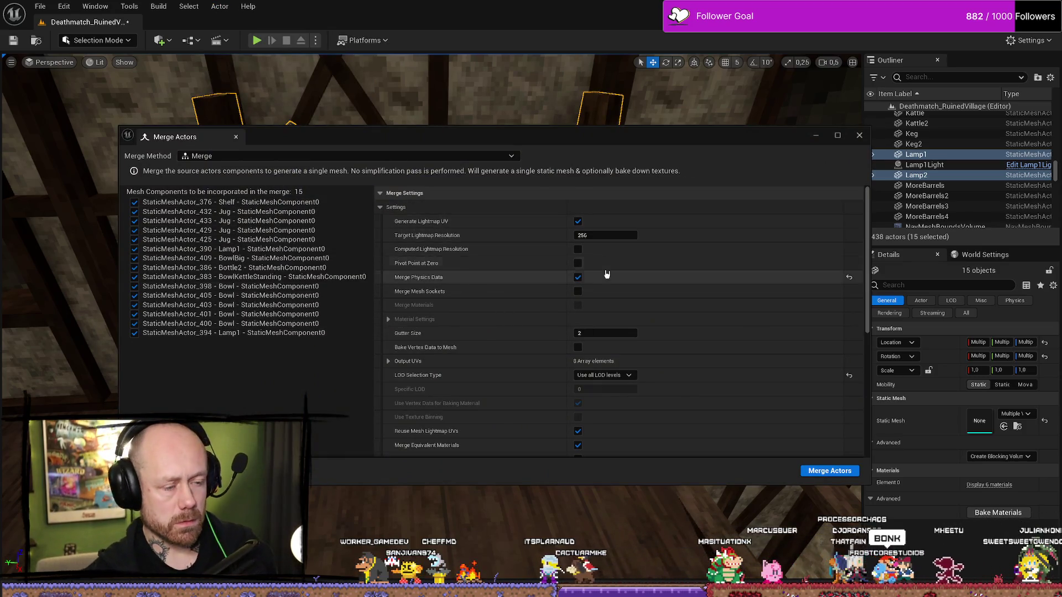
scroll(753, 380, down, 4)
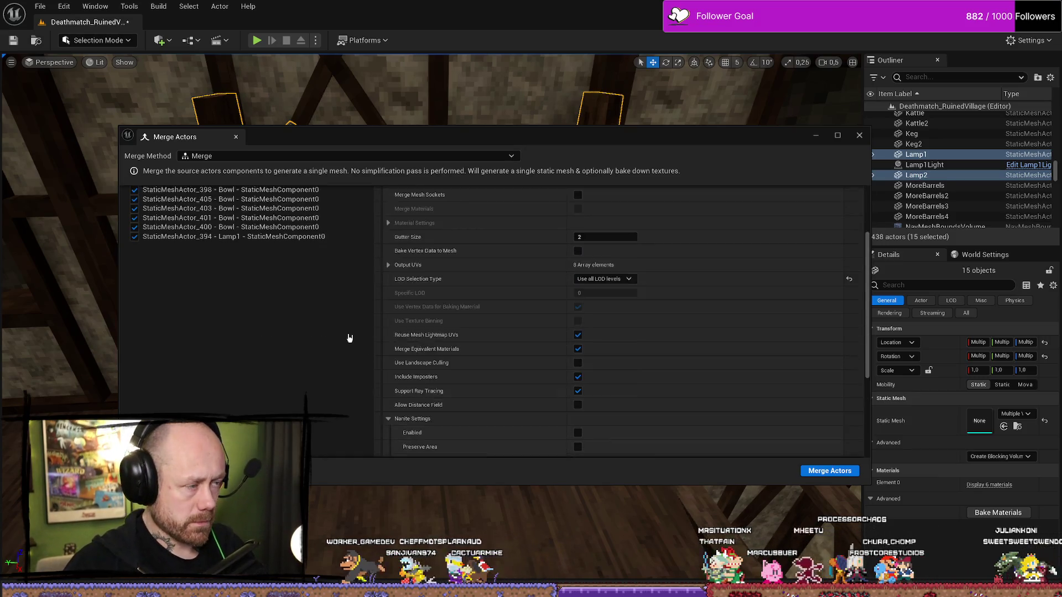
scroll(349, 338, up, 4)
click(830, 473)
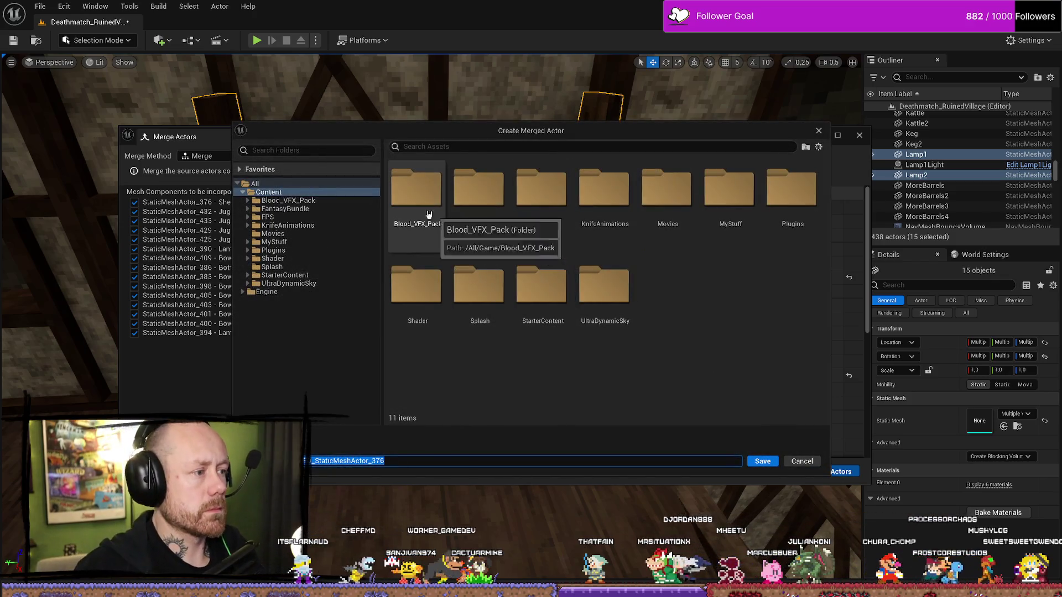
Choose MyStuff/MyMeshes/Merged/InDoors as the destination folder for the merged mesh
click(273, 241)
click(253, 243)
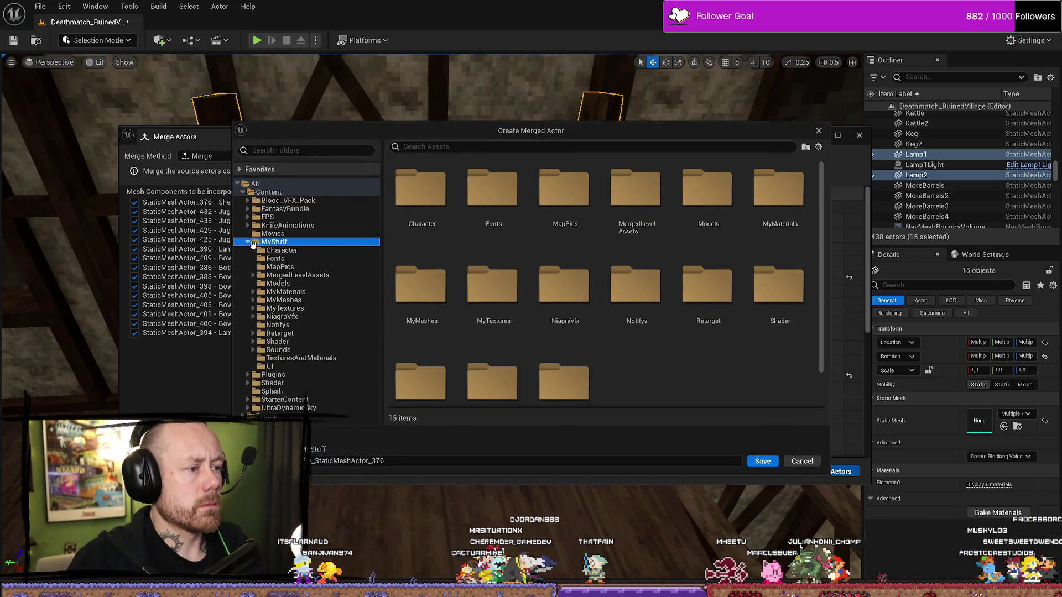
click(253, 275)
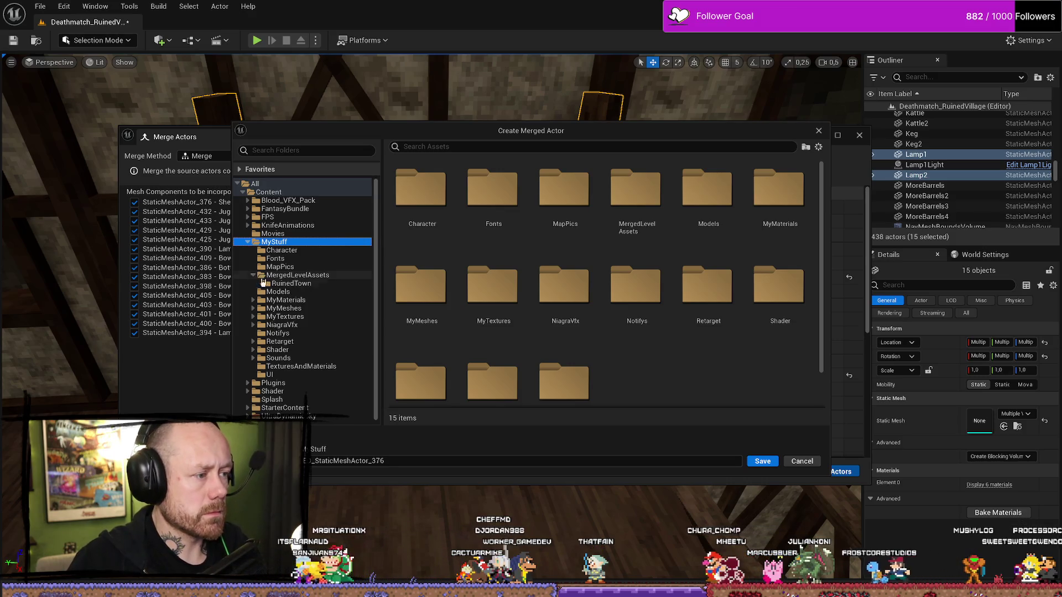
click(253, 275)
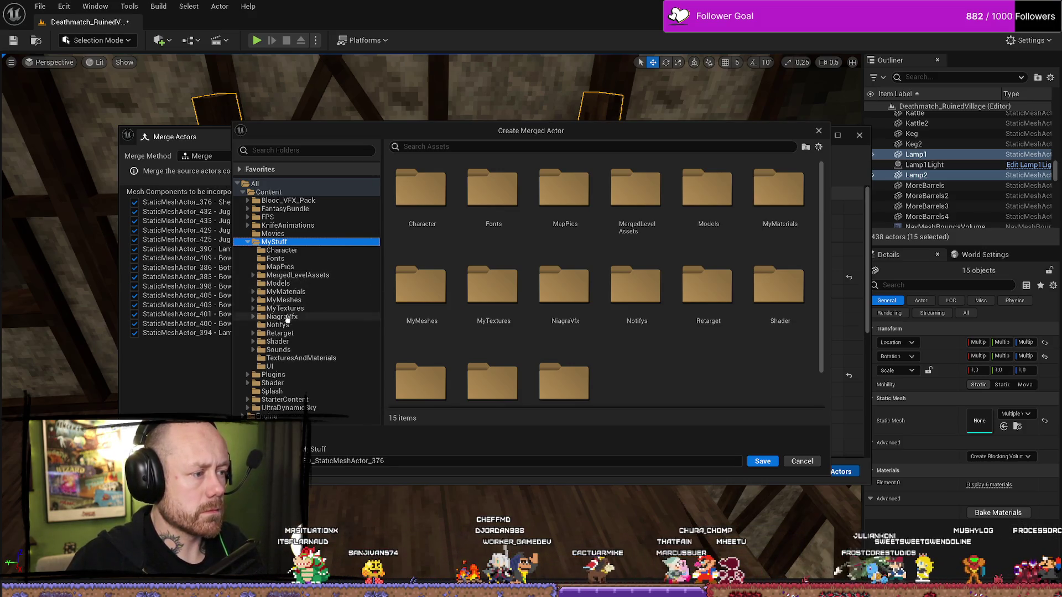
click(254, 299)
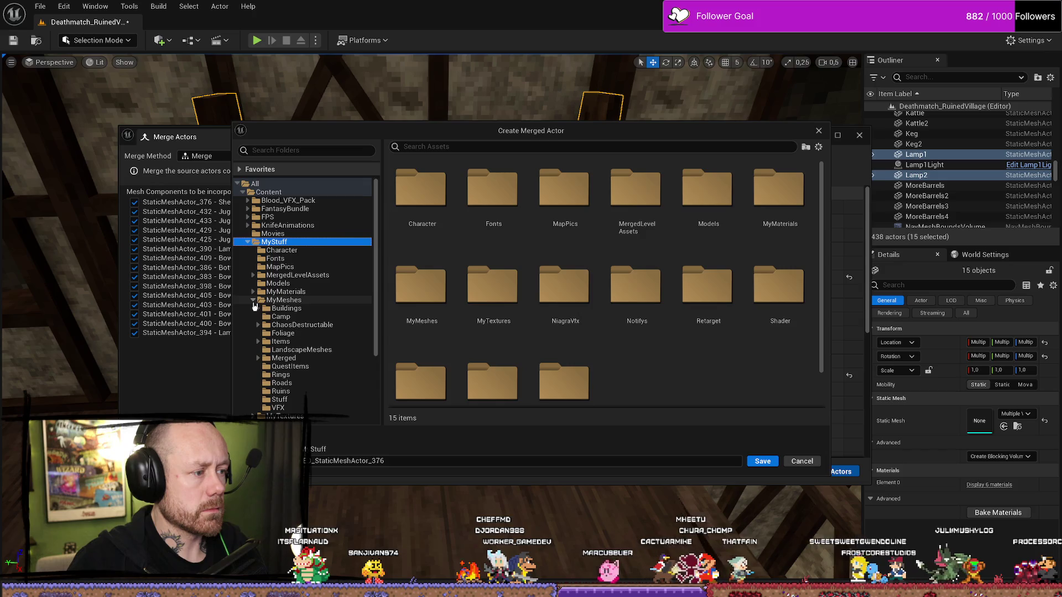
click(258, 357)
click(319, 383)
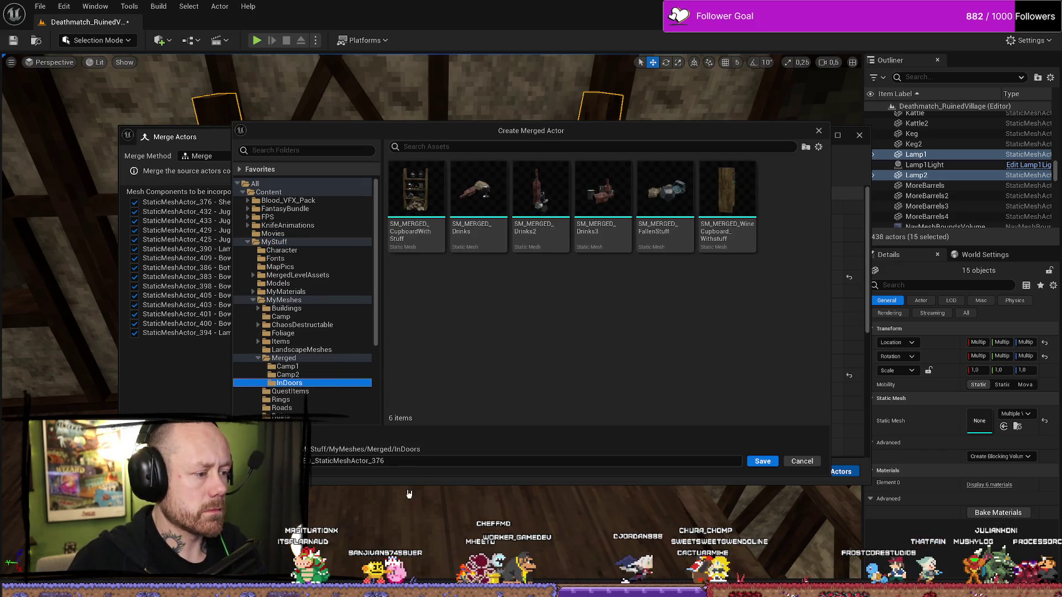
Name the merged mesh SM_MERGED_ShelfWithStuff and save it
click(414, 461)
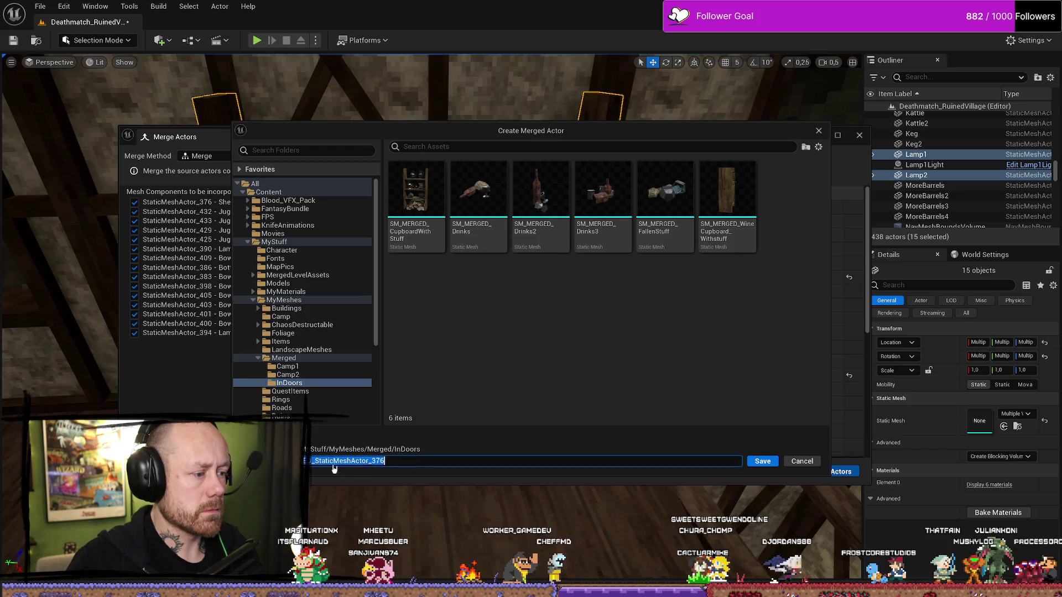
drag(314, 460, 492, 461)
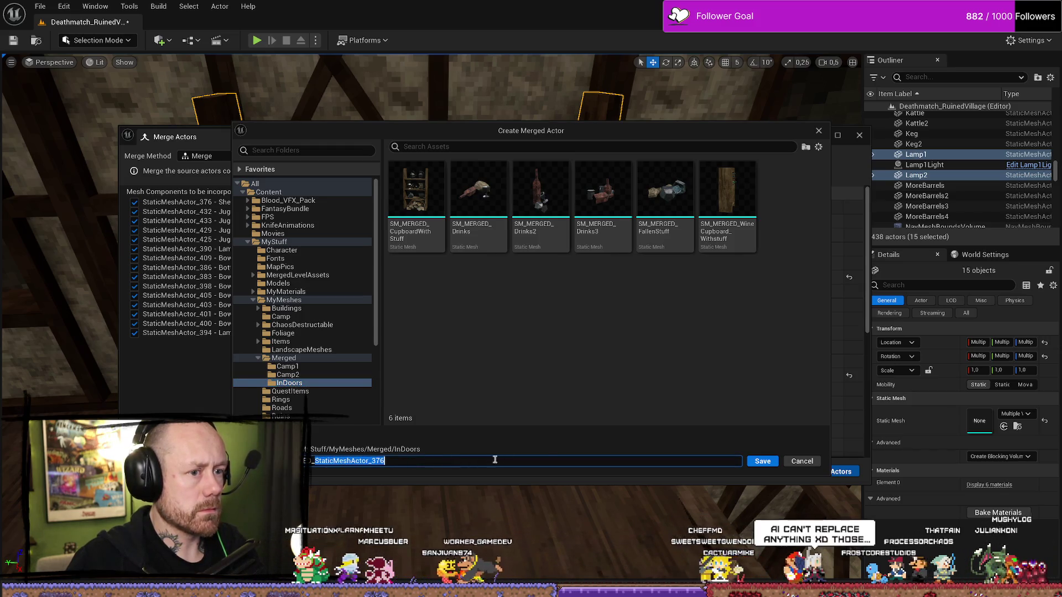
key(BackSpace)
text(Shelf)
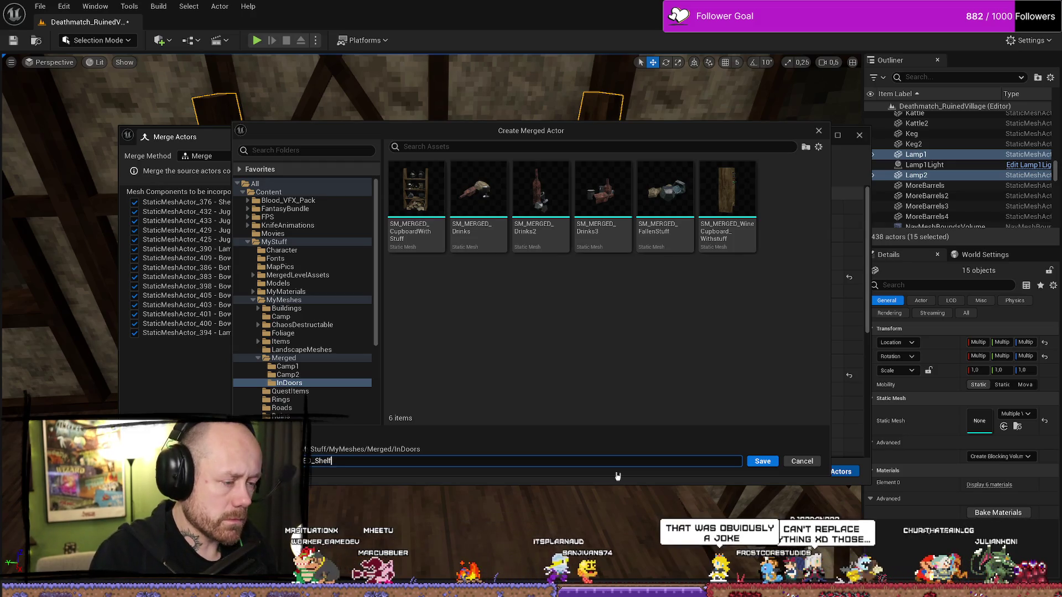
text(With)
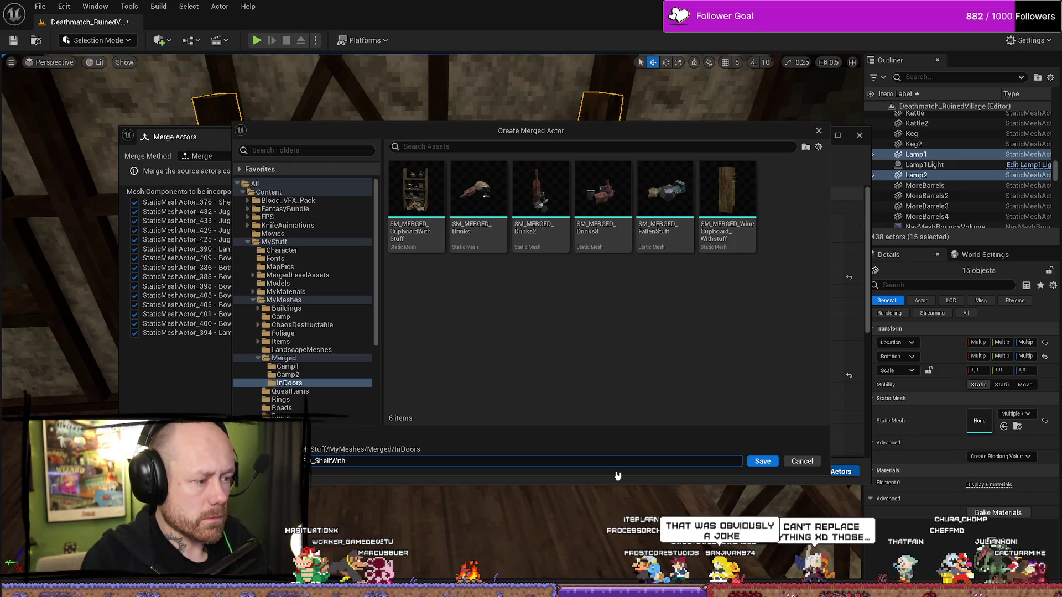
text(Stuff)
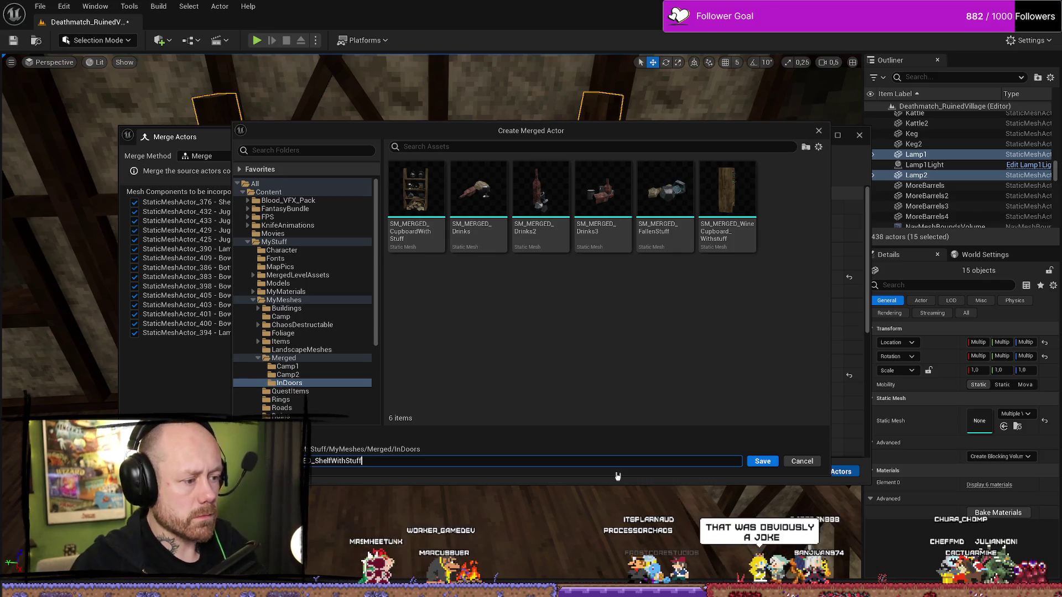
key(Return)
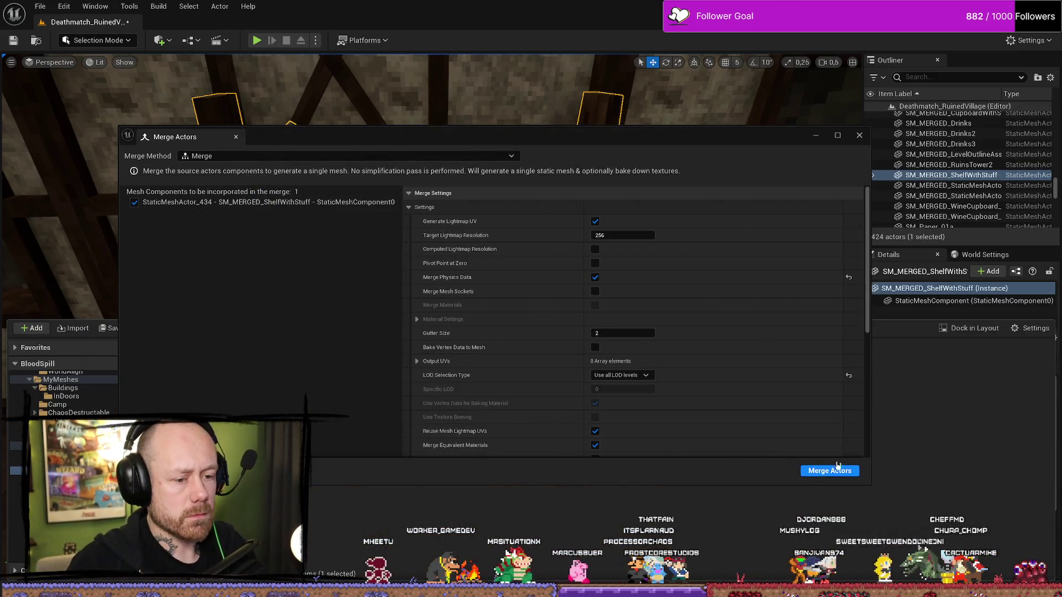
click(858, 136)
drag(624, 380, 500, 424)
click(514, 415)
click(482, 420)
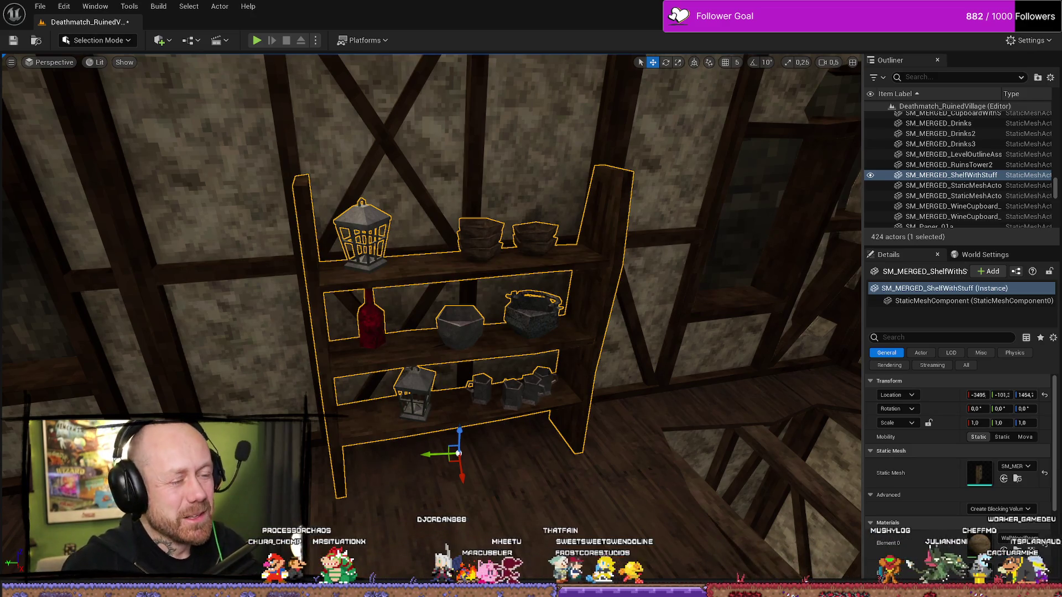
drag(584, 284, 636, 222)
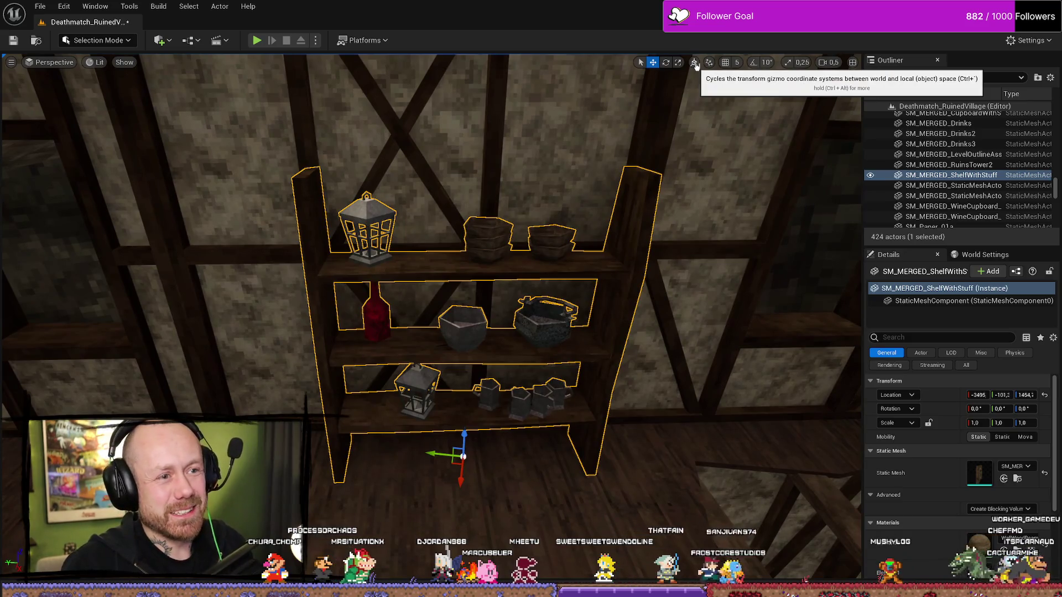
key(ctrl+z)
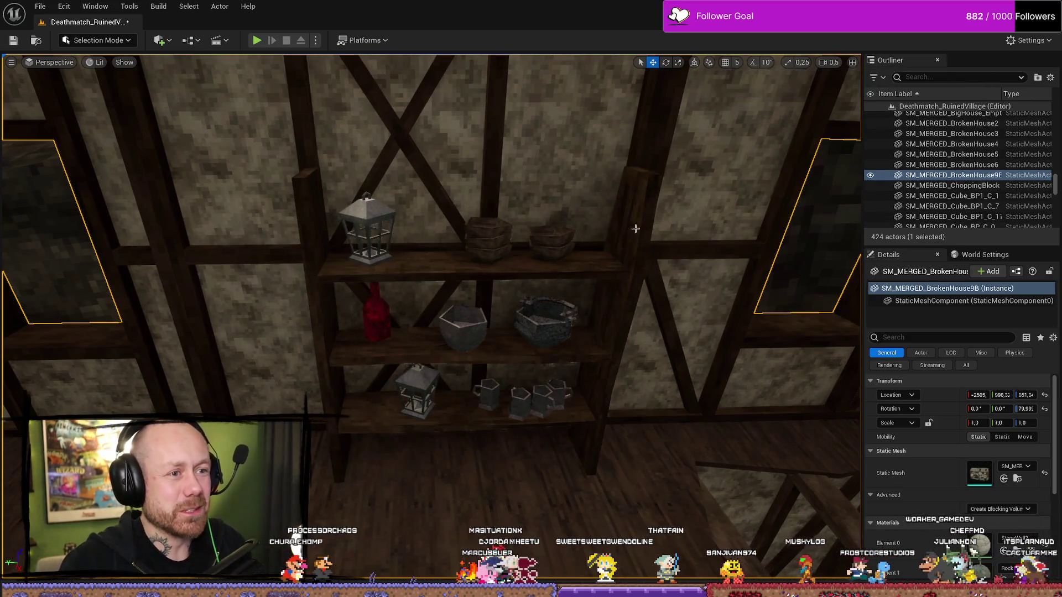
click(636, 230)
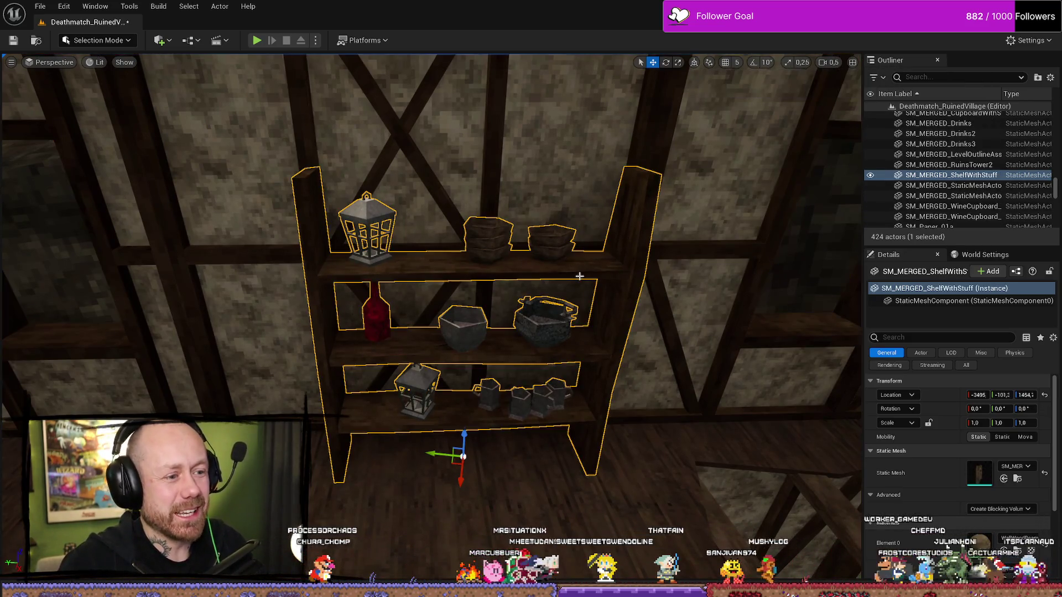
click(694, 63)
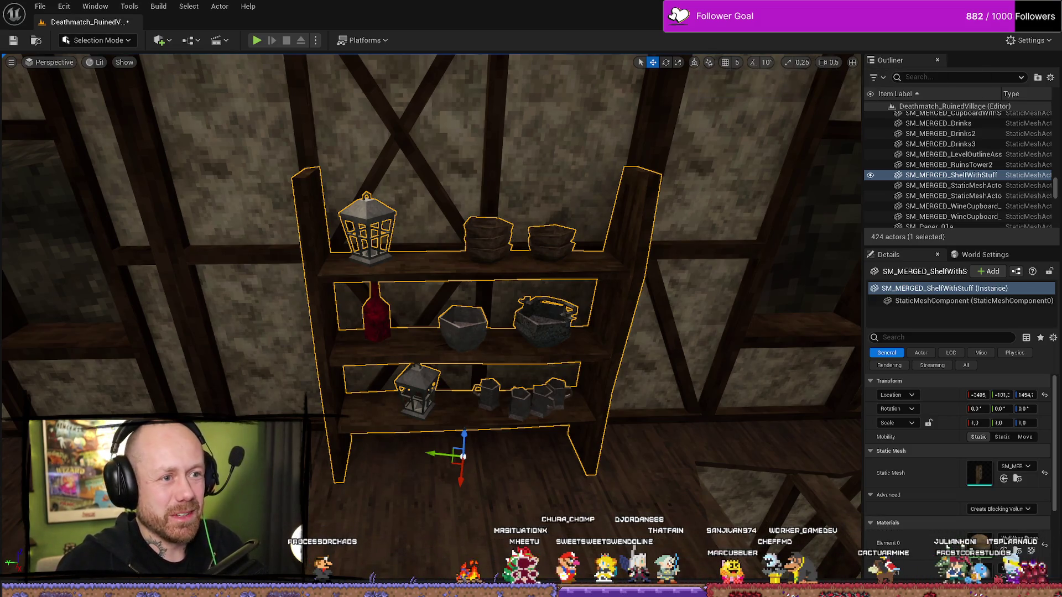
click(662, 323)
scroll(662, 322, up, 1)
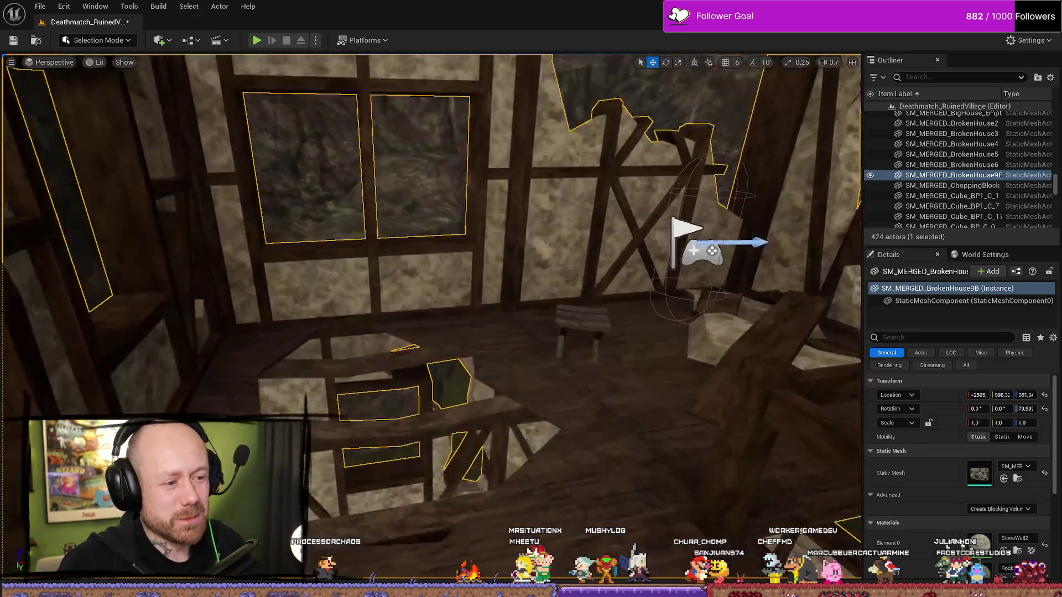
key(w)
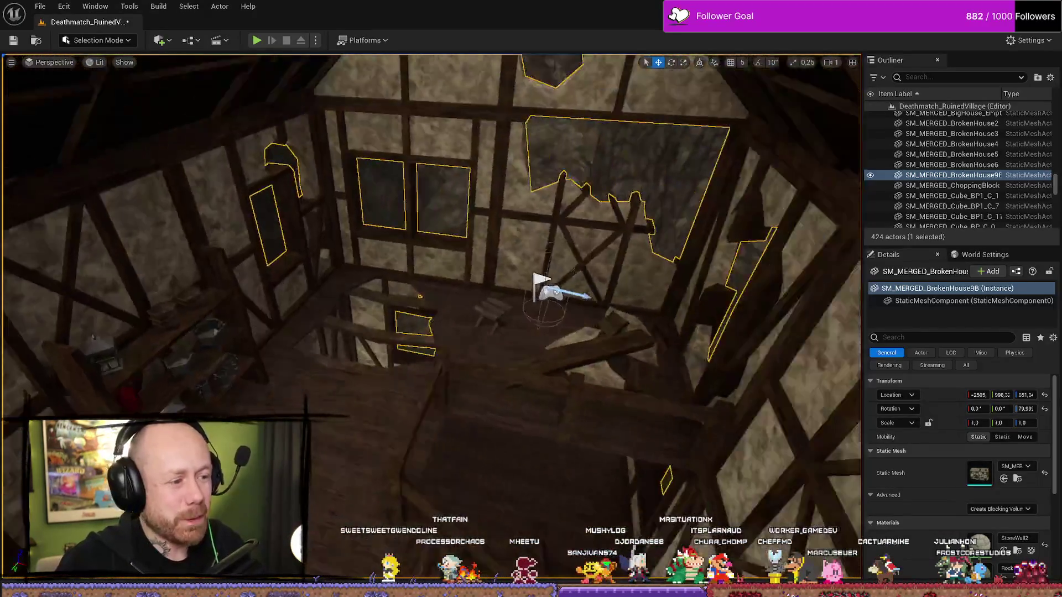
key(w)
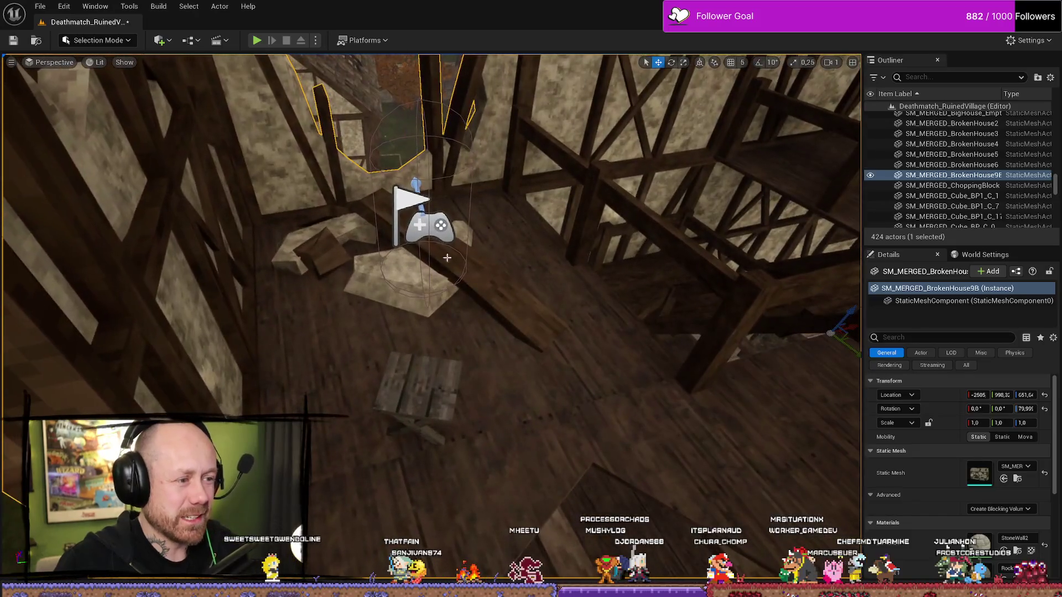
click(441, 232)
Nudge player spawn 7 along the Y axis and lower it toward the floor
key(d)
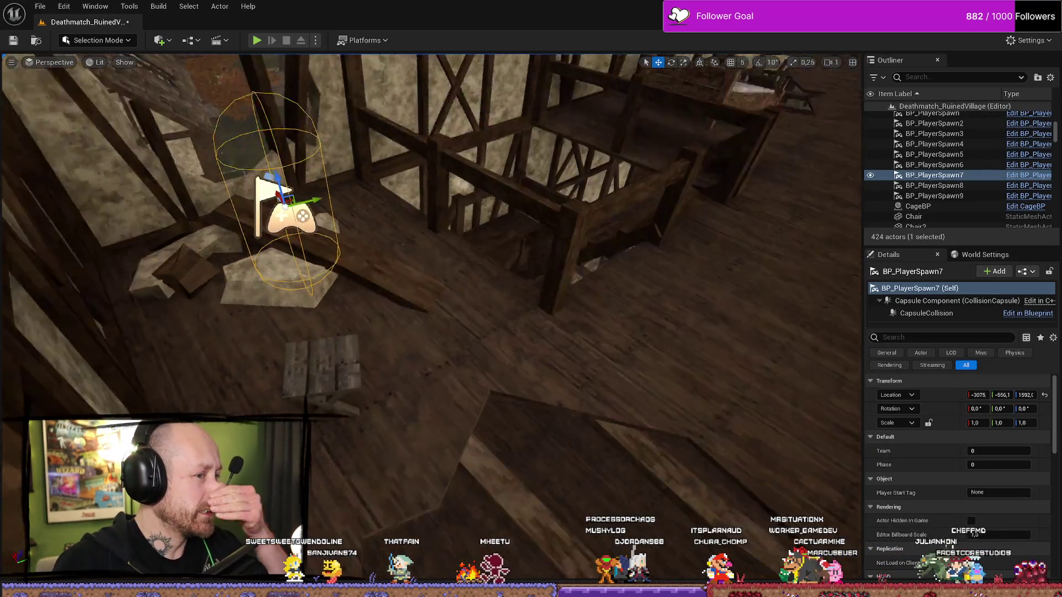
drag(239, 176, 297, 160)
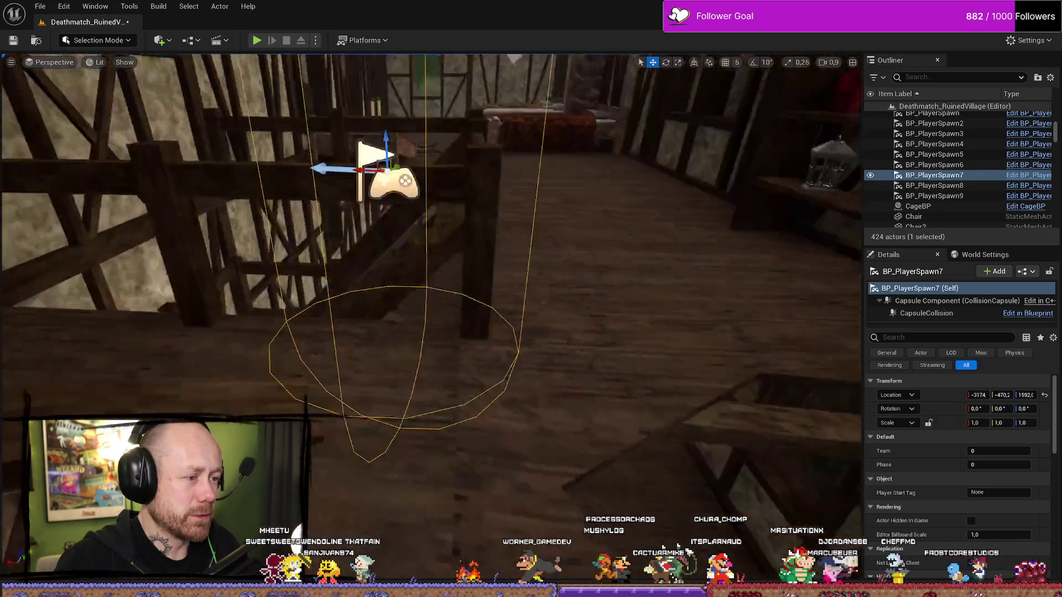
scroll(432, 276, down, 1)
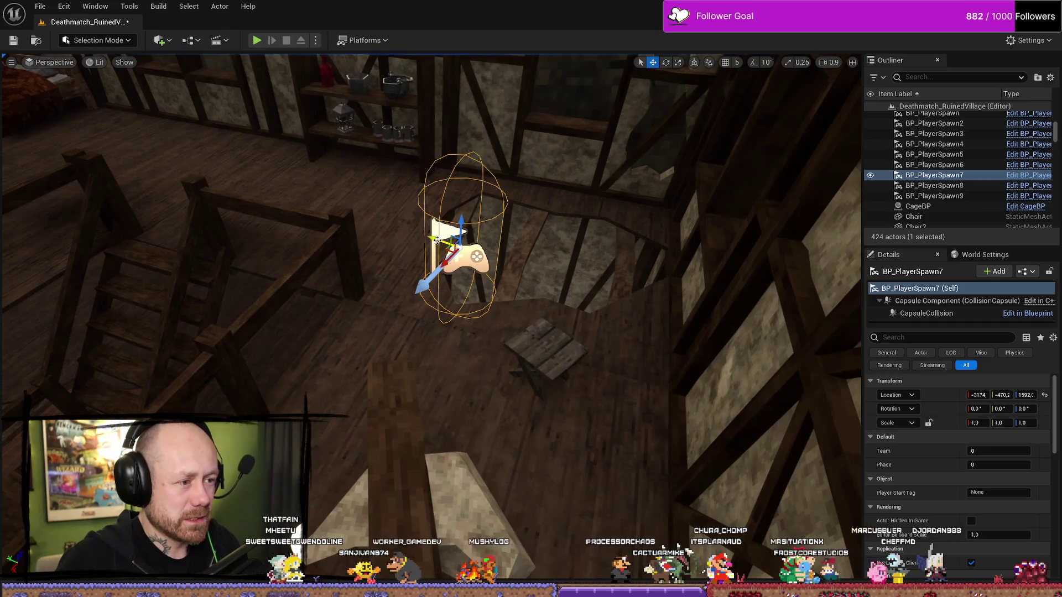
key(End)
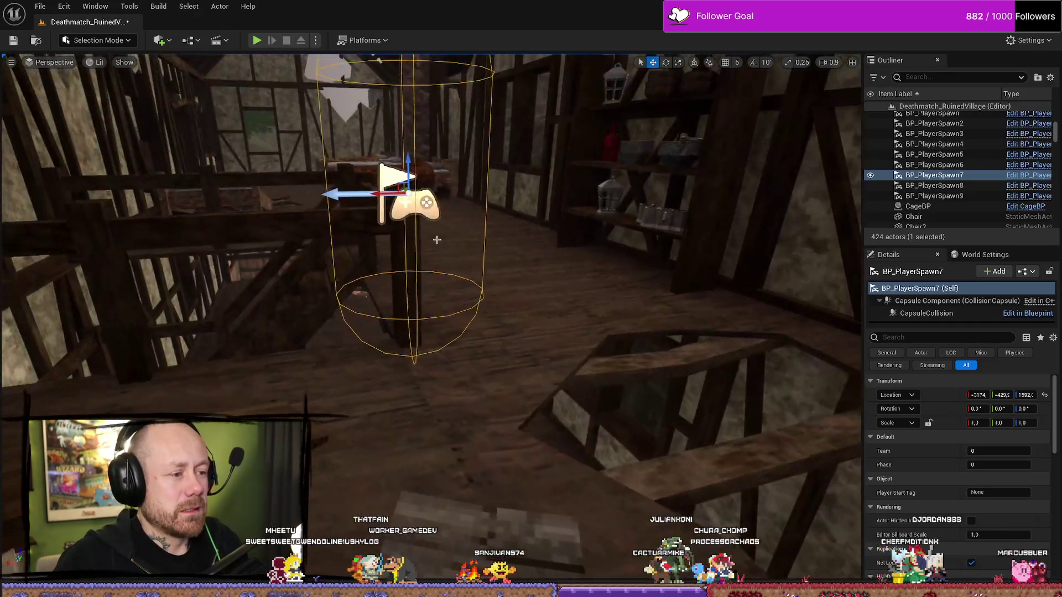
key(End)
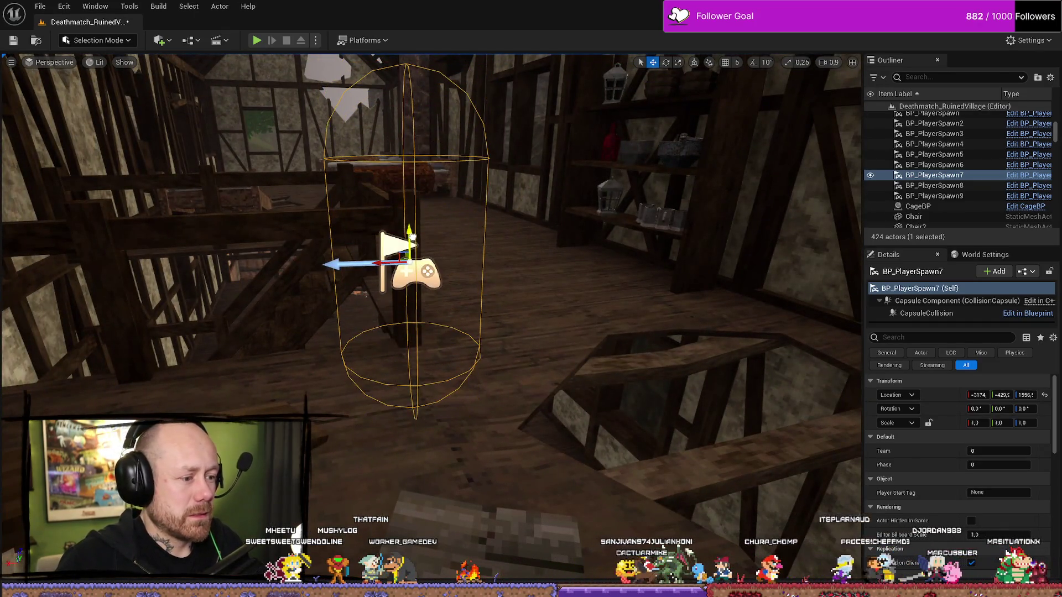
scroll(431, 276, up, 1)
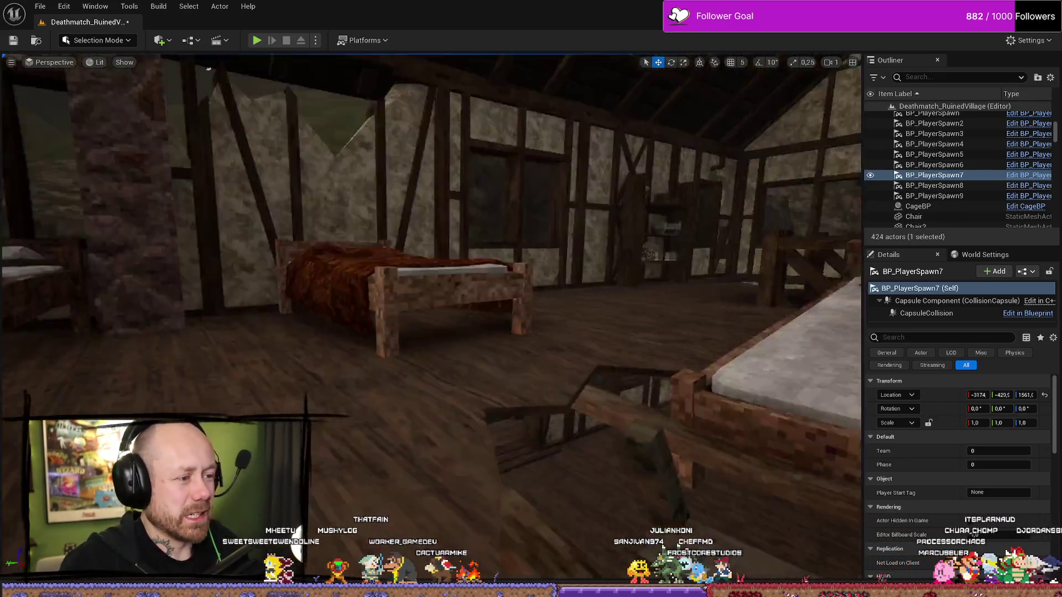
Turn player spawn 7 to about 140° inside the ruined house
key(e)
drag(208, 69, 328, 402)
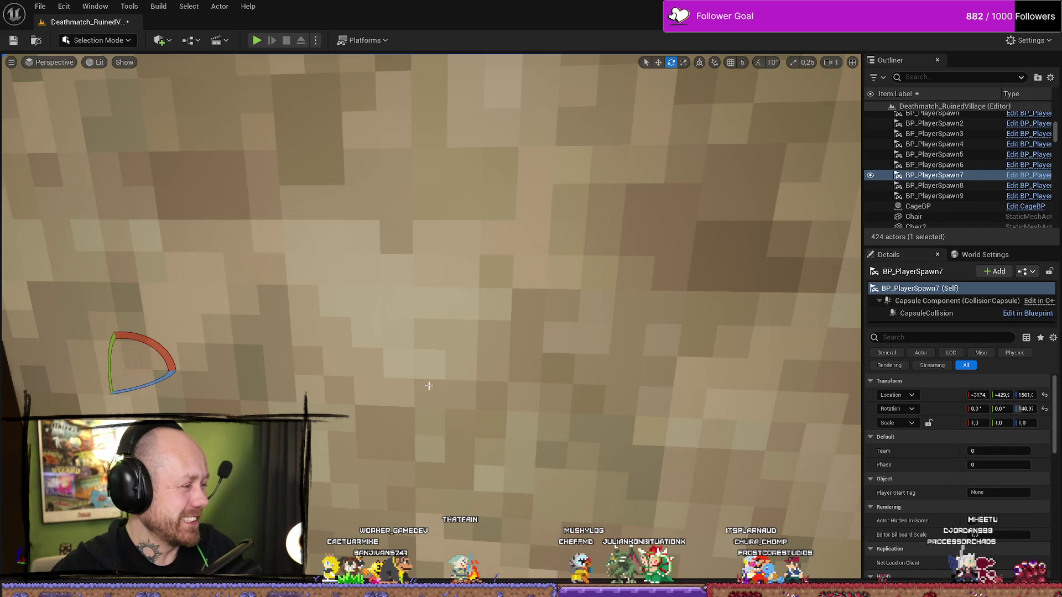
drag(322, 367, 321, 367)
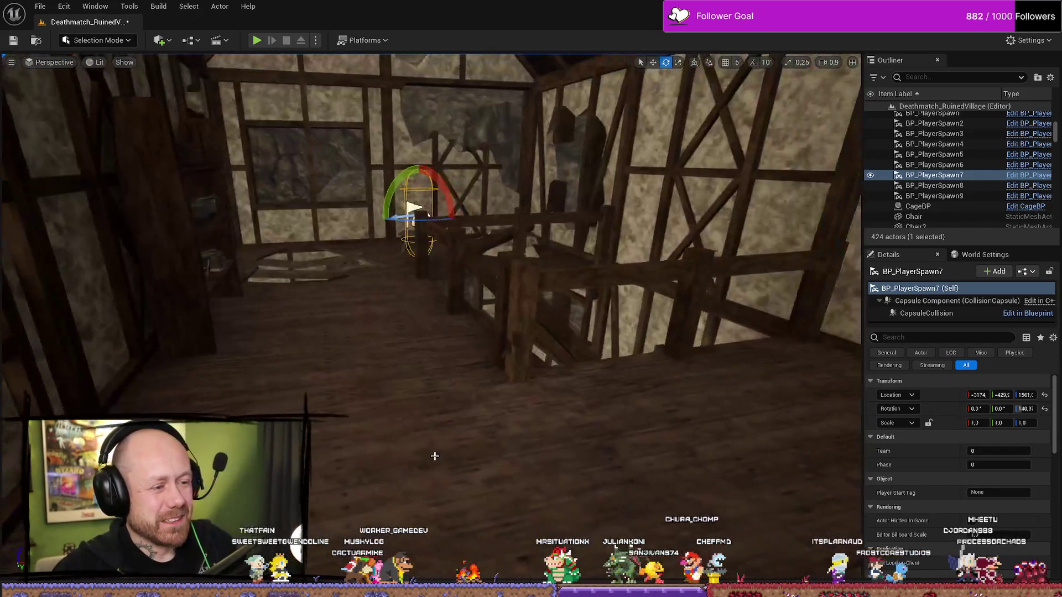
drag(435, 456, 435, 457)
click(435, 456)
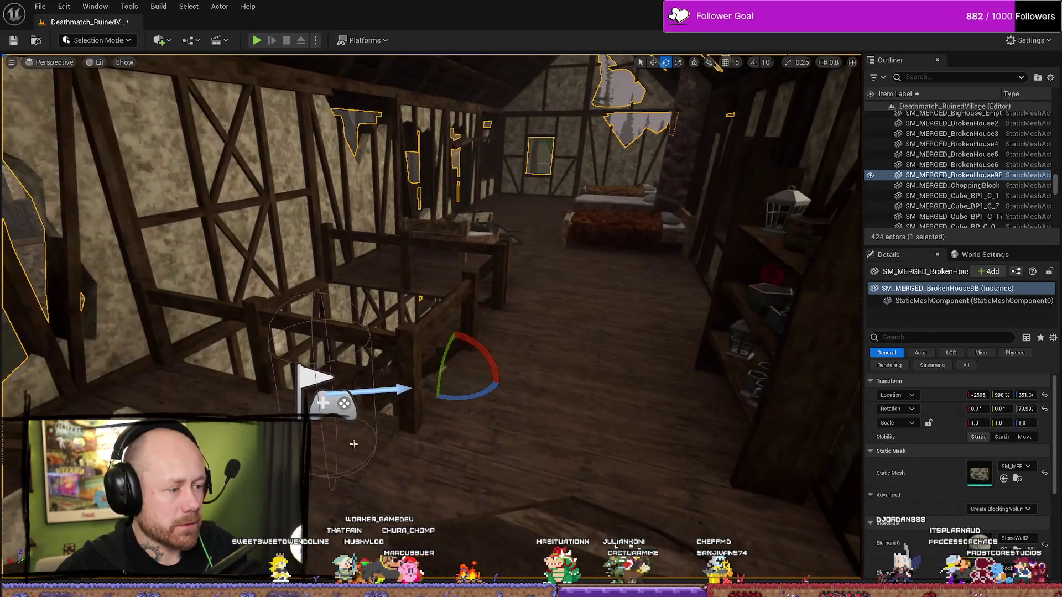
click(353, 410)
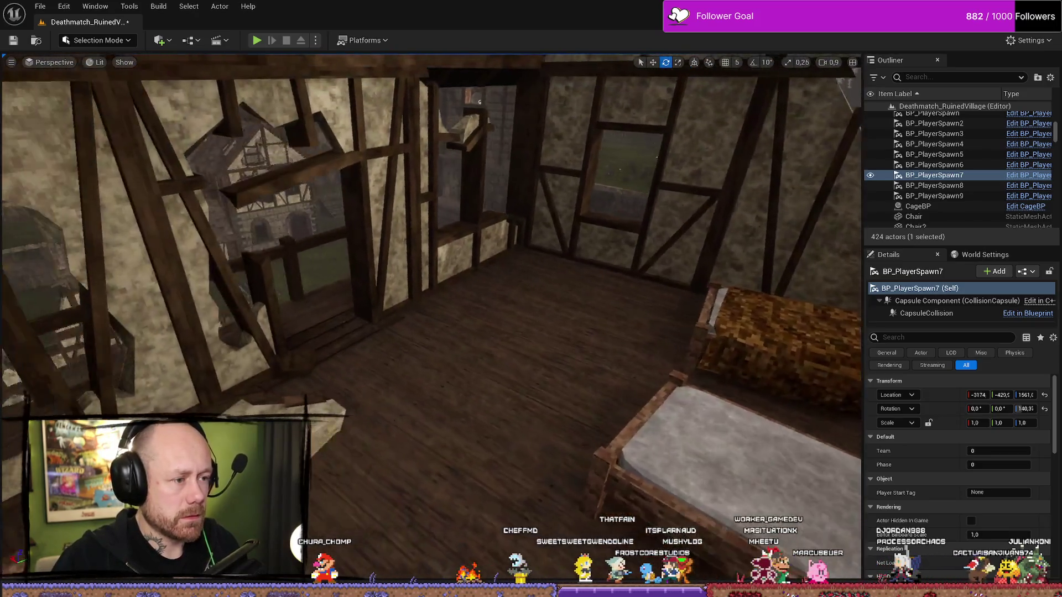
key(ctrl+space)
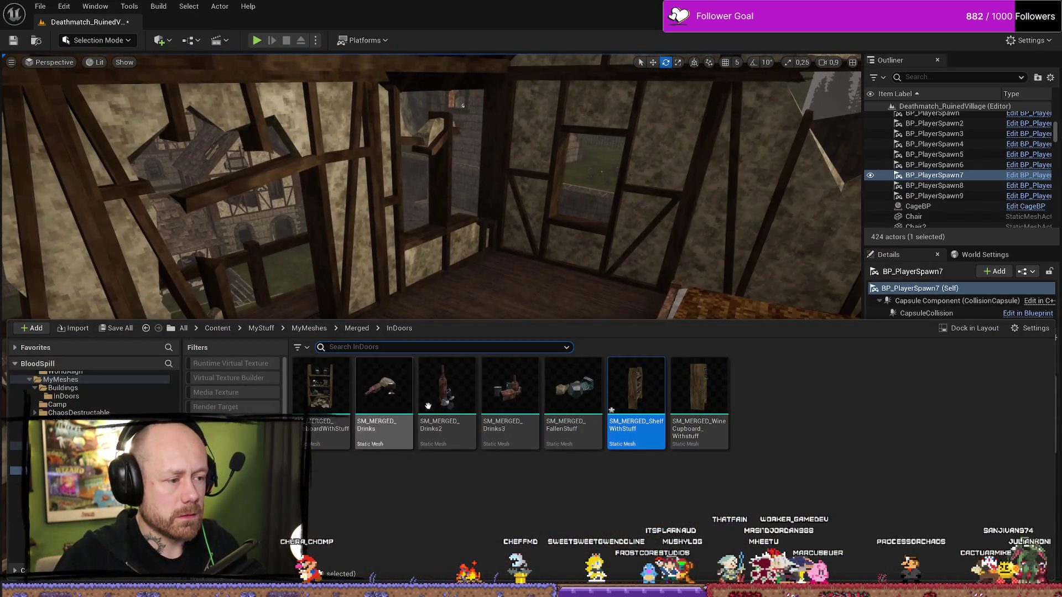
Place a Shelf mesh from Buildings/InDoors onto the ruined house's upper floor
mouse_move(618, 277)
mouse_down()
mouse_move(541, 280)
mouse_move(495, 246)
mouse_up()
key(ctrl+space)
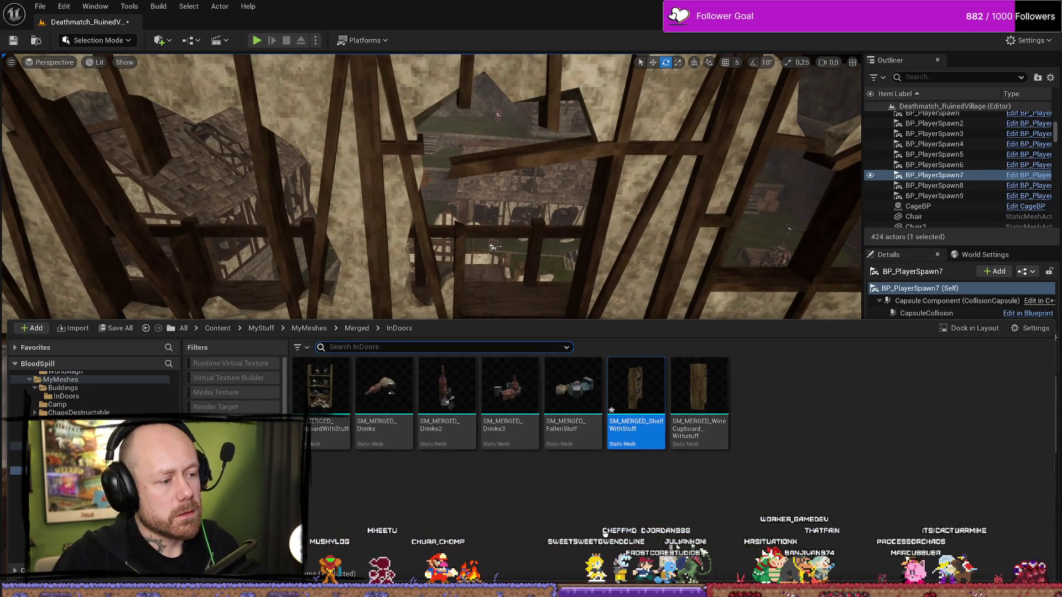
click(357, 328)
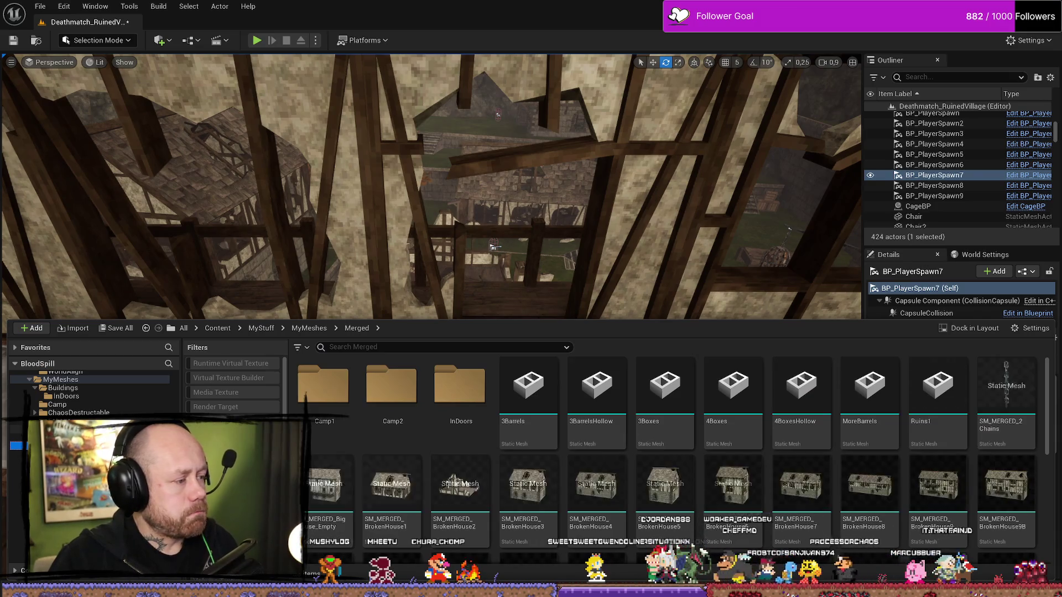
scroll(77, 403, up, 3)
click(146, 327)
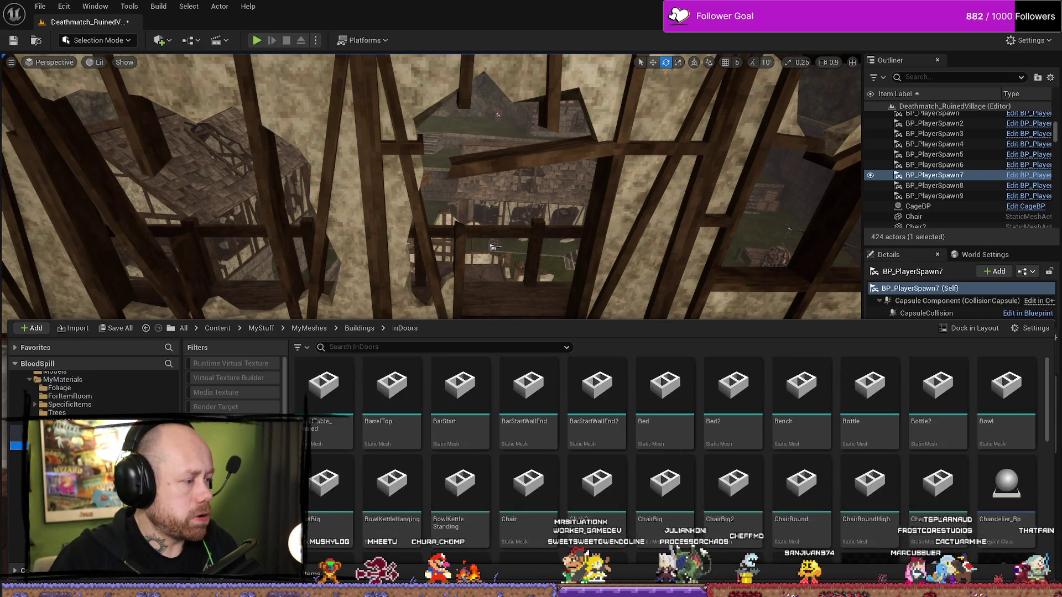
scroll(706, 427, down, 5)
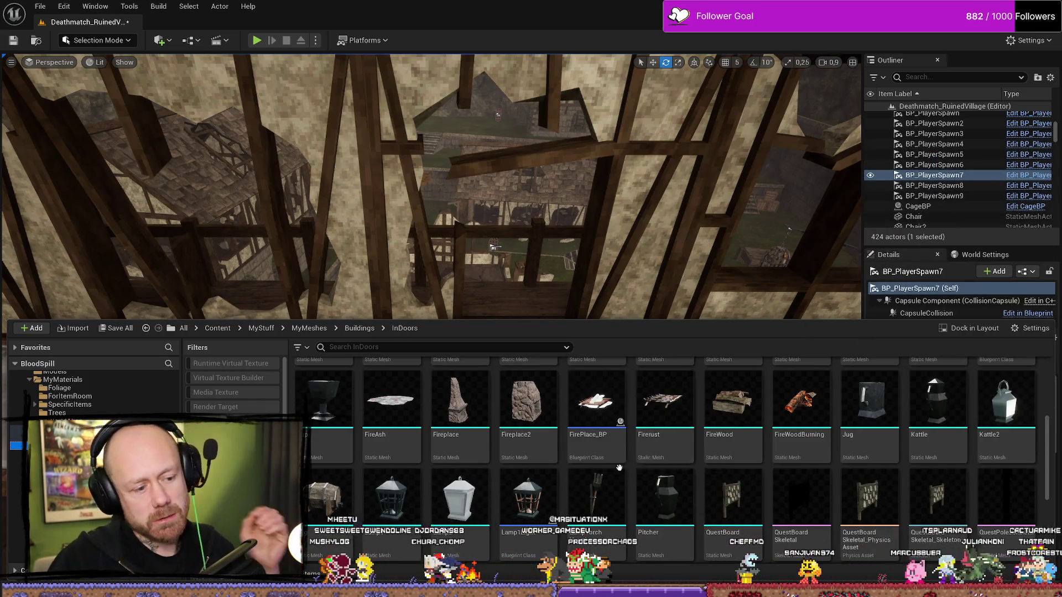
scroll(634, 452, down, 2)
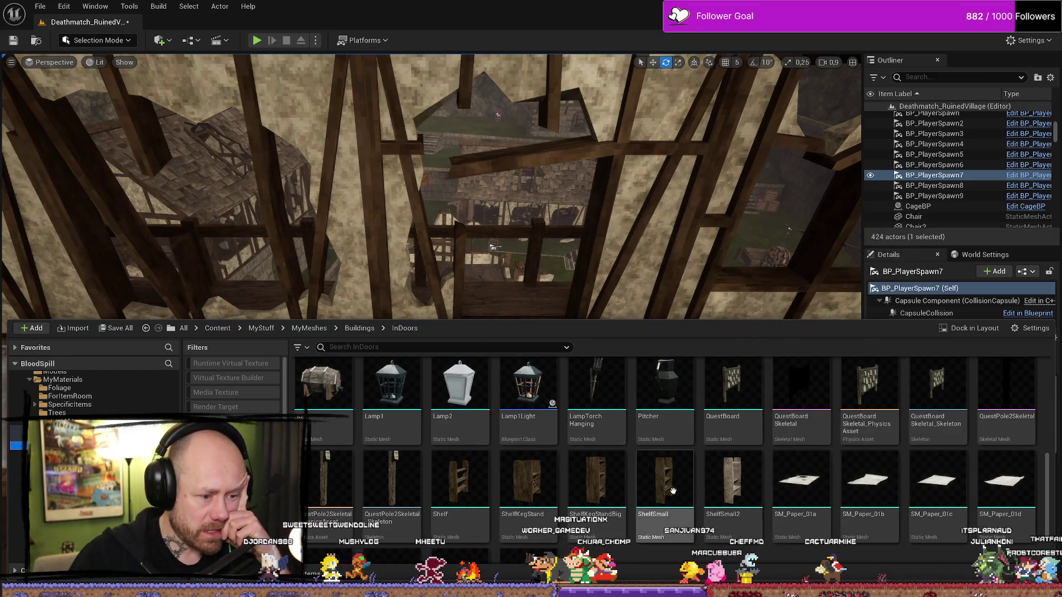
mouse_move(472, 486)
mouse_down()
mouse_move(636, 387)
mouse_move(692, 407)
mouse_move(683, 374)
mouse_move(713, 420)
mouse_move(686, 387)
mouse_up()
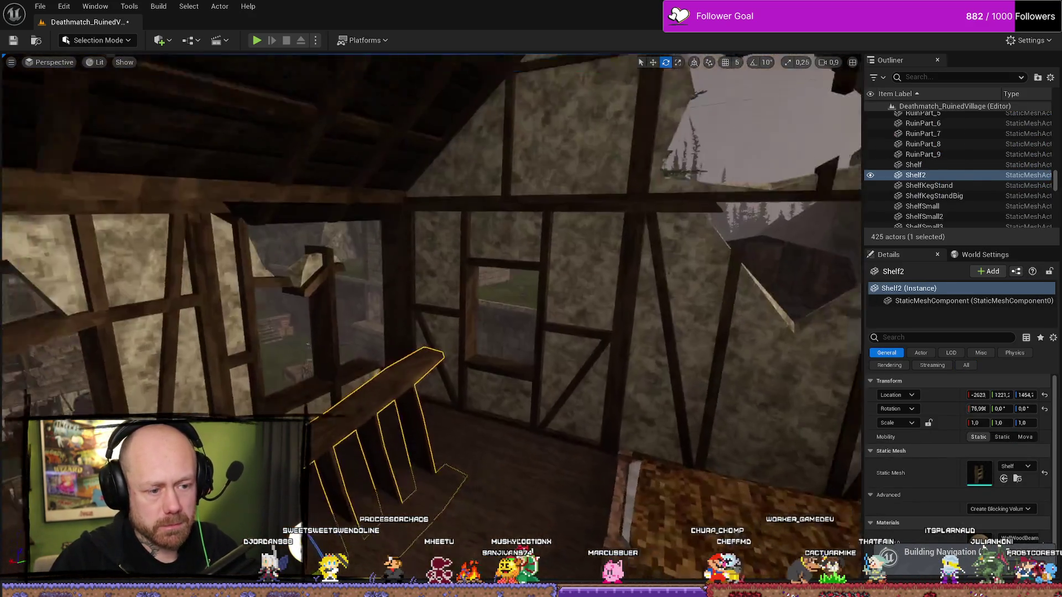
Tilt the new shelf and adjust its rotation slightly from a second angle
drag(376, 459, 380, 440)
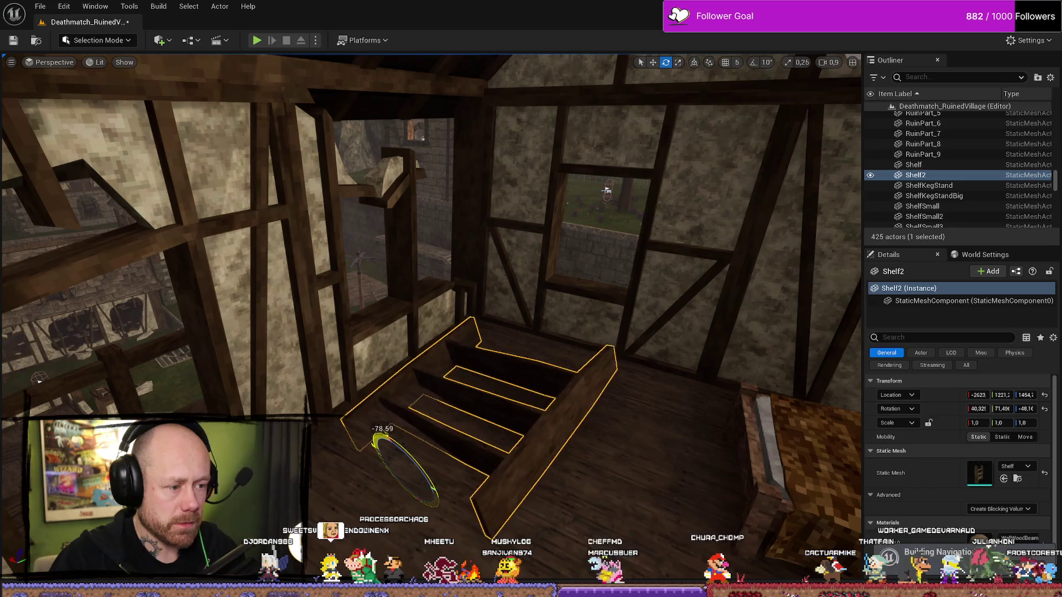
key(w)
mouse_move(383, 462)
mouse_down()
mouse_move(282, 414)
mouse_move(271, 394)
mouse_move(256, 404)
mouse_move(378, 353)
mouse_up()
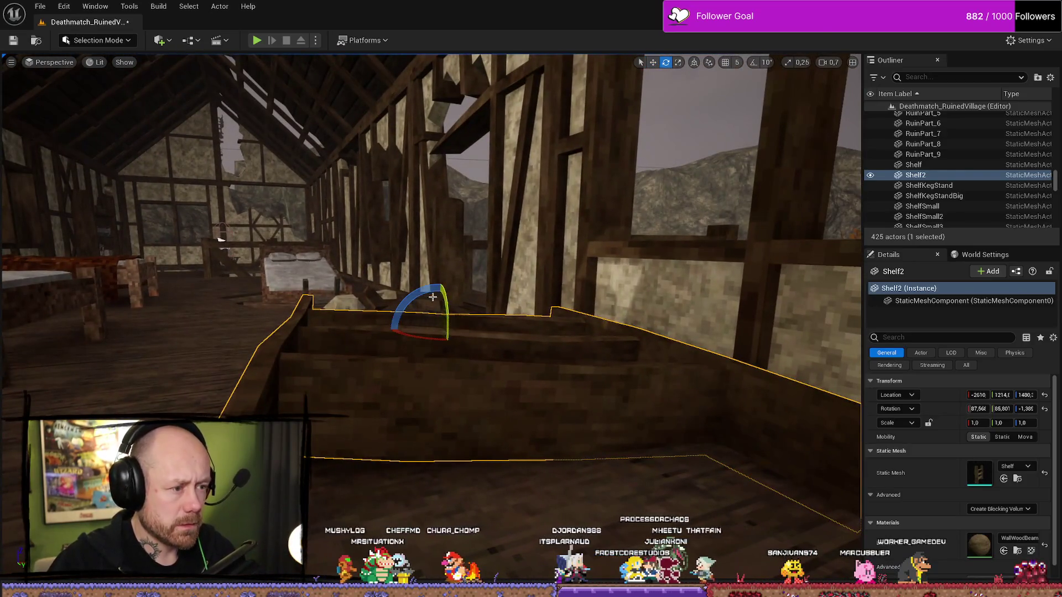
drag(437, 285, 413, 297)
key(w)
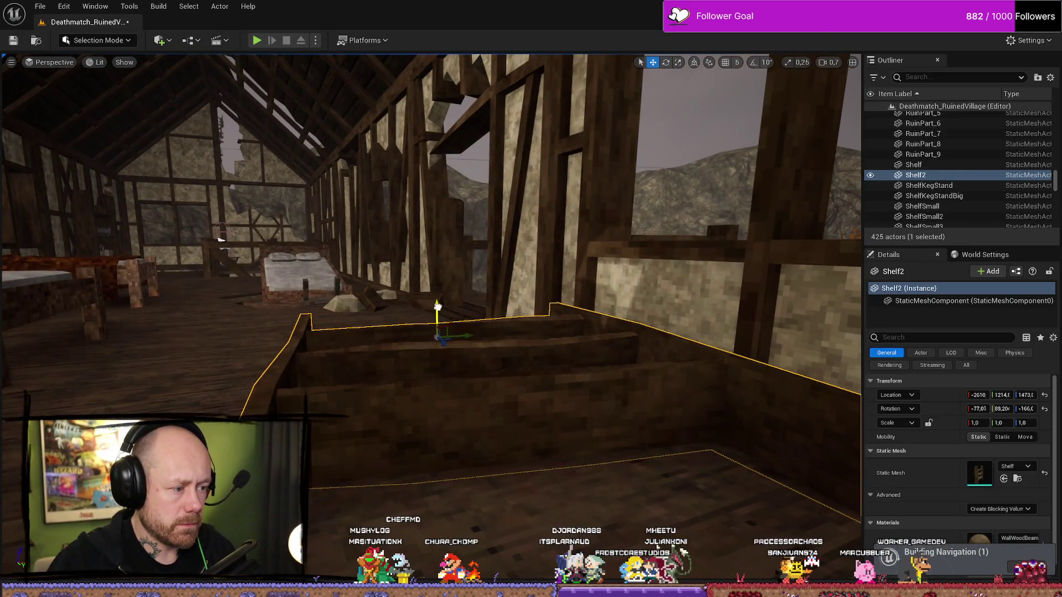
click(391, 317)
mouse_move(391, 317)
mouse_down()
mouse_move(338, 244)
mouse_move(480, 386)
mouse_up()
scroll(365, 276, up, 1)
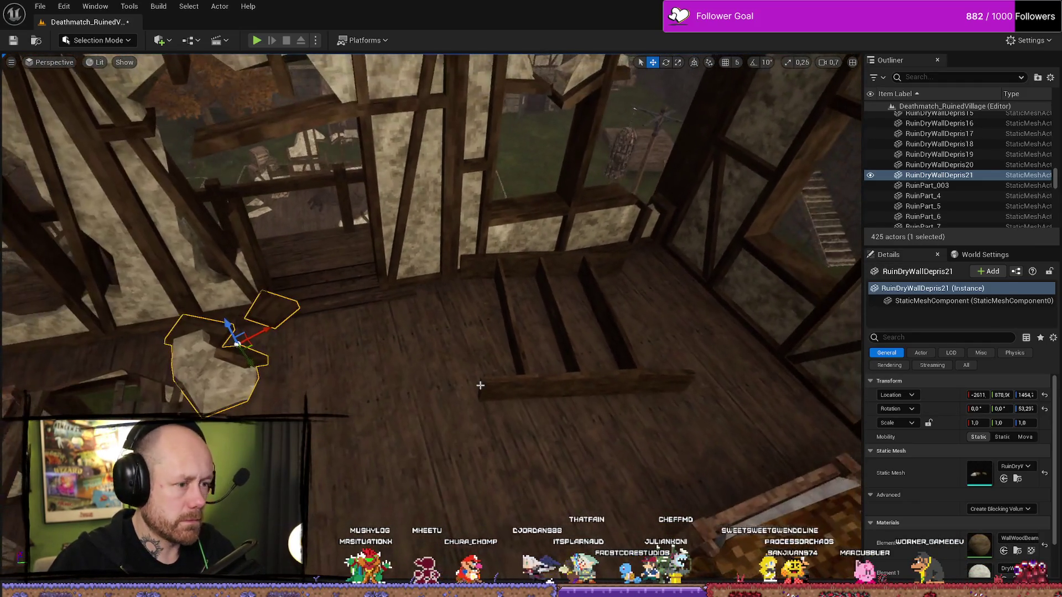
click(481, 384)
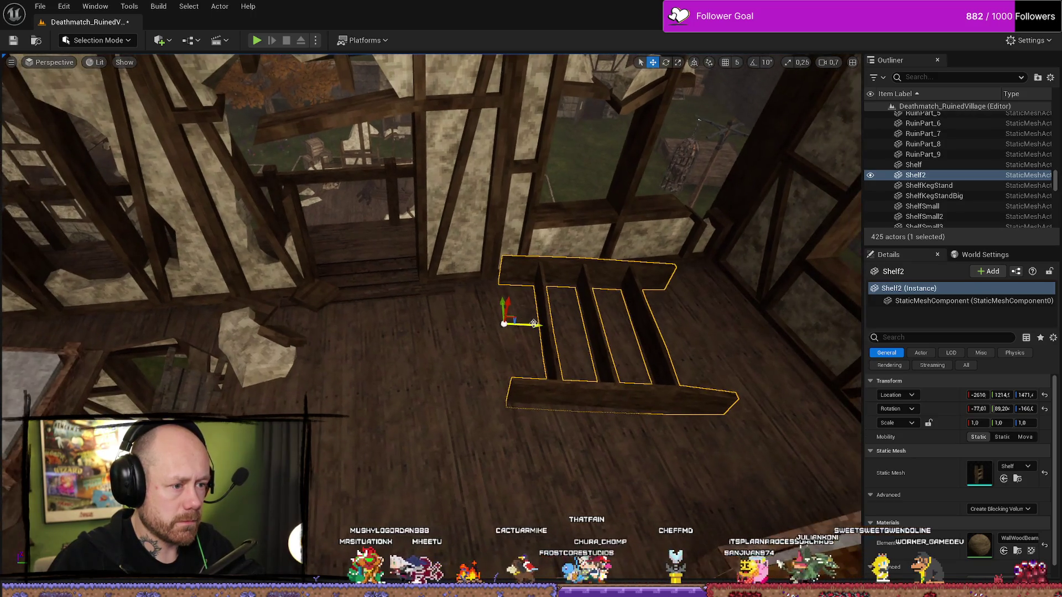
drag(474, 301, 122, 66)
Duplicate the rubble pile onto the stairs and turn the copy about 49°
key(ctrl+v)
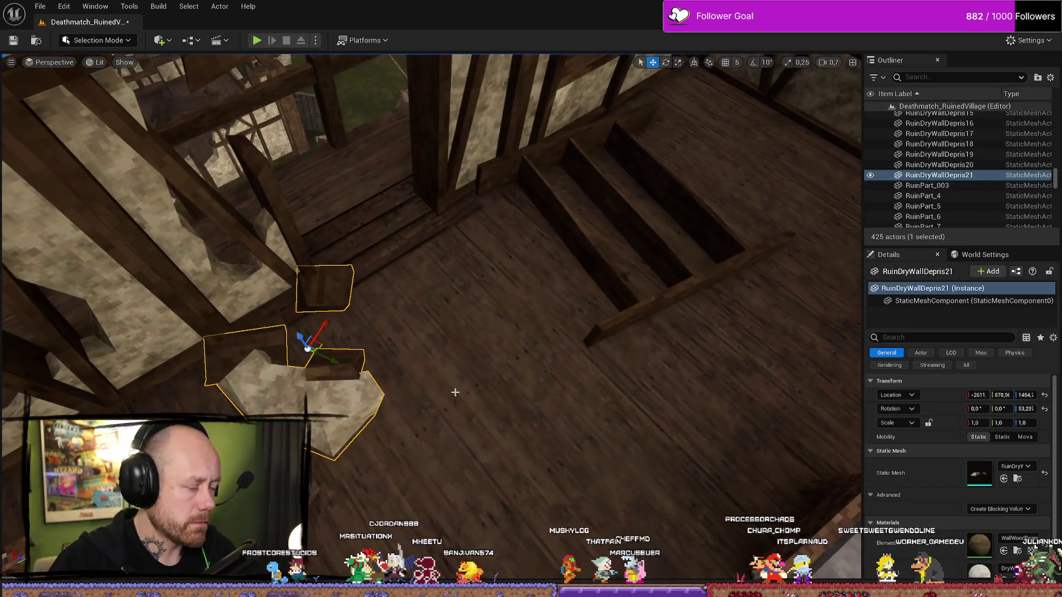
mouse_move(380, 232)
mouse_down()
mouse_move(581, 232)
mouse_move(663, 190)
mouse_move(722, 122)
mouse_move(705, 176)
mouse_up()
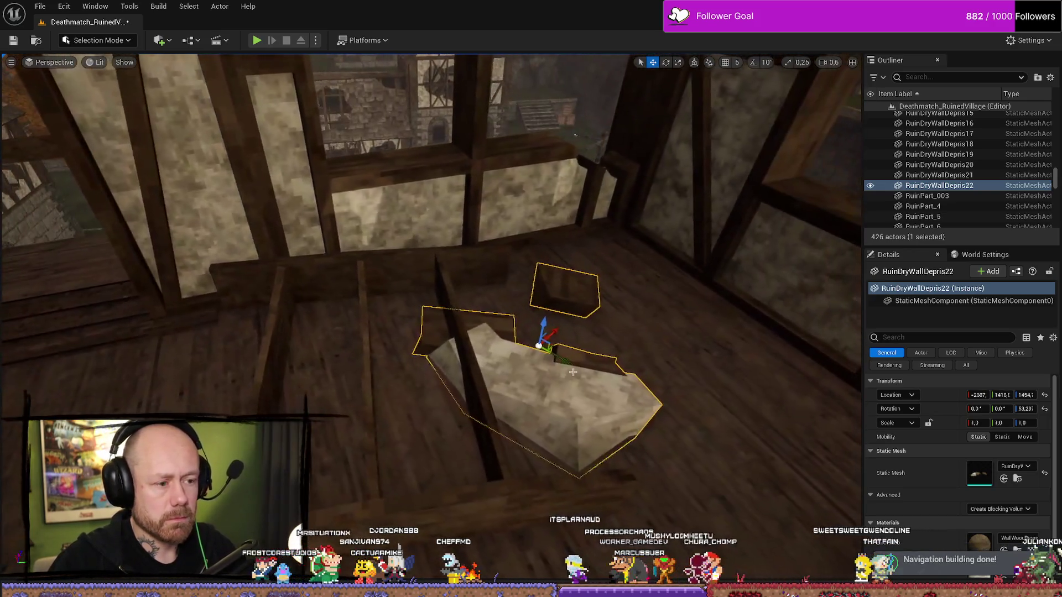
key(e)
drag(526, 387, 580, 387)
Fine-tune the toppled shelf's tilt to its final angle on the loft floor
click(466, 445)
key(f)
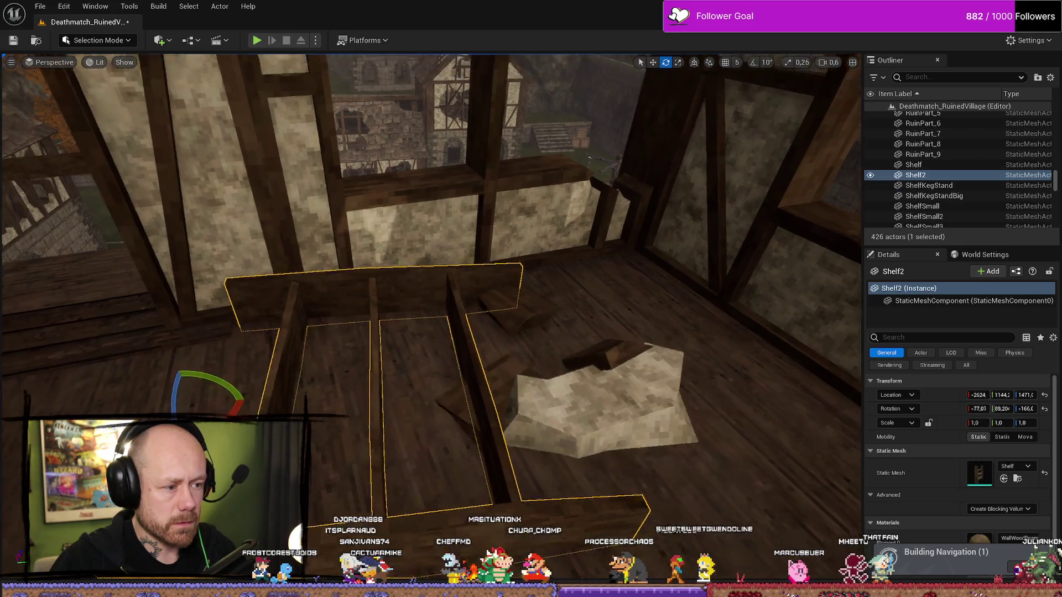
drag(288, 333, 283, 329)
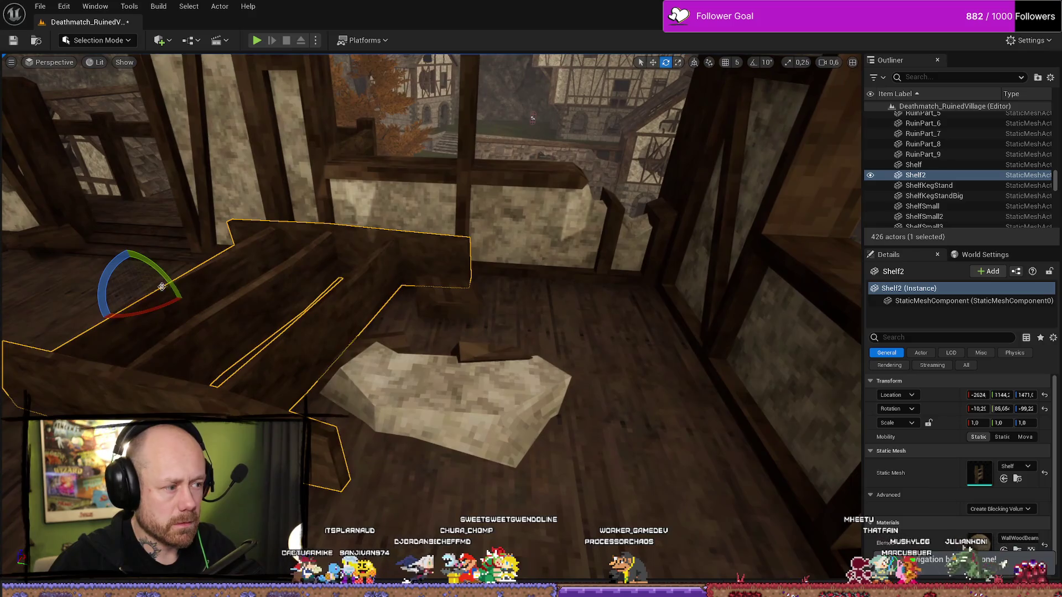
drag(168, 275, 172, 280)
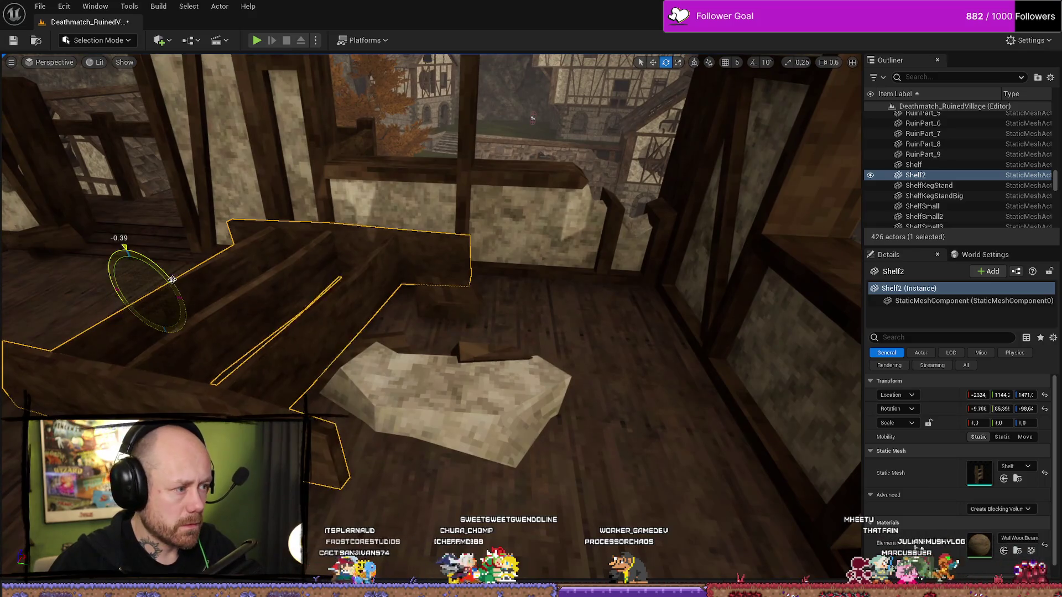
click(401, 329)
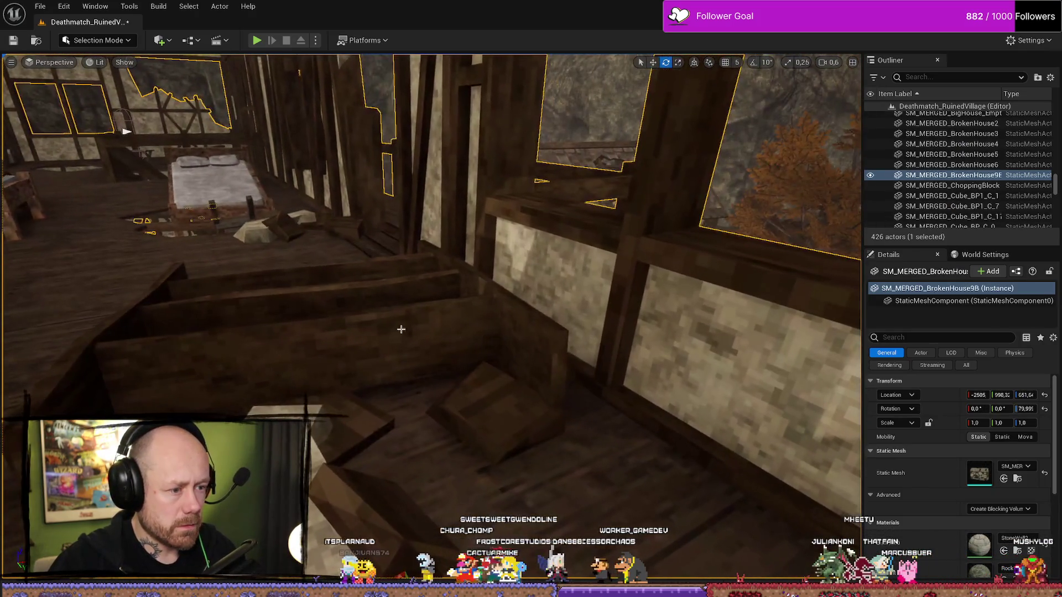
click(401, 329)
key(f)
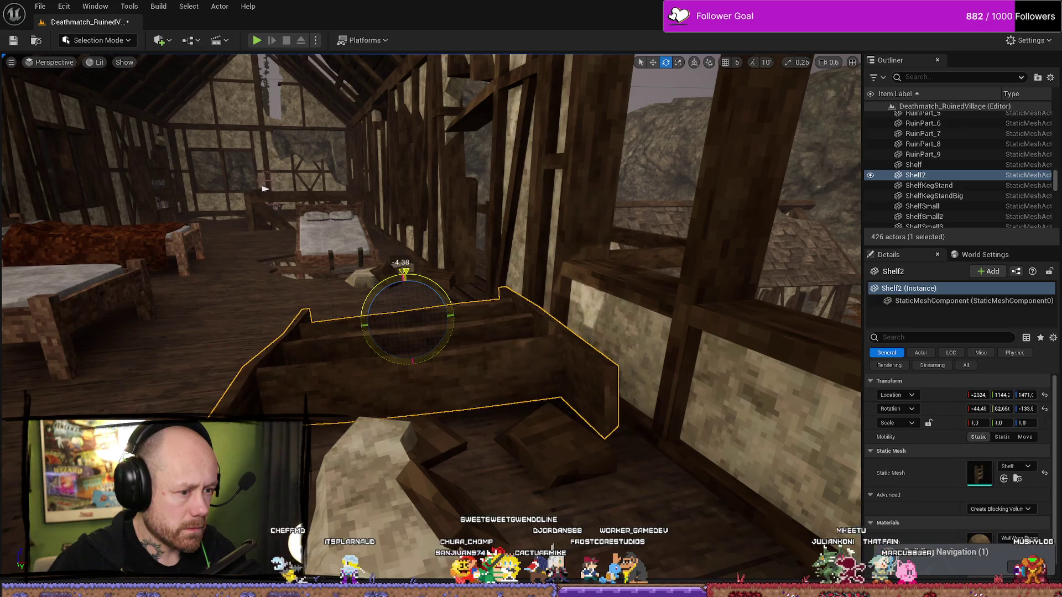
drag(413, 303, 387, 307)
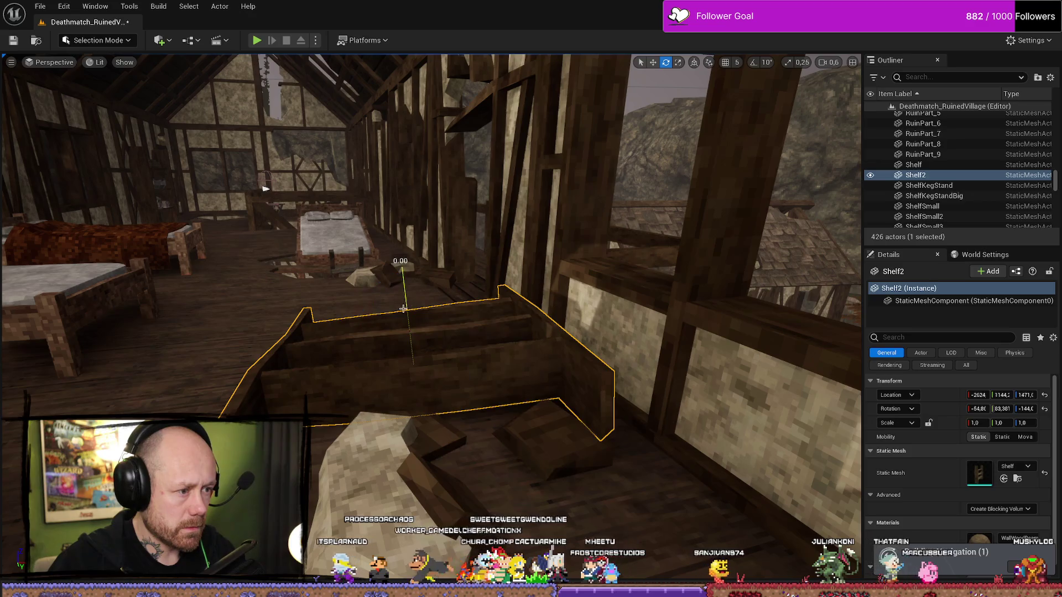
right_click(403, 308)
click(381, 324)
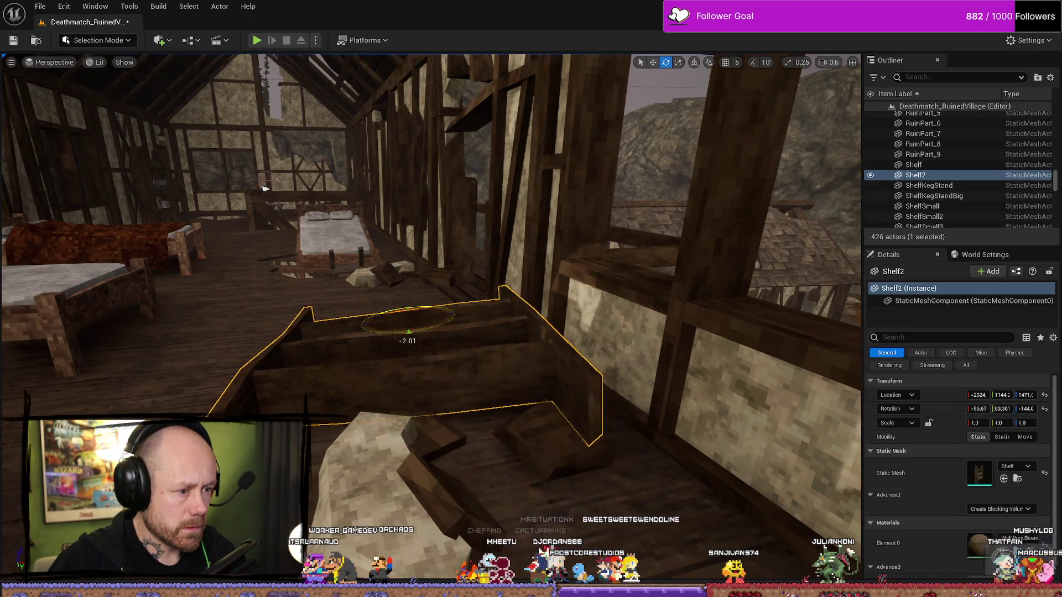
drag(265, 188, 199, 195)
mouse_move(332, 316)
mouse_down()
mouse_move(409, 293)
mouse_move(420, 271)
mouse_move(470, 243)
mouse_move(431, 260)
mouse_move(555, 337)
mouse_move(509, 315)
mouse_up()
key(w)
key(e)
Place a lamp into the loft room beside the shelf
click(542, 331)
key(ctrl+space)
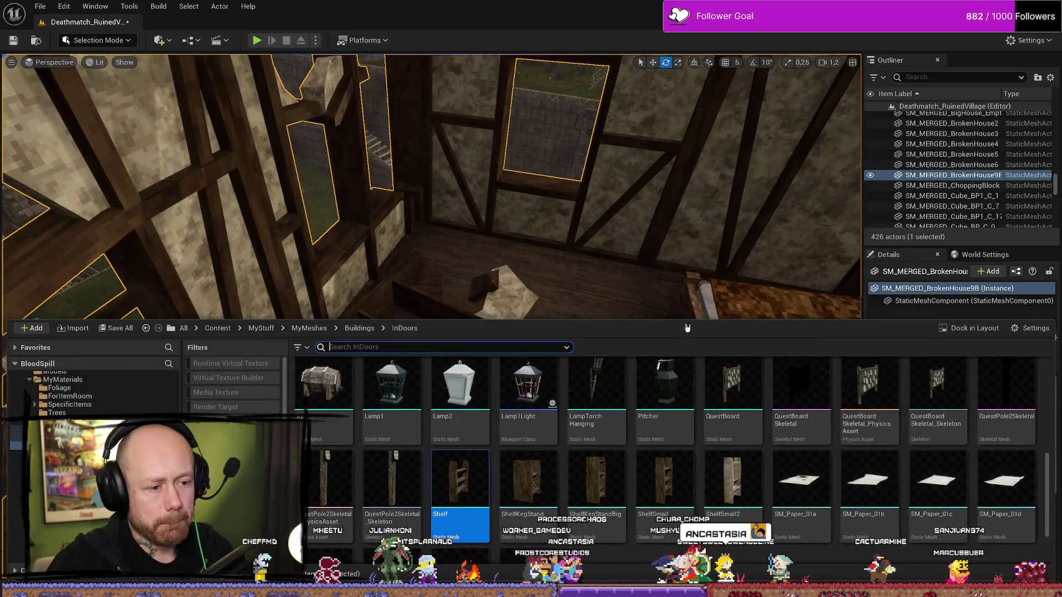
mouse_move(431, 328)
mouse_down()
mouse_move(414, 391)
mouse_move(426, 451)
mouse_move(414, 416)
mouse_up()
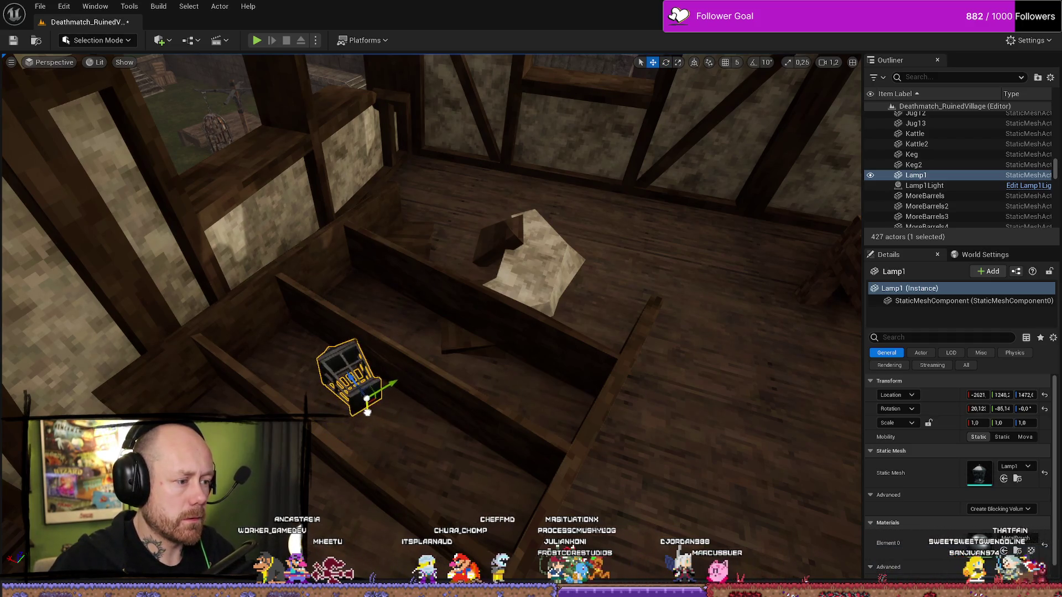
scroll(368, 419, up, 5)
scroll(442, 332, down, 8)
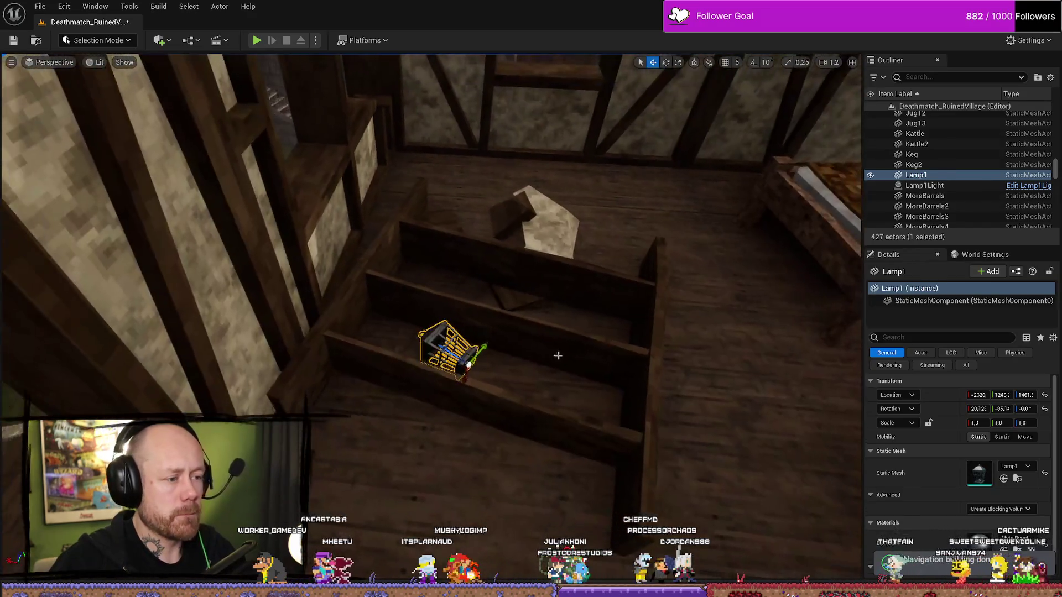
click(556, 356)
scroll(557, 355, up, 5)
scroll(402, 379, down, 5)
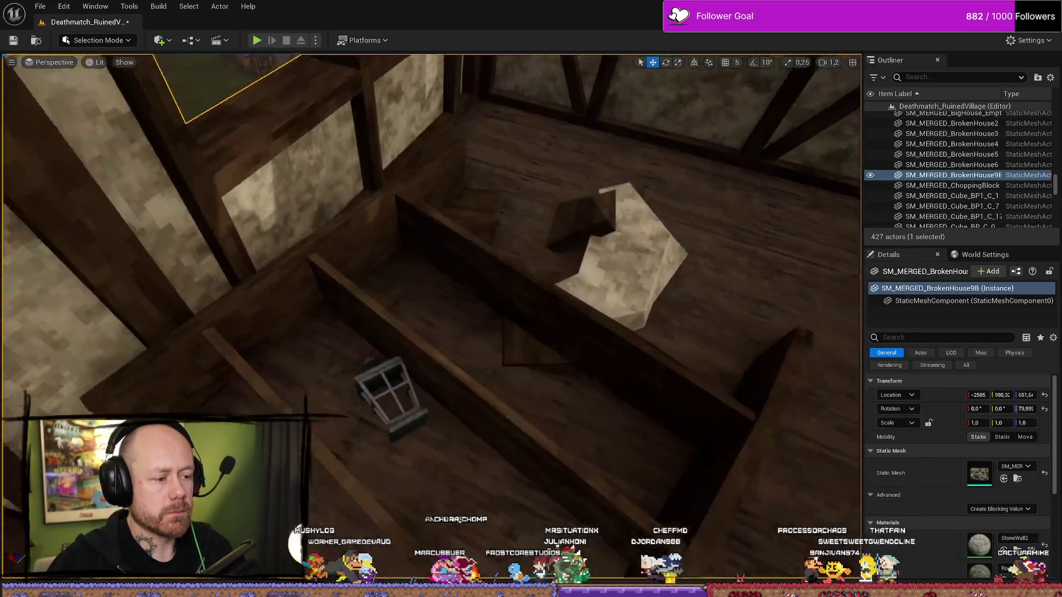
click(412, 403)
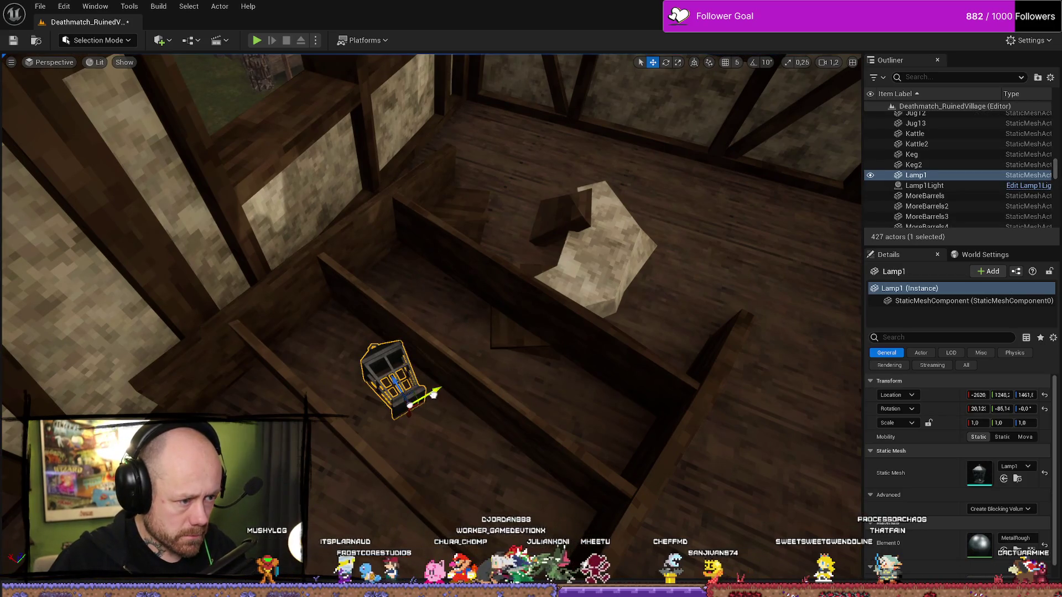
drag(394, 413, 428, 505)
drag(436, 466, 436, 428)
Place a cup on the shelf, duplicate it and raise the copy slightly
key(ctrl+b)
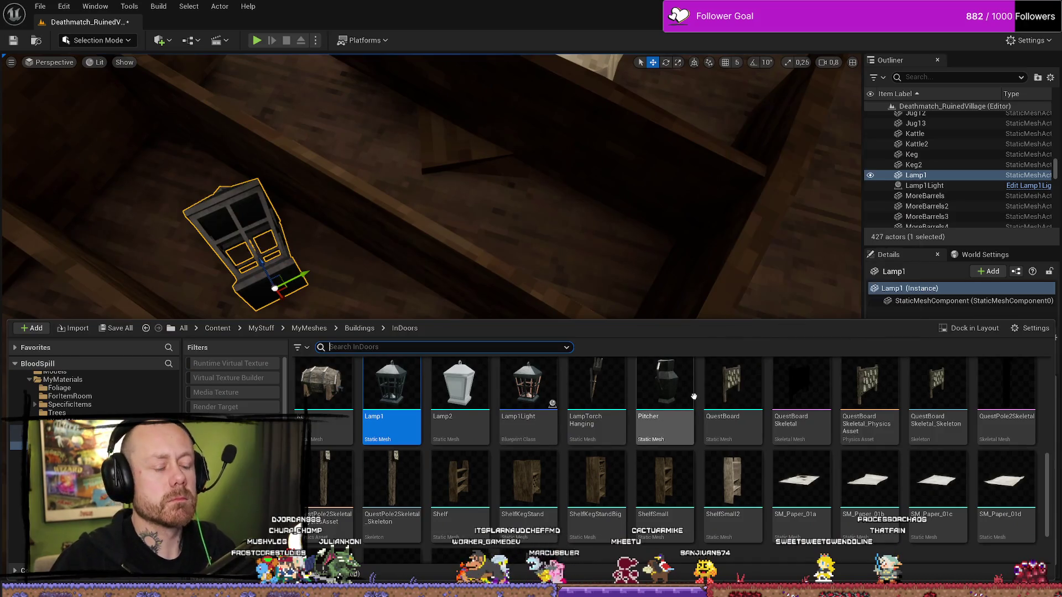
scroll(924, 421, up, 5)
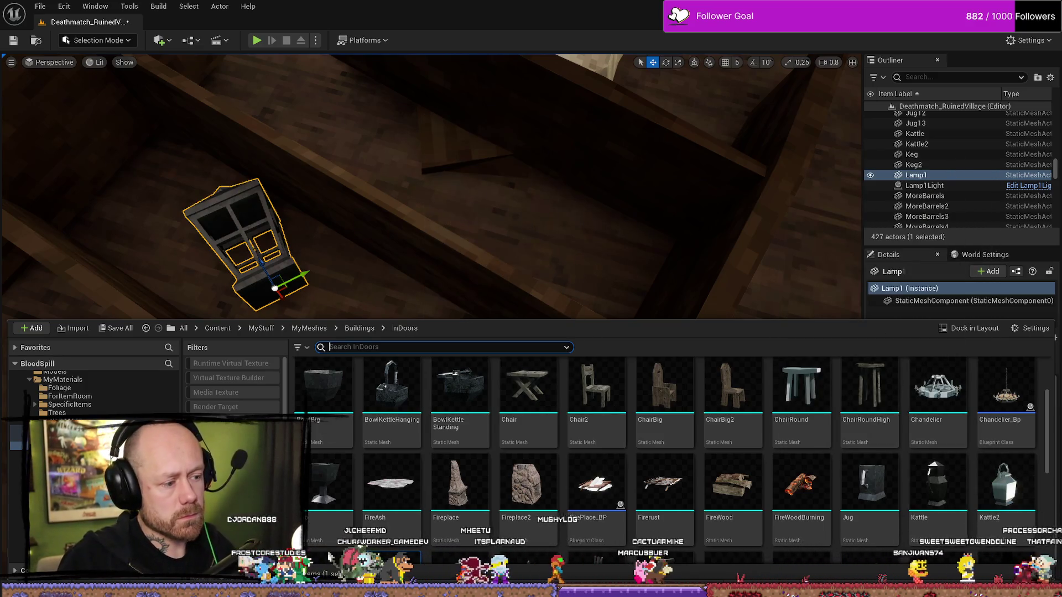
drag(323, 481, 556, 245)
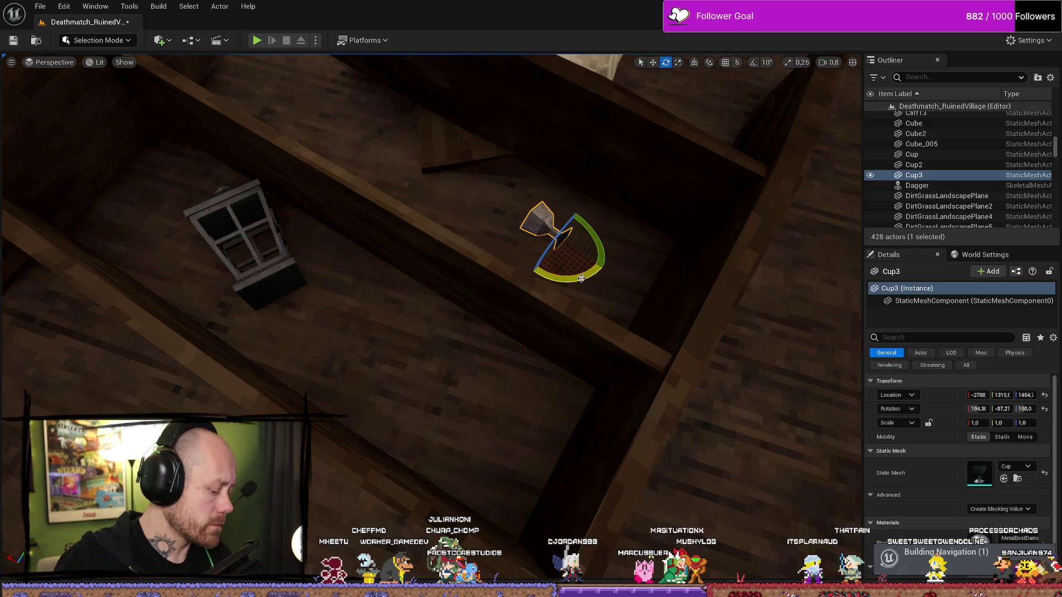
key(ctrl+d)
key(w)
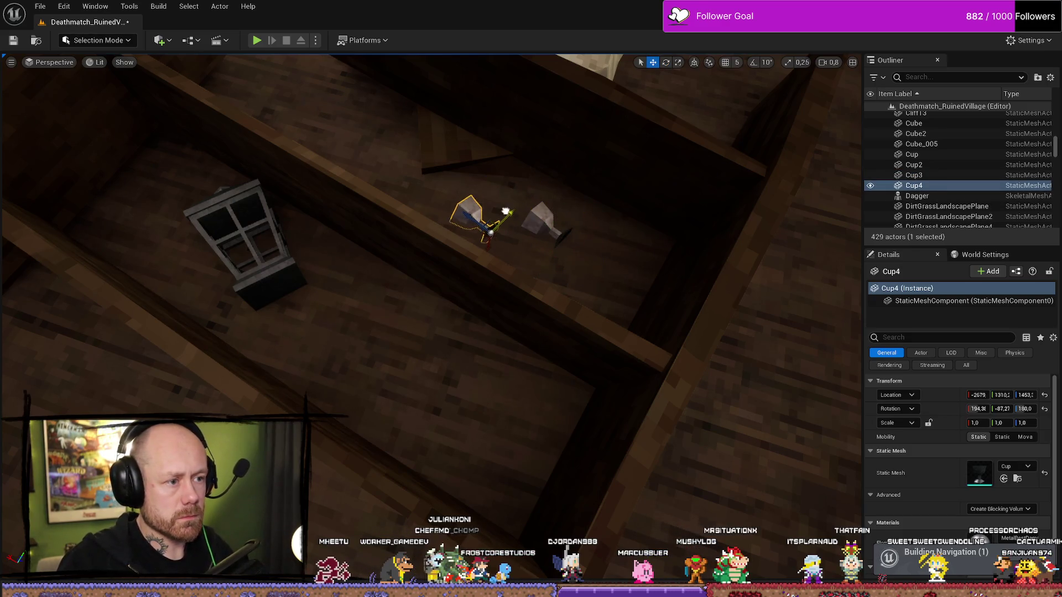
drag(505, 211, 498, 216)
scroll(476, 332, down, 2)
drag(460, 368, 460, 326)
Raise the first cup, then duplicate a third cup and turn it
click(582, 438)
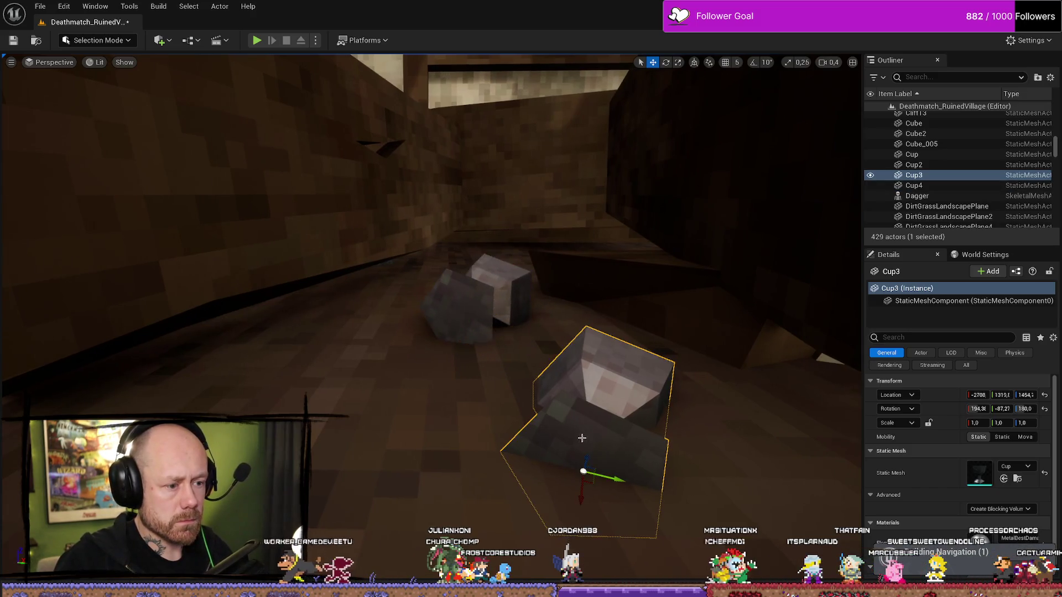
mouse_move(584, 489)
mouse_down()
mouse_move(587, 460)
mouse_move(628, 423)
mouse_up()
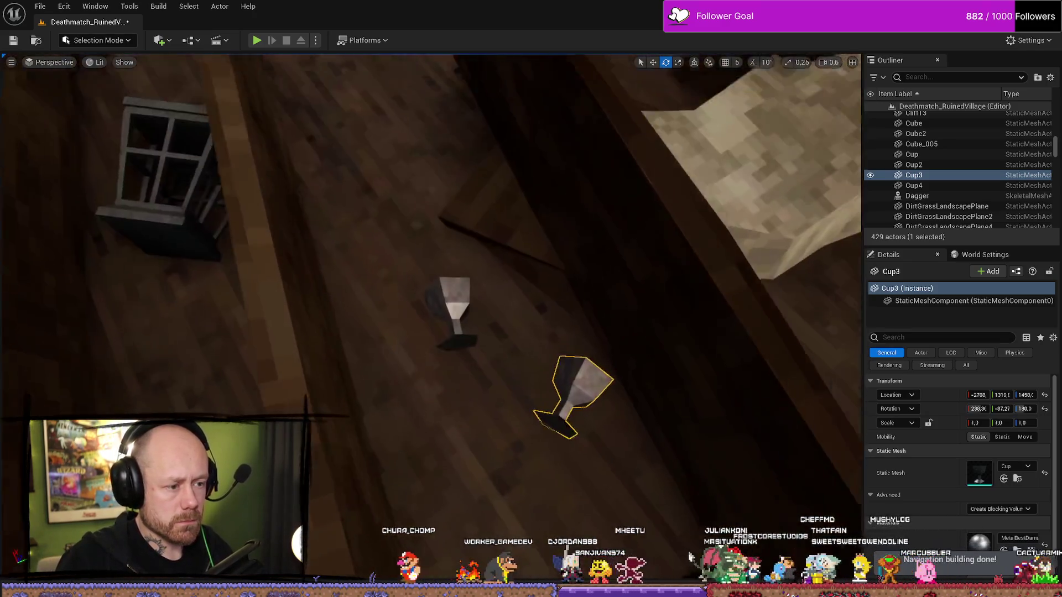
drag(627, 353, 627, 352)
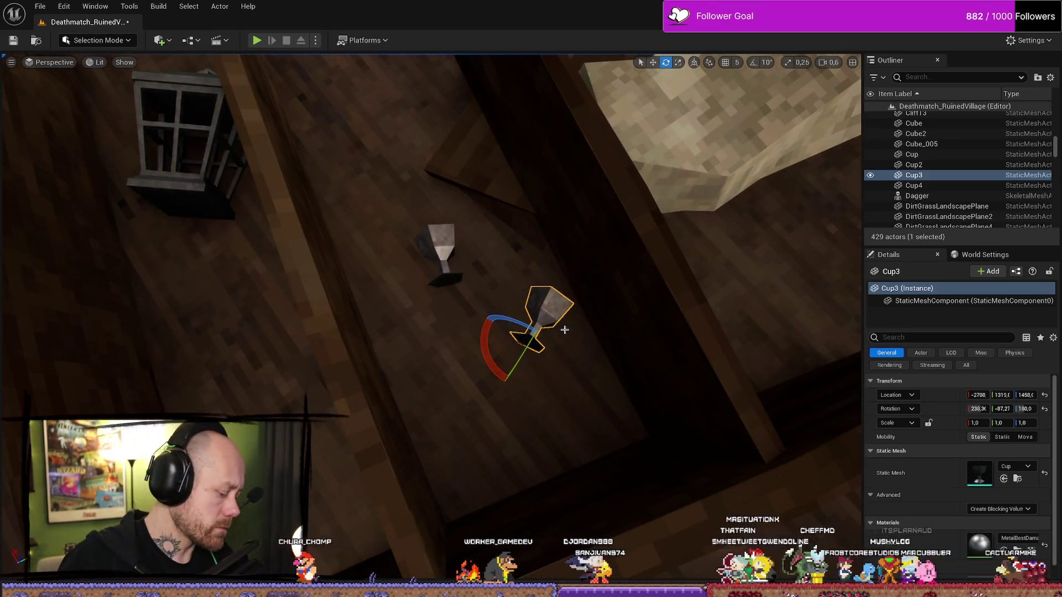
key(ctrl+d)
key(w)
mouse_move(496, 395)
mouse_down()
mouse_move(443, 363)
mouse_move(469, 322)
mouse_up()
key(e)
drag(505, 400, 504, 400)
key(ctrl+space)
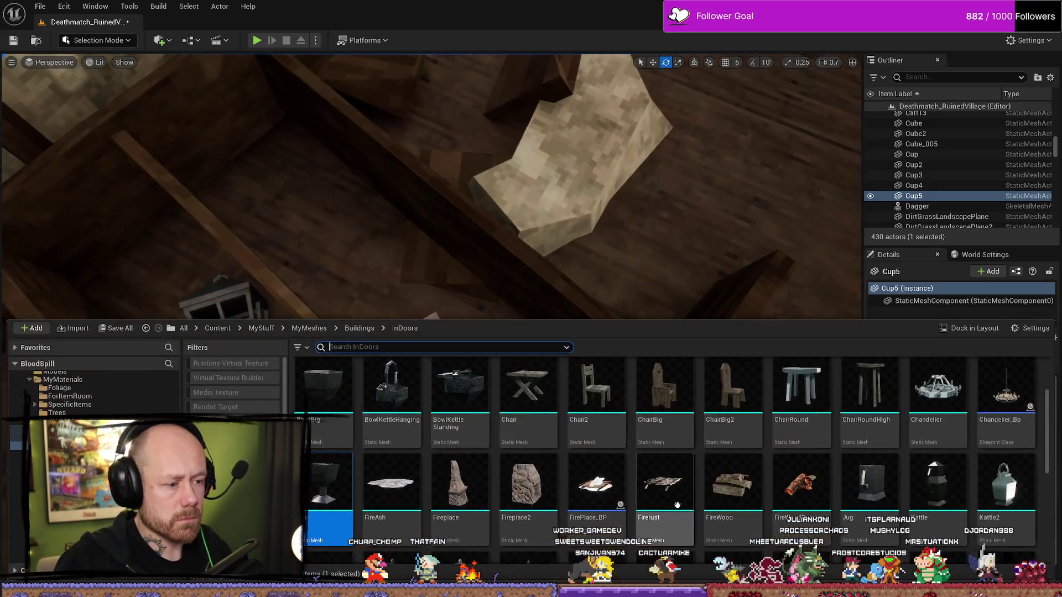
Place a Bottle by the cups, tilted 90° to lie along the shelf
scroll(625, 441, up, 3)
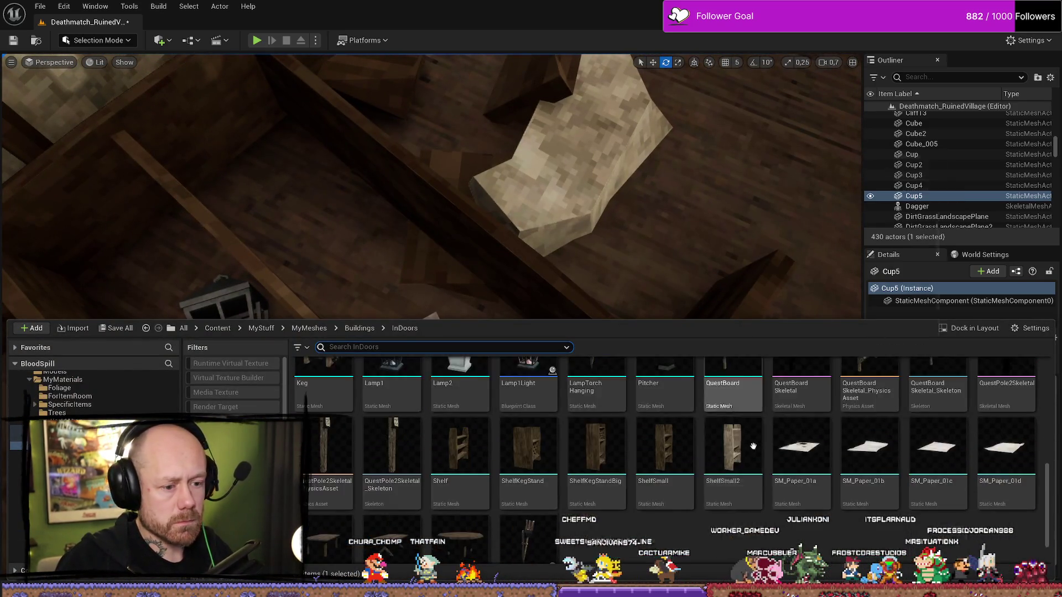
scroll(710, 476, up, 1)
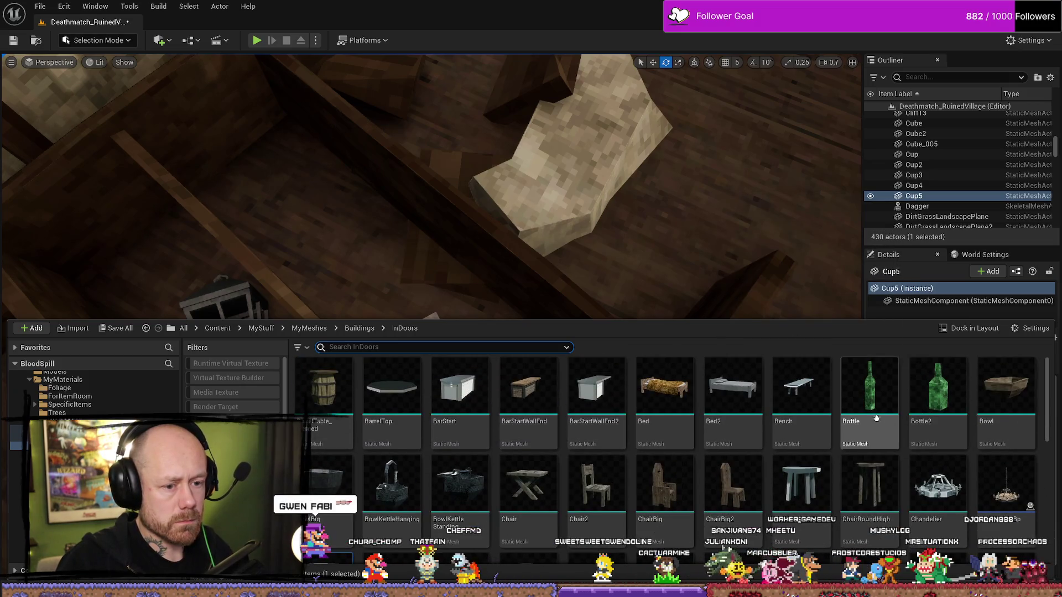
drag(866, 396, 359, 268)
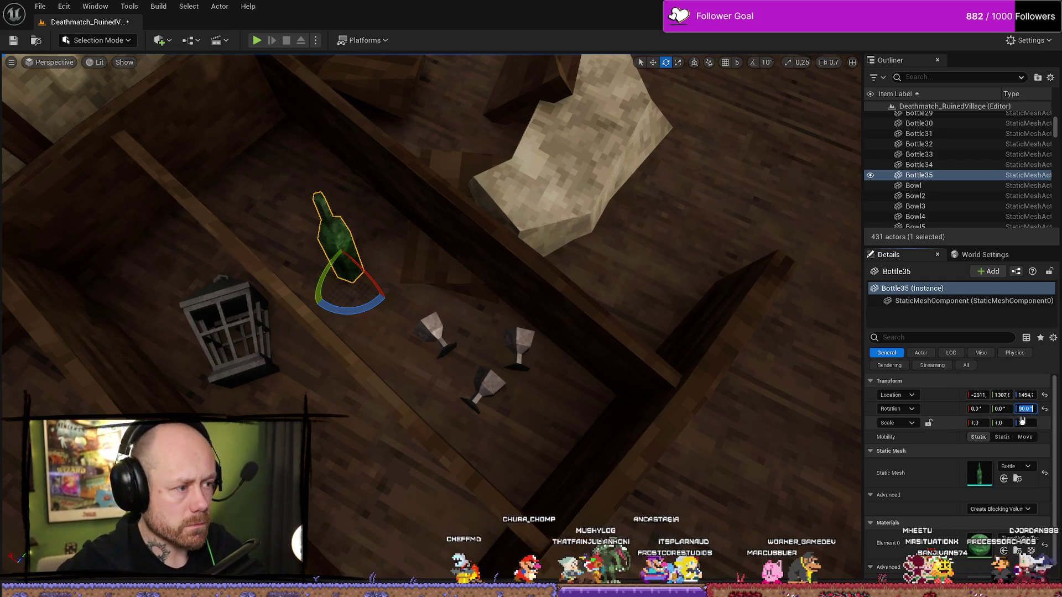
text(90)
key(Return)
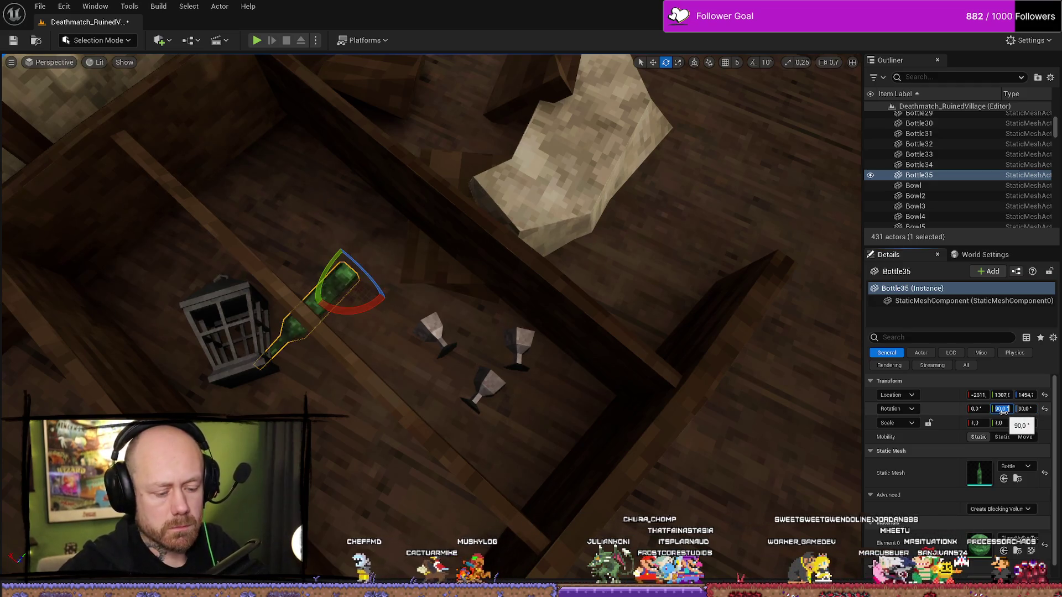
drag(350, 314, 391, 295)
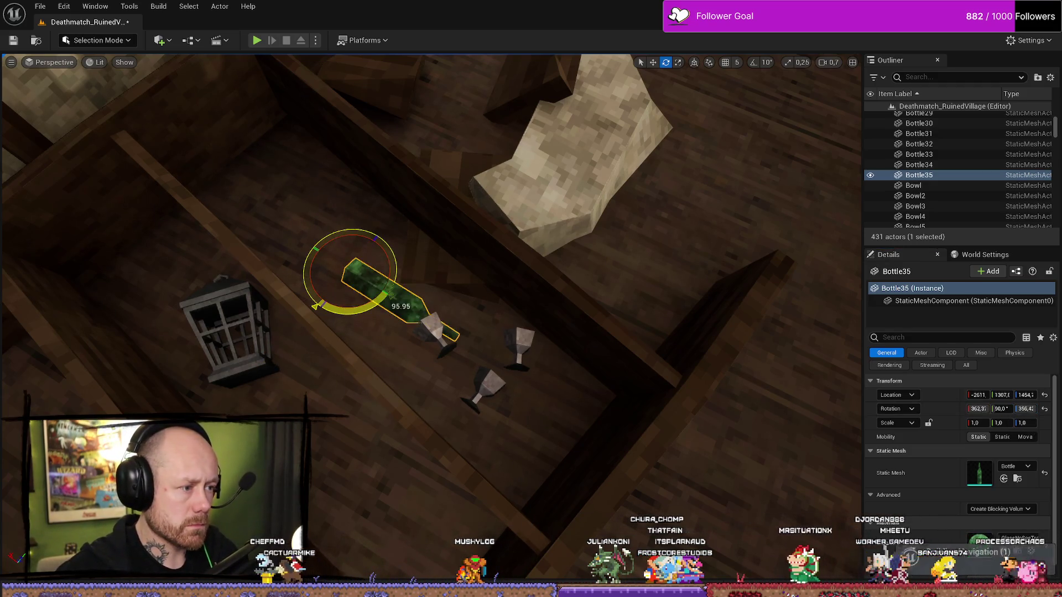
Duplicate the bottle and angle the second copy differently
key(ctrl+d)
key(w)
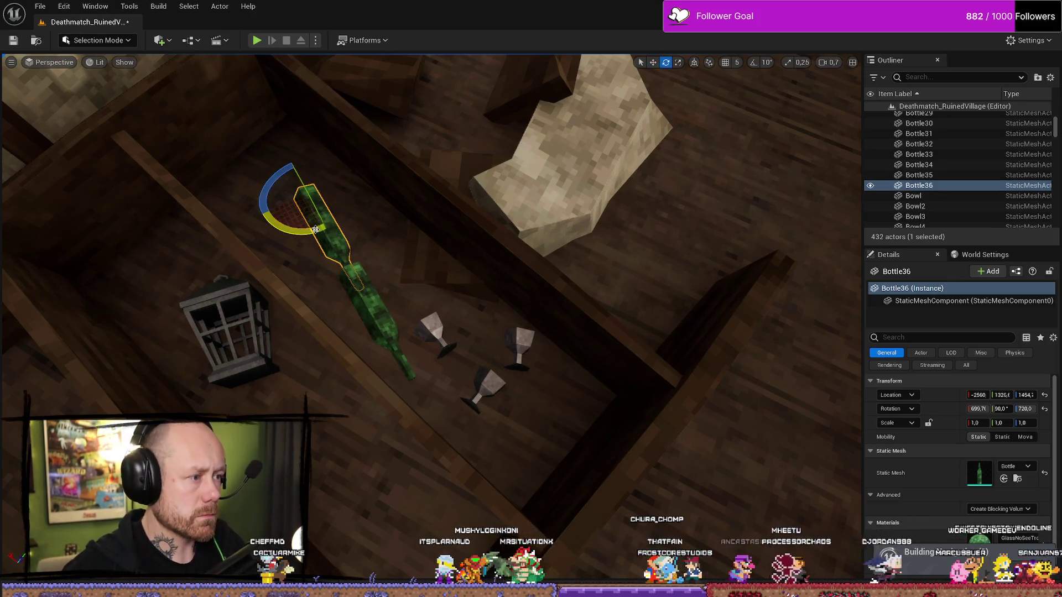
drag(328, 231, 310, 243)
key(f)
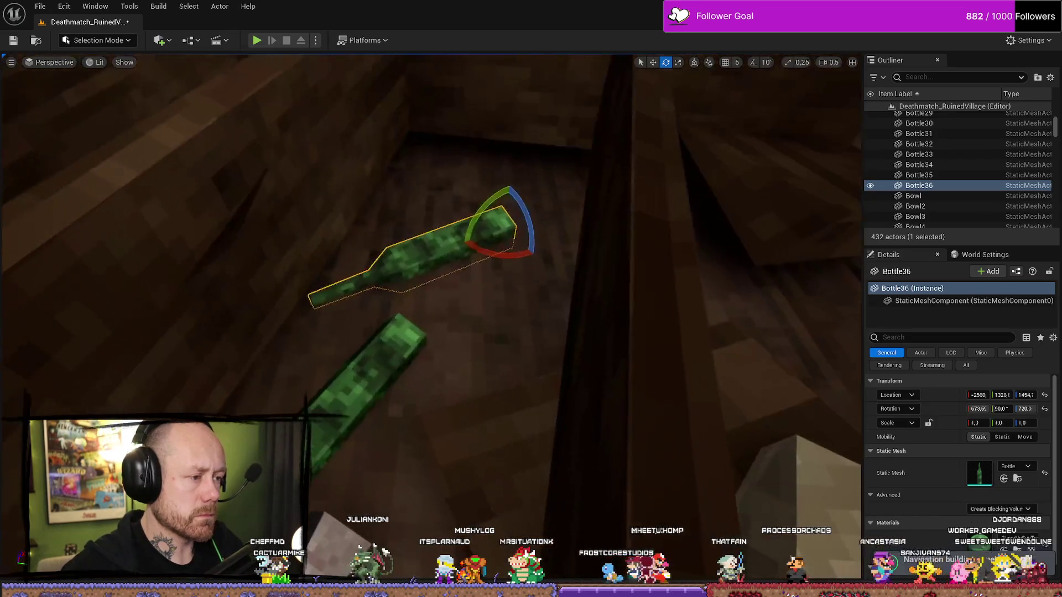
ctrl+click(389, 346)
mouse_move(402, 314)
mouse_down()
mouse_move(580, 315)
mouse_move(498, 376)
mouse_move(515, 288)
mouse_up()
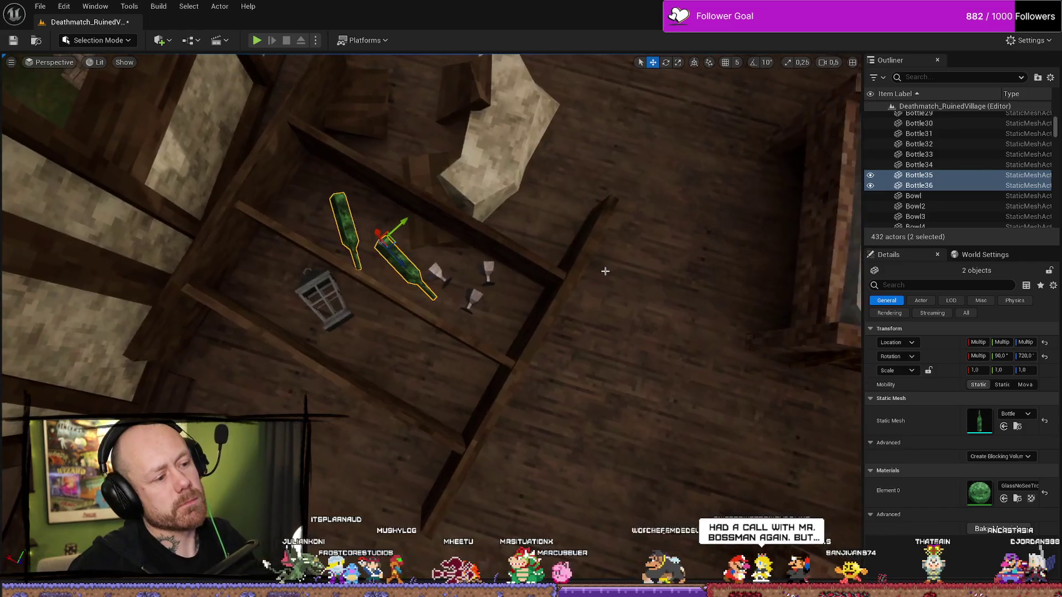
Give the right-hand bottle a red glass material in its Element 0 slot
click(514, 289)
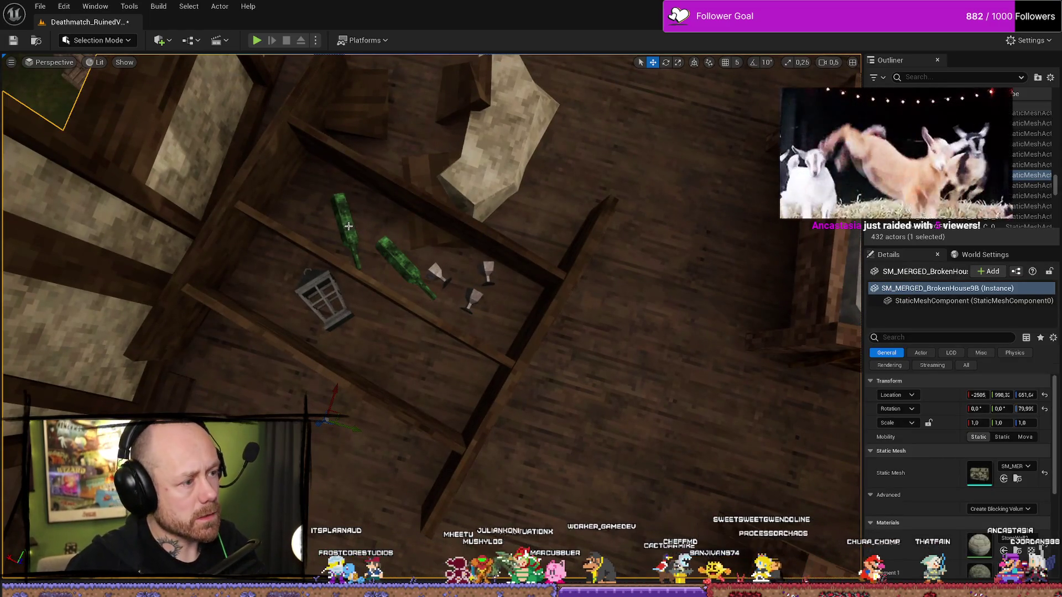
click(361, 268)
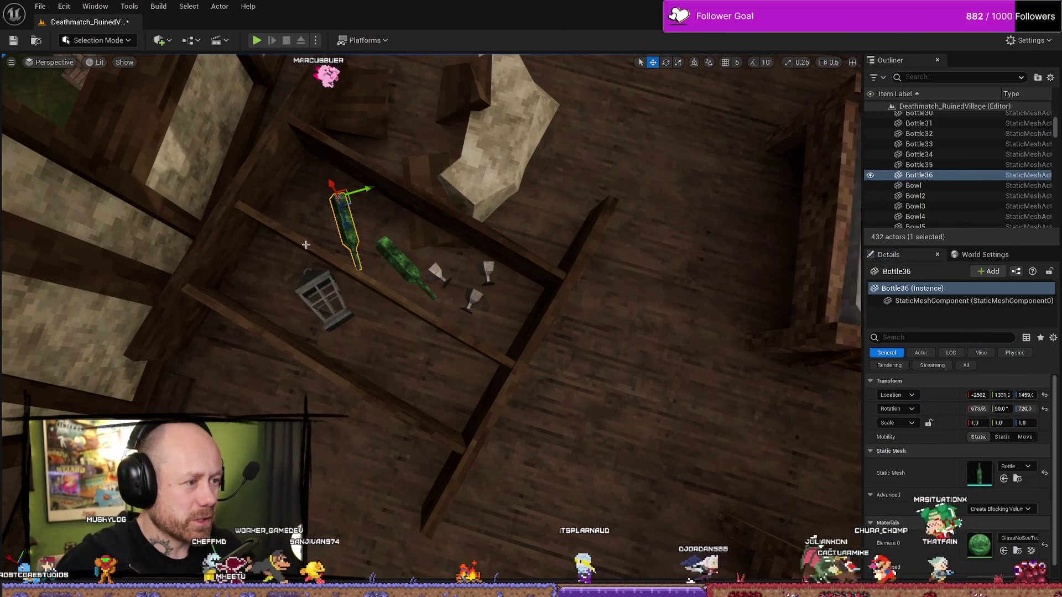
click(417, 273)
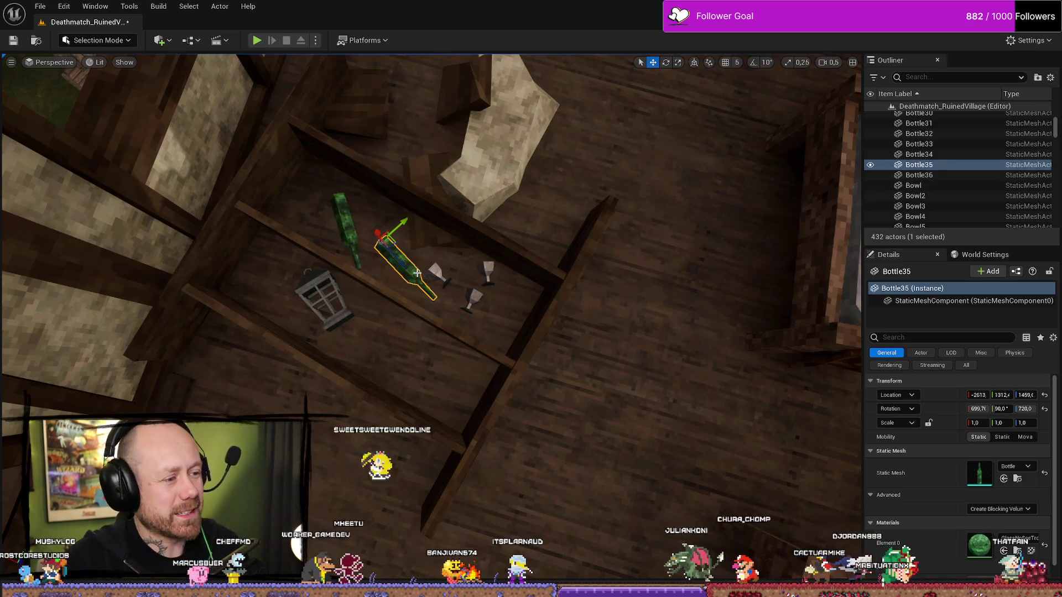
click(1019, 511)
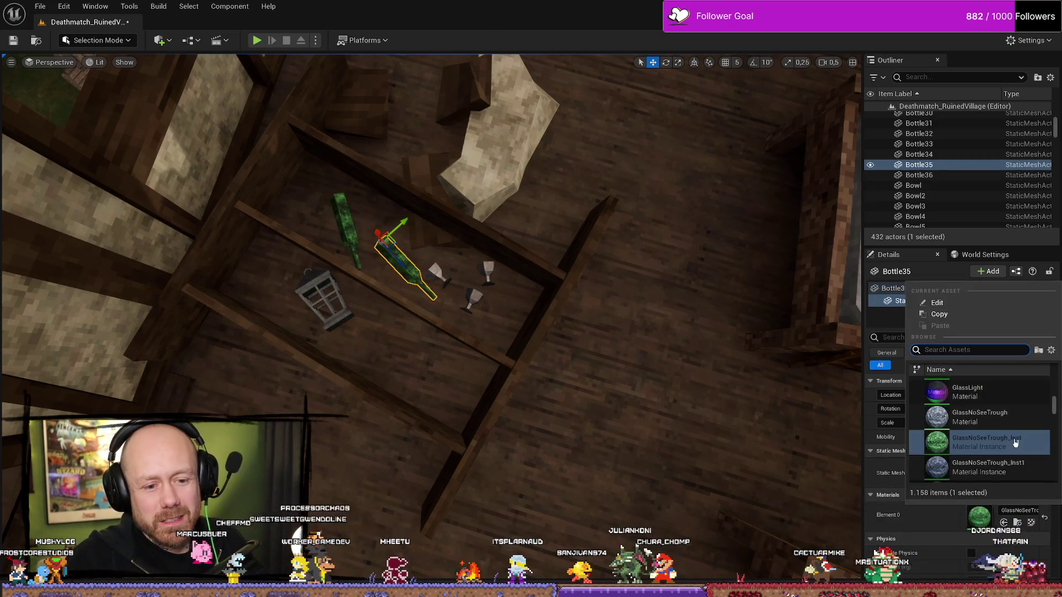
click(1000, 481)
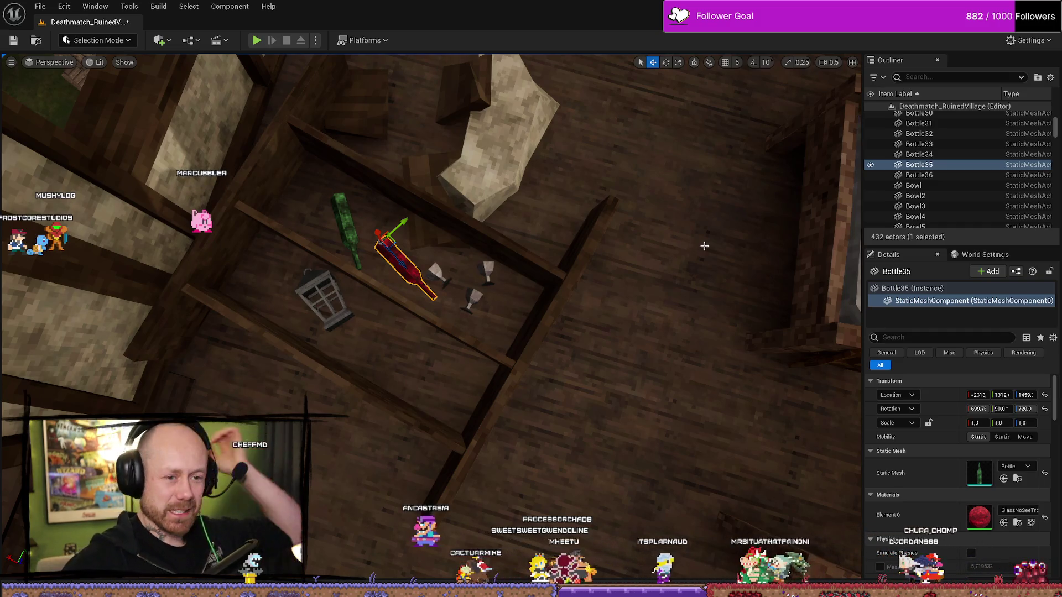
click(390, 186)
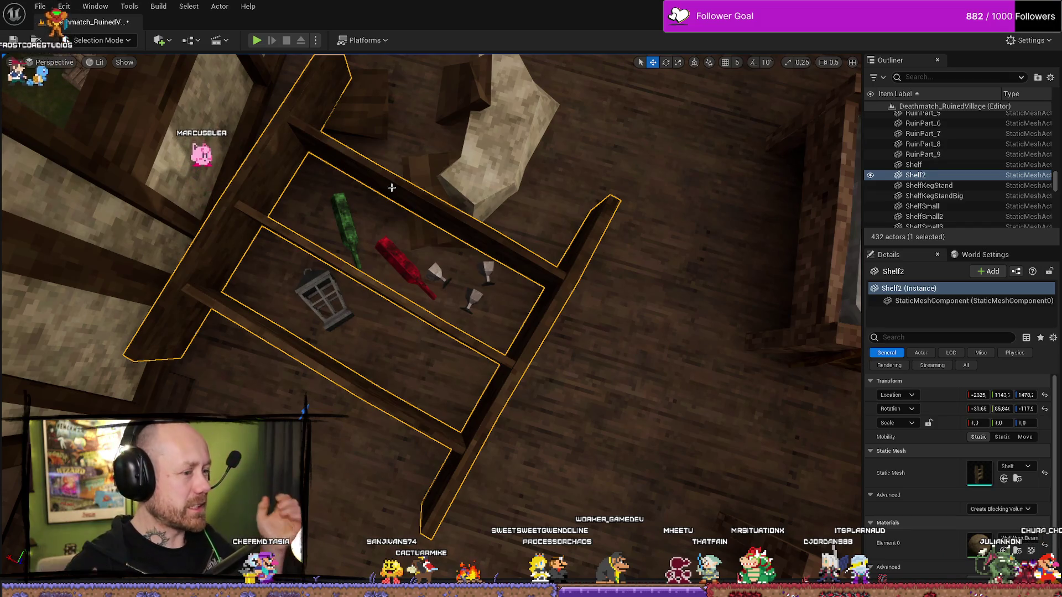
Rotate the green bottle to a new angle and move it down the shelf
click(342, 230)
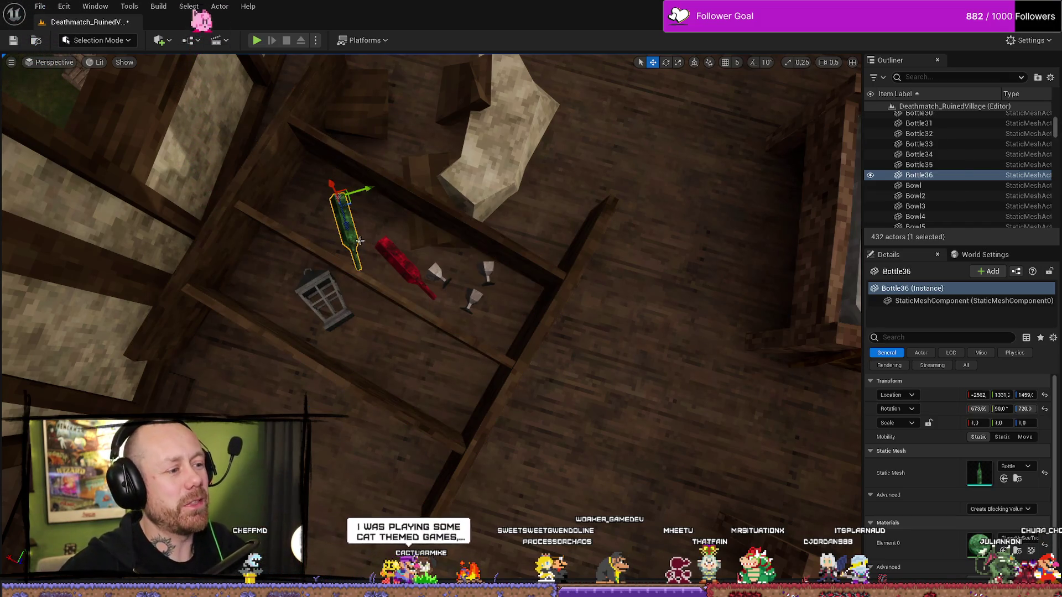
drag(347, 239, 338, 200)
key(w)
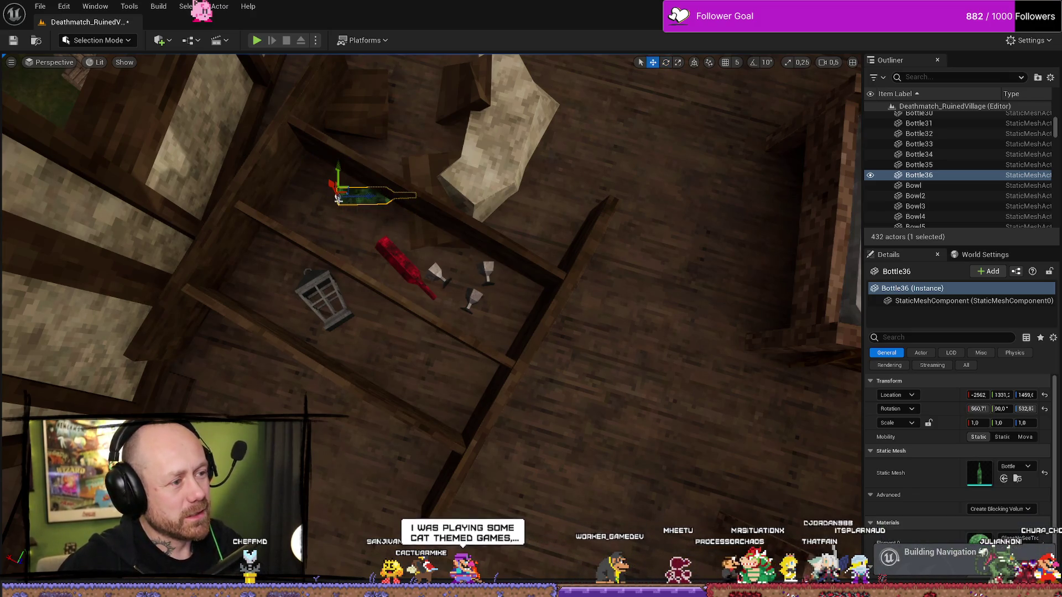
drag(336, 163, 338, 208)
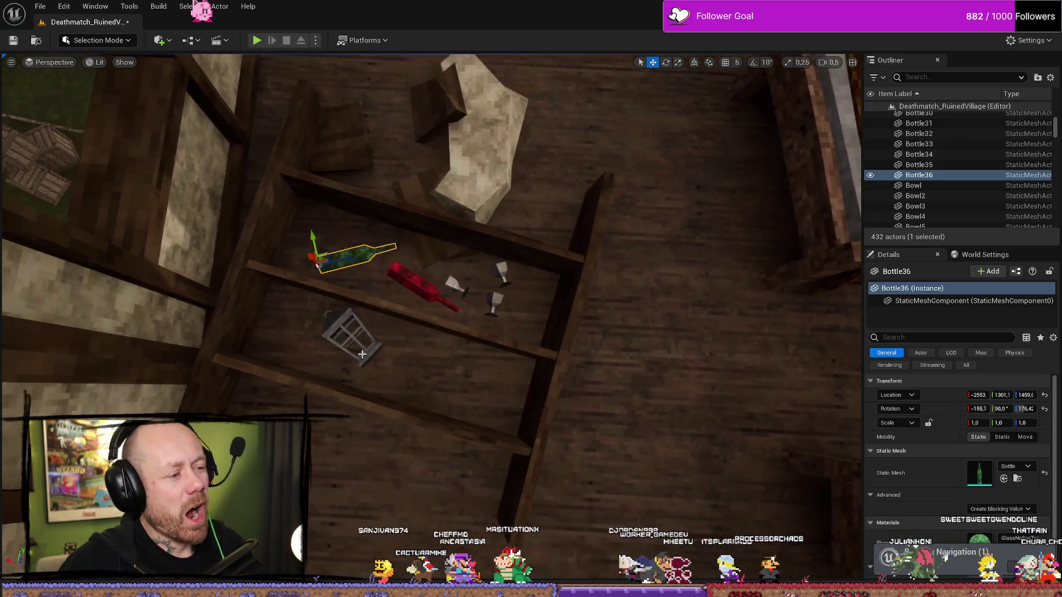
Add a Kattle mesh rotated 90° and move it beside the lantern
click(344, 330)
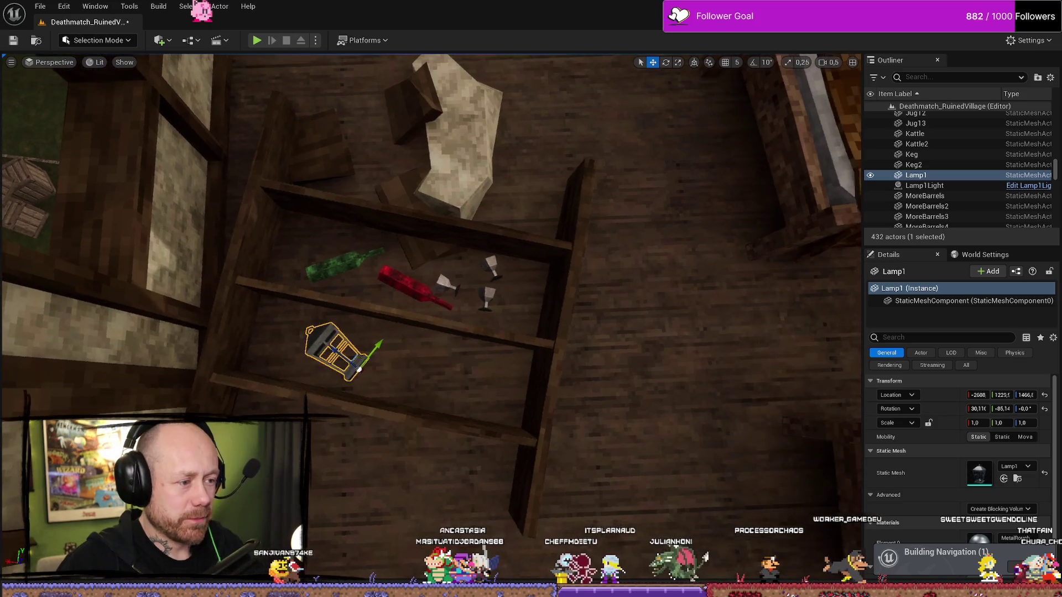
key(ctrl+space)
scroll(905, 414, down, 3)
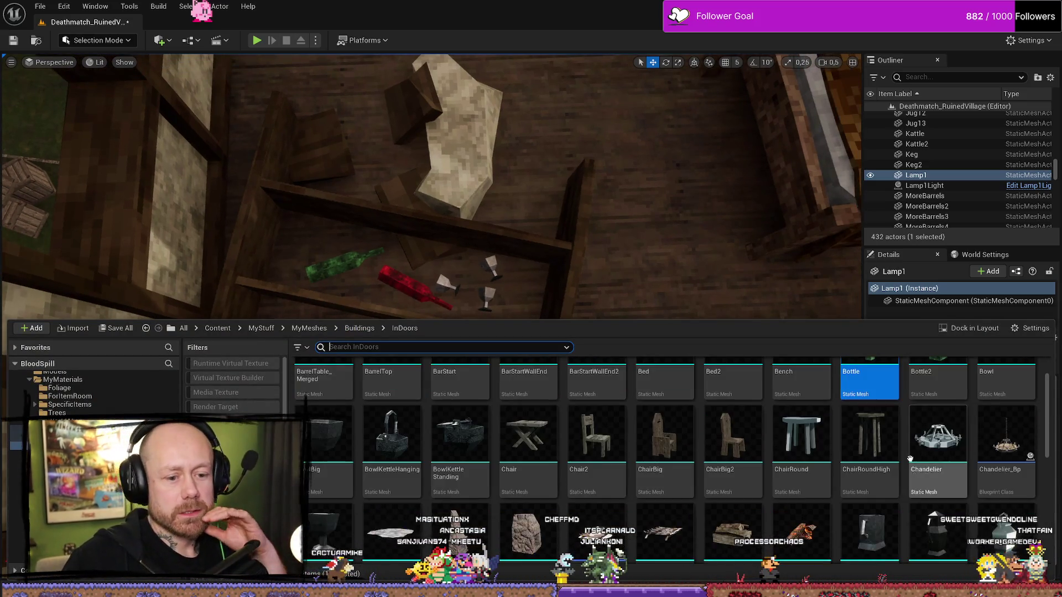
scroll(629, 484, down, 1)
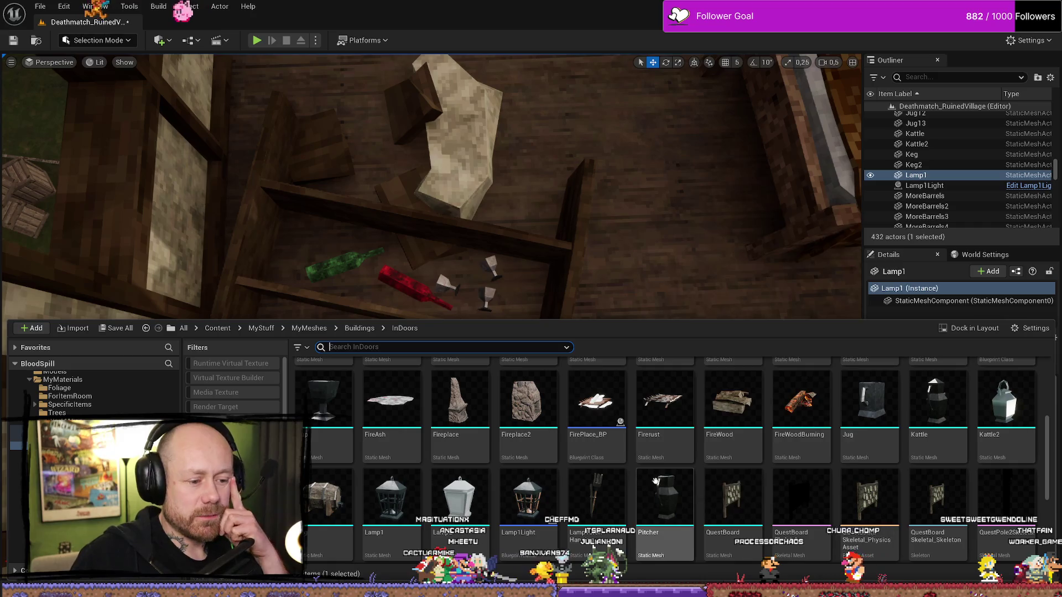
mouse_move(951, 448)
mouse_down()
mouse_move(439, 395)
mouse_move(434, 357)
mouse_up()
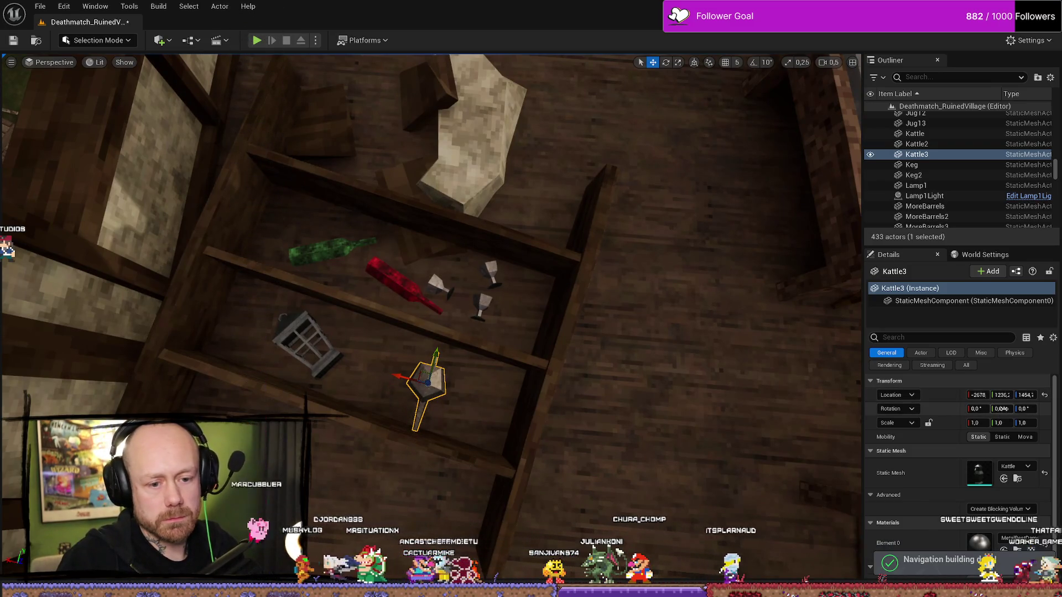
text(90)
key(Return)
mouse_move(493, 351)
mouse_down()
mouse_move(406, 393)
mouse_move(482, 455)
mouse_move(422, 388)
mouse_up()
key(w)
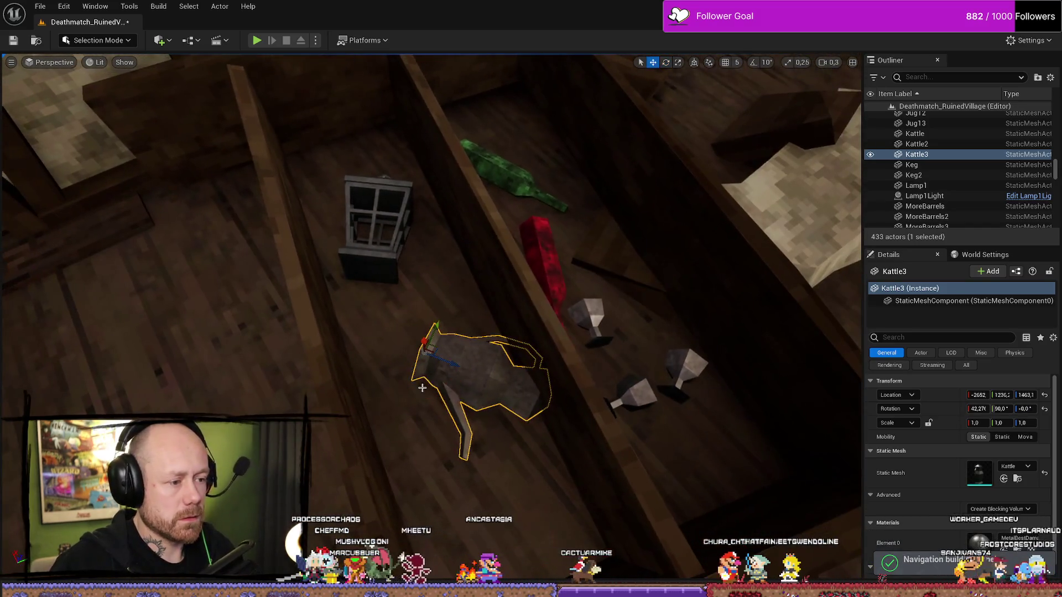
drag(440, 328, 422, 380)
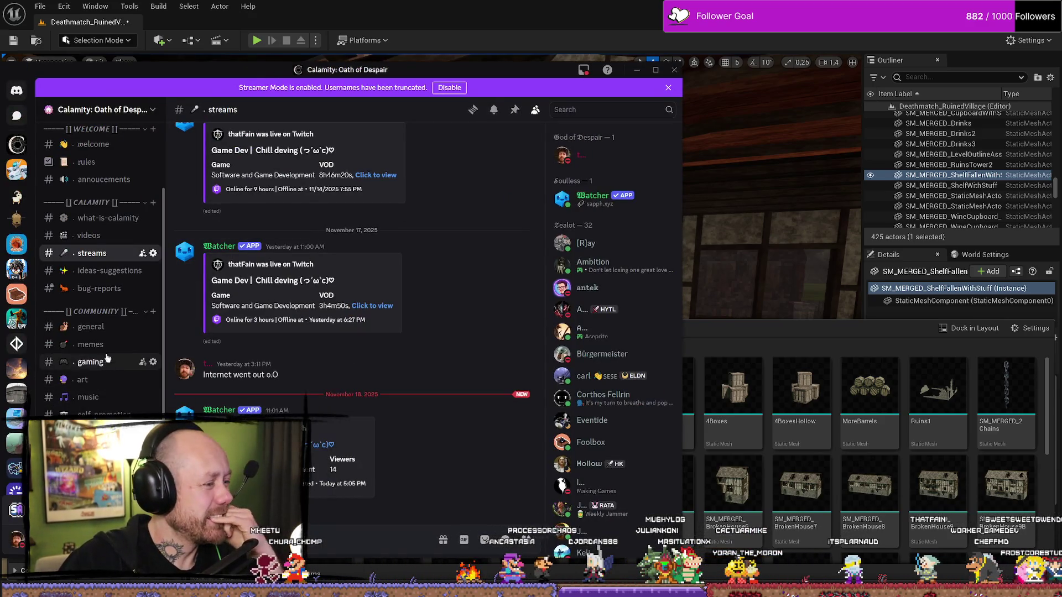
Open the #memes channel and watch the embedded clip full screen
click(110, 346)
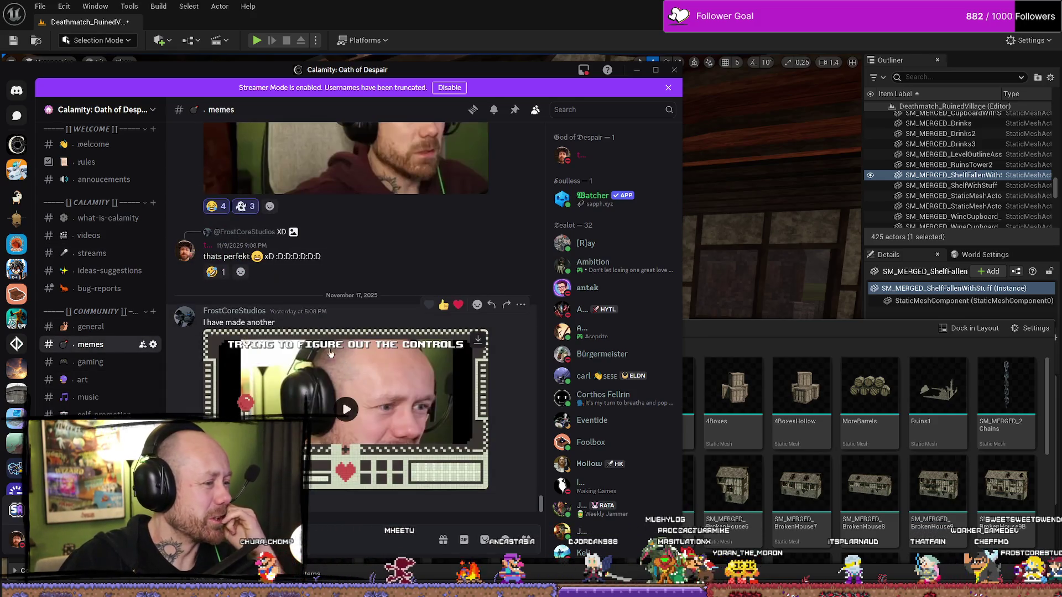
click(334, 427)
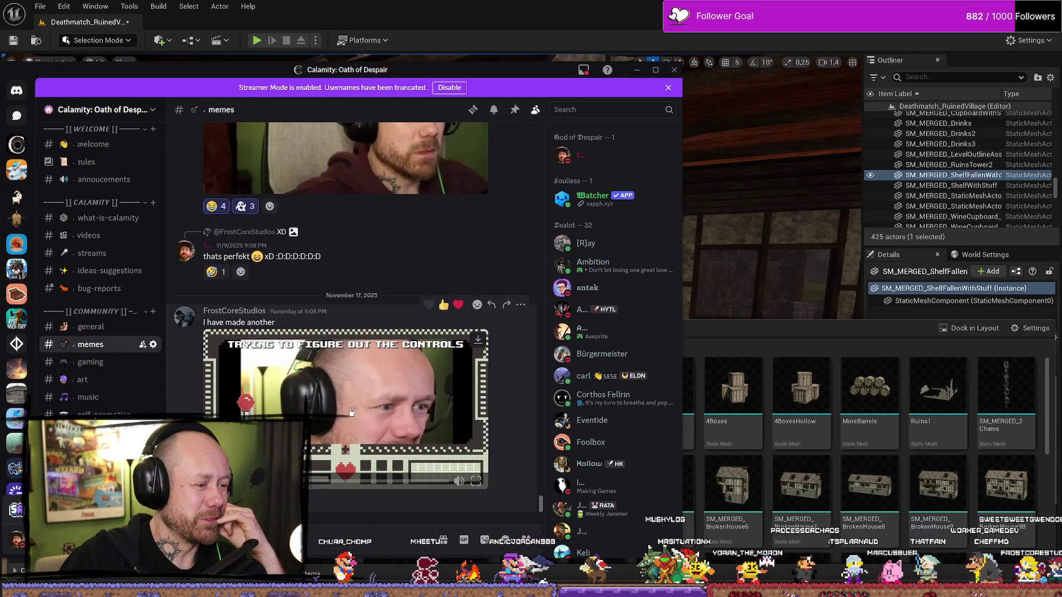
click(474, 486)
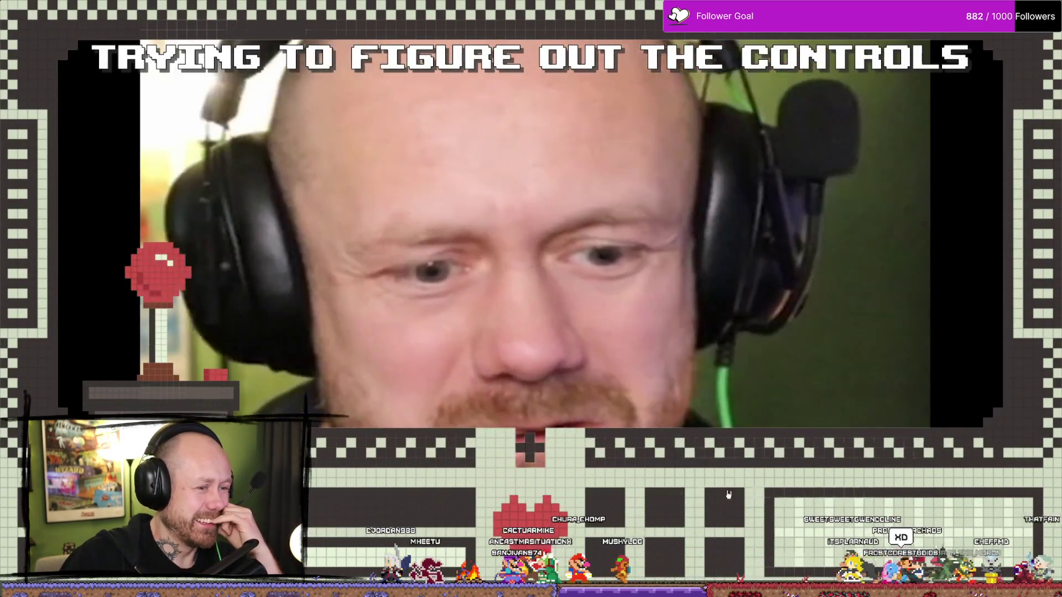
key(Escape)
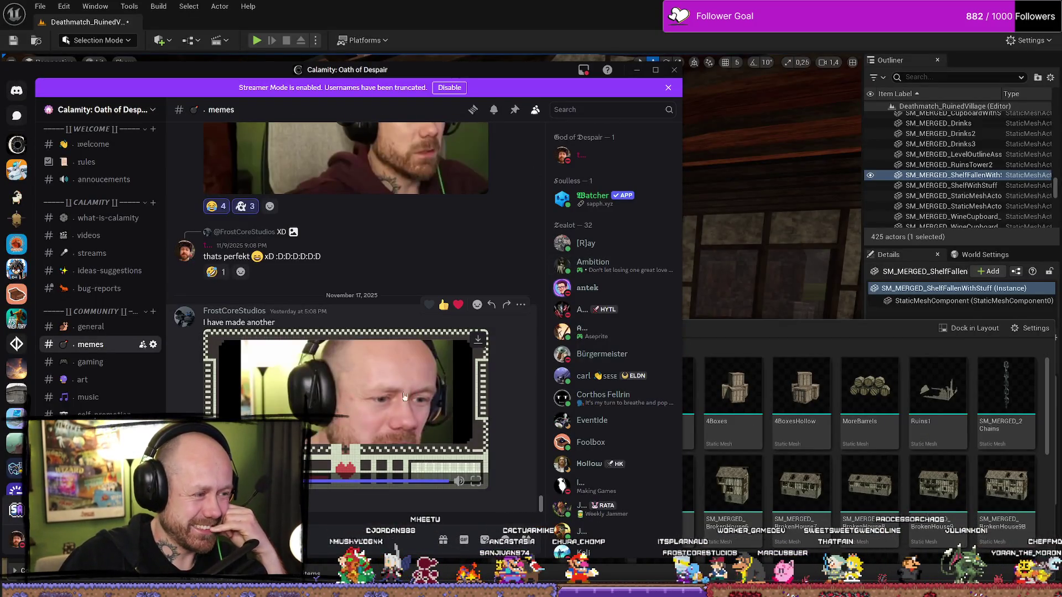
mouse_move(545, 76)
mouse_down()
mouse_move(300, 144)
mouse_move(387, 581)
mouse_move(748, 116)
mouse_move(690, 115)
mouse_up()
Watch an older video full screen, replay the one-second clip, then return to Unreal
scroll(514, 308, up, 3)
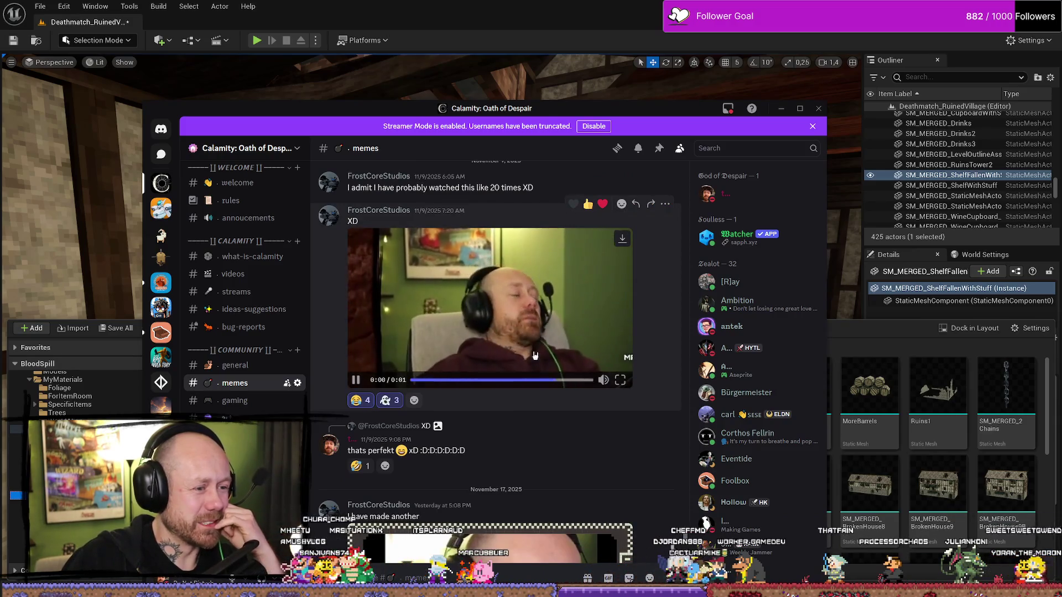
scroll(525, 343, up, 5)
scroll(481, 353, up, 3)
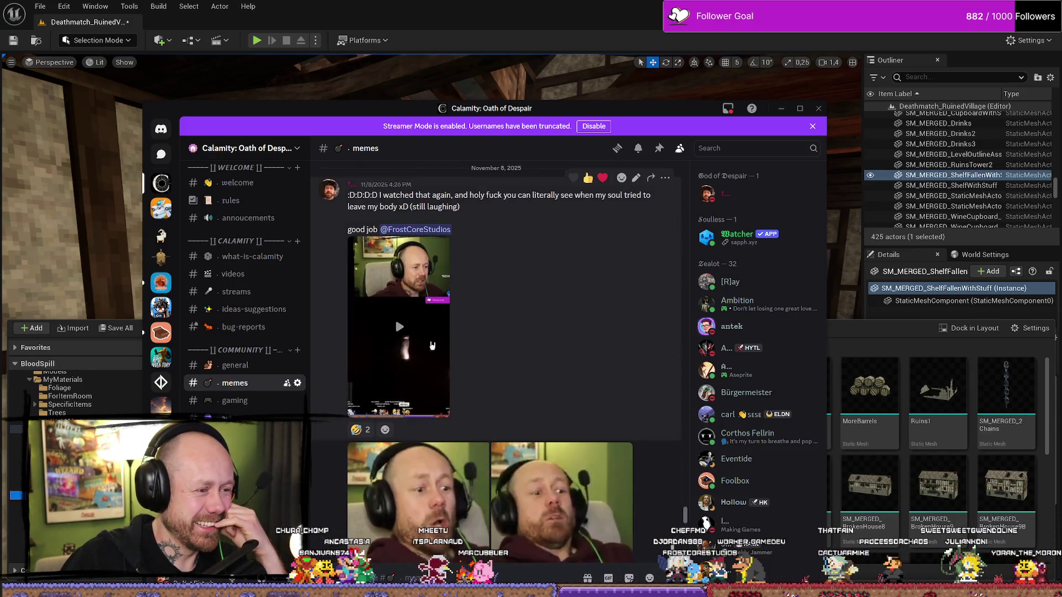
click(437, 409)
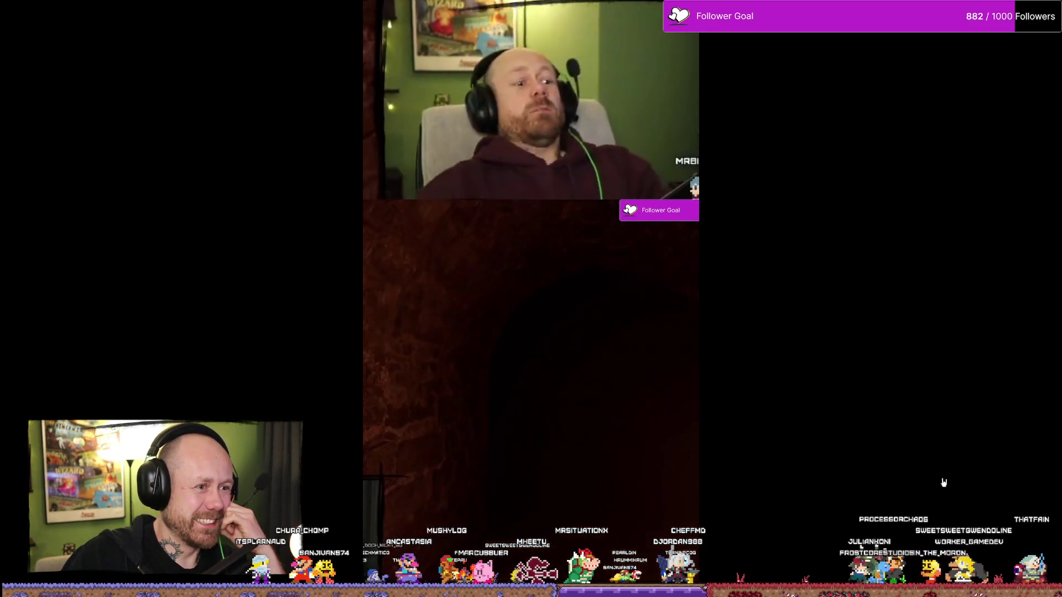
key(Escape)
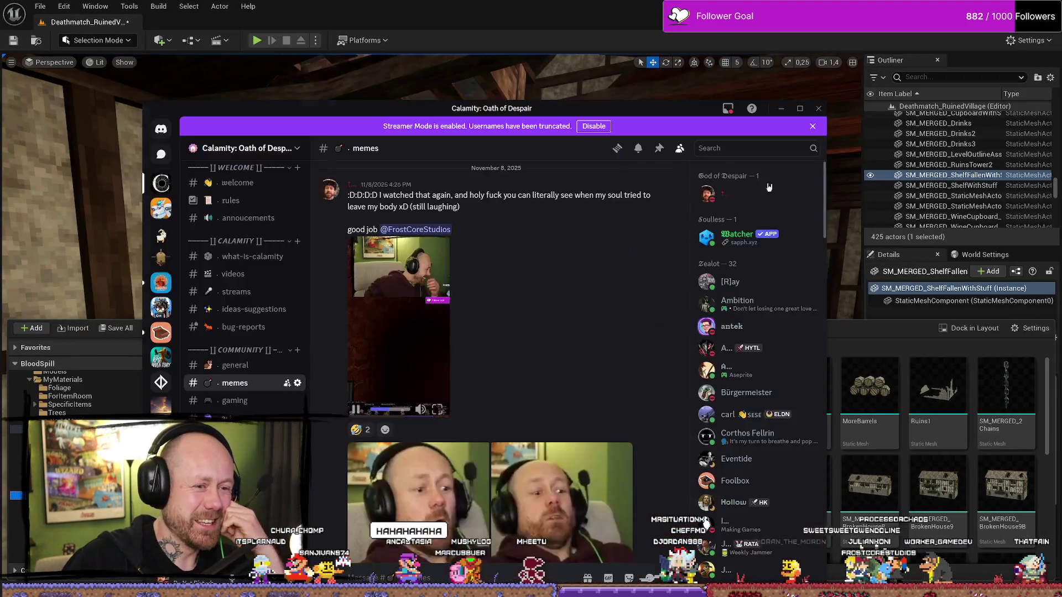
scroll(610, 349, down, 7)
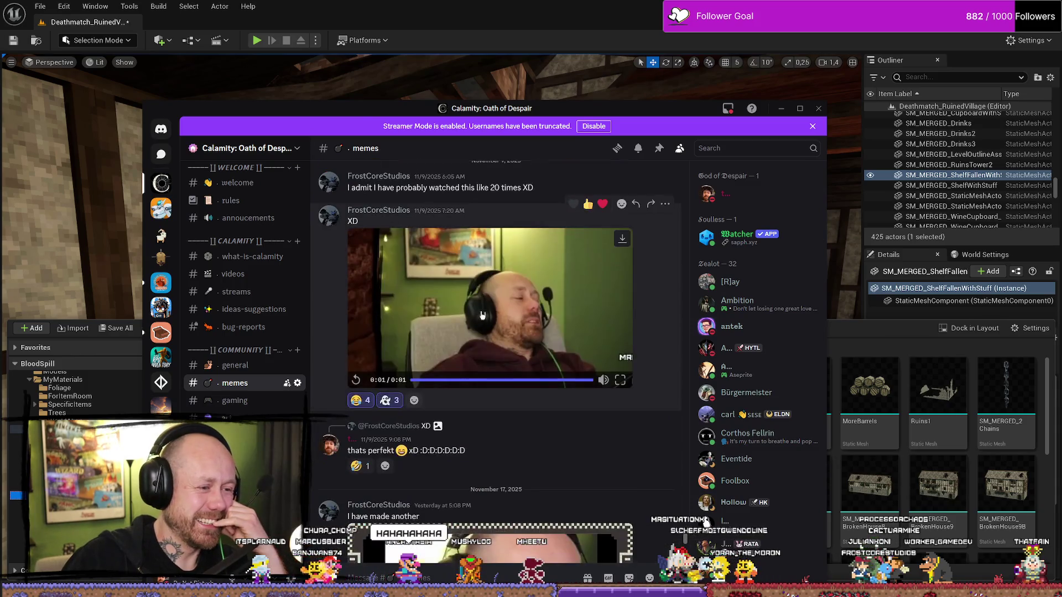
click(356, 380)
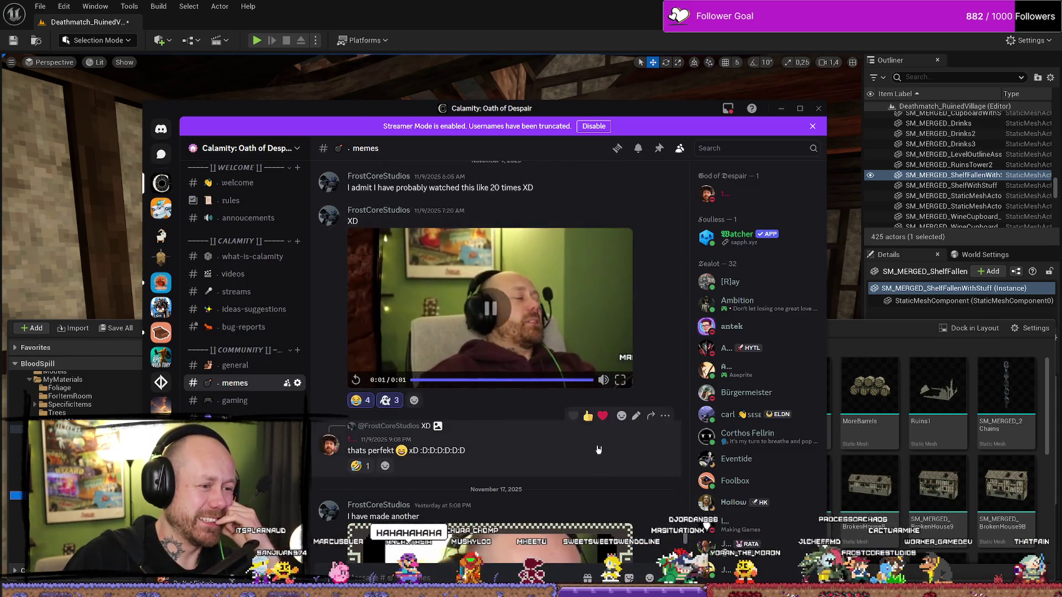
scroll(559, 327, down, 1)
scroll(569, 288, up, 3)
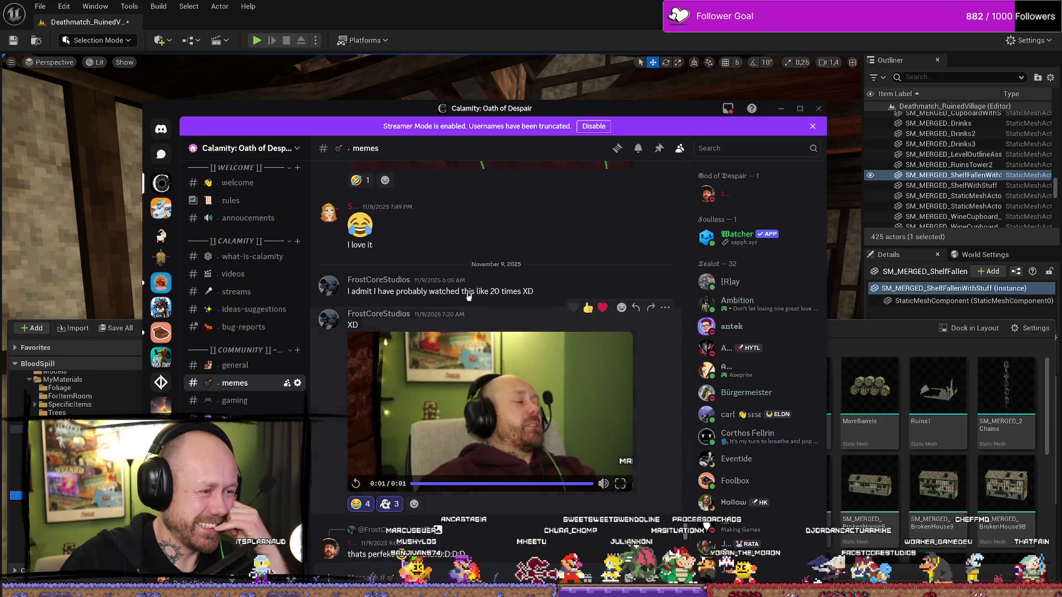
key(alt+Tab)
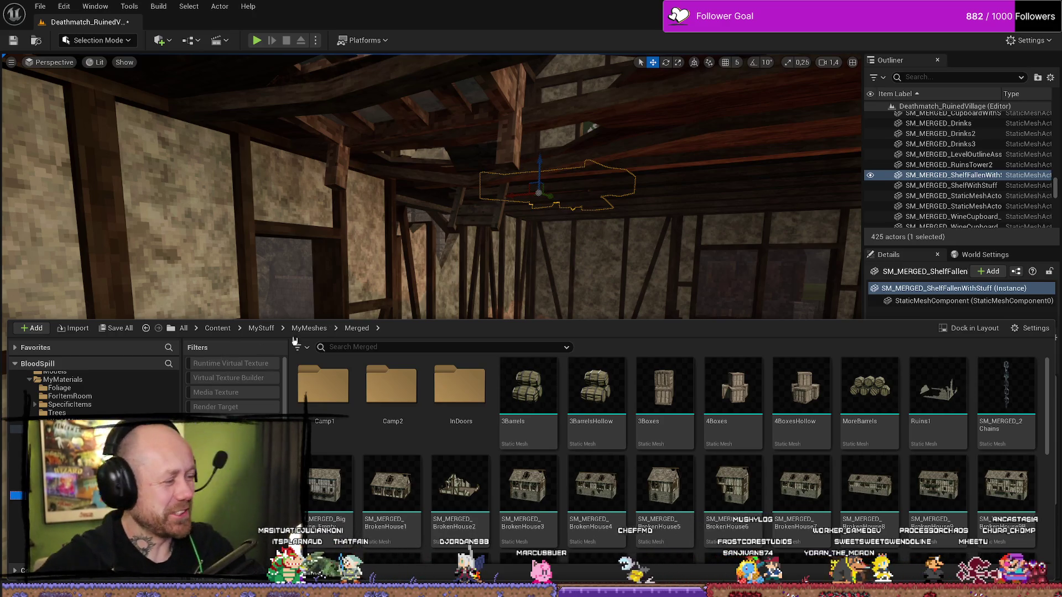
Drag a Bench and Table2 from Buildings > InDoors onto the upstairs room's wooden floor
right_click(637, 299)
scroll(637, 299, down, 1)
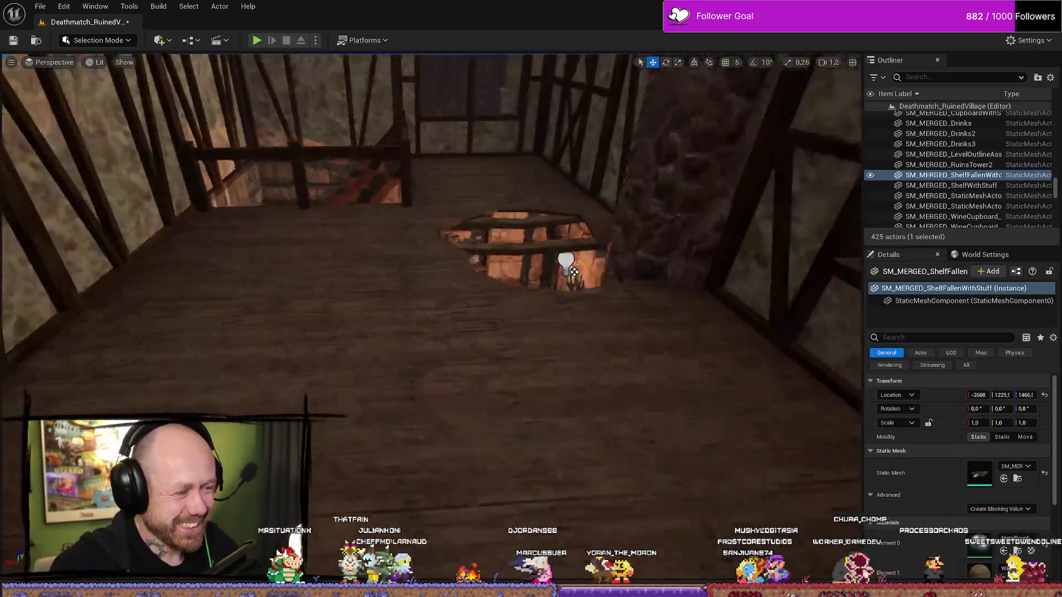
key(ctrl+space)
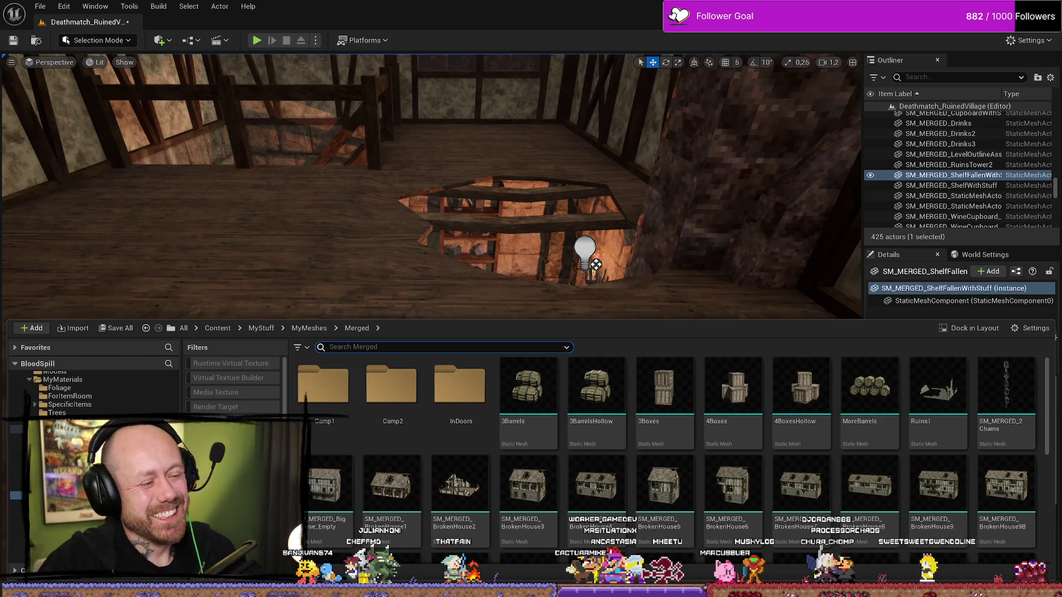
double_click(459, 387)
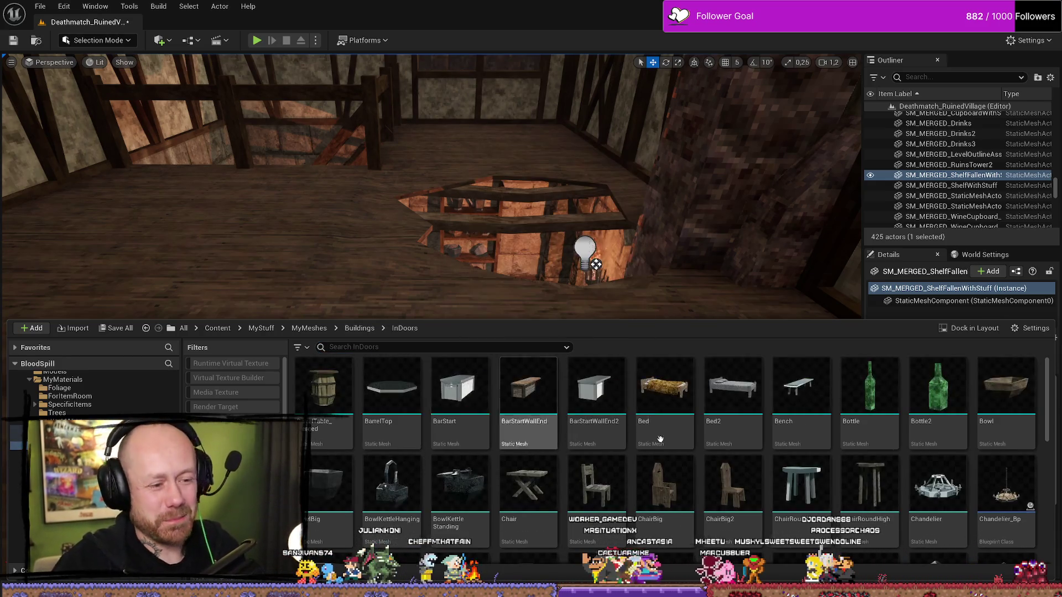
mouse_move(802, 387)
mouse_down()
mouse_move(803, 399)
mouse_move(282, 355)
mouse_move(592, 393)
mouse_up()
key(ctrl+space)
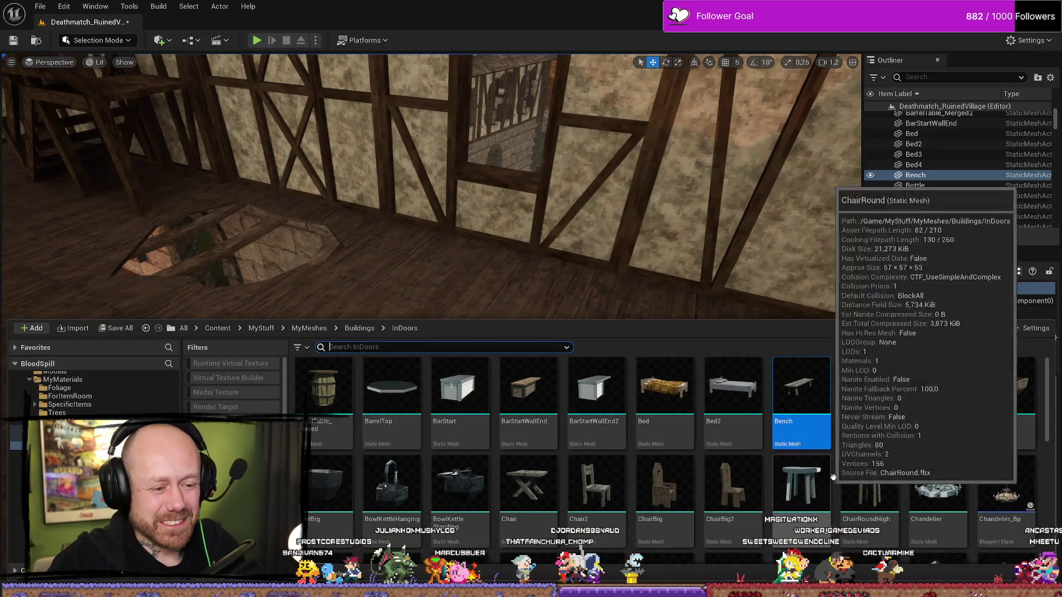
scroll(807, 442, down, 5)
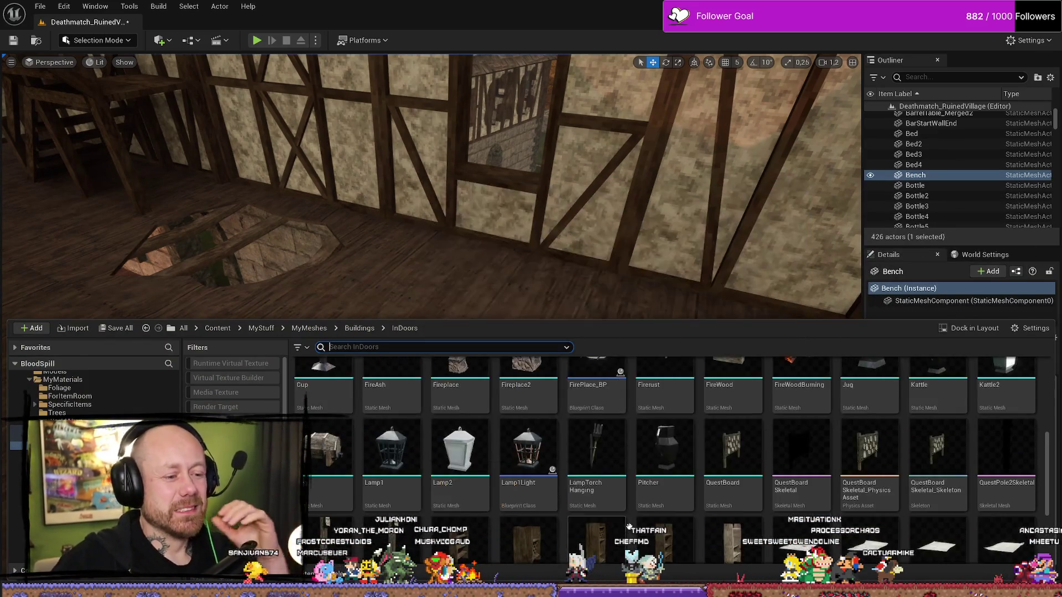
scroll(814, 480, down, 3)
mouse_move(331, 507)
mouse_down()
mouse_move(489, 254)
mouse_move(453, 297)
mouse_move(465, 312)
mouse_up()
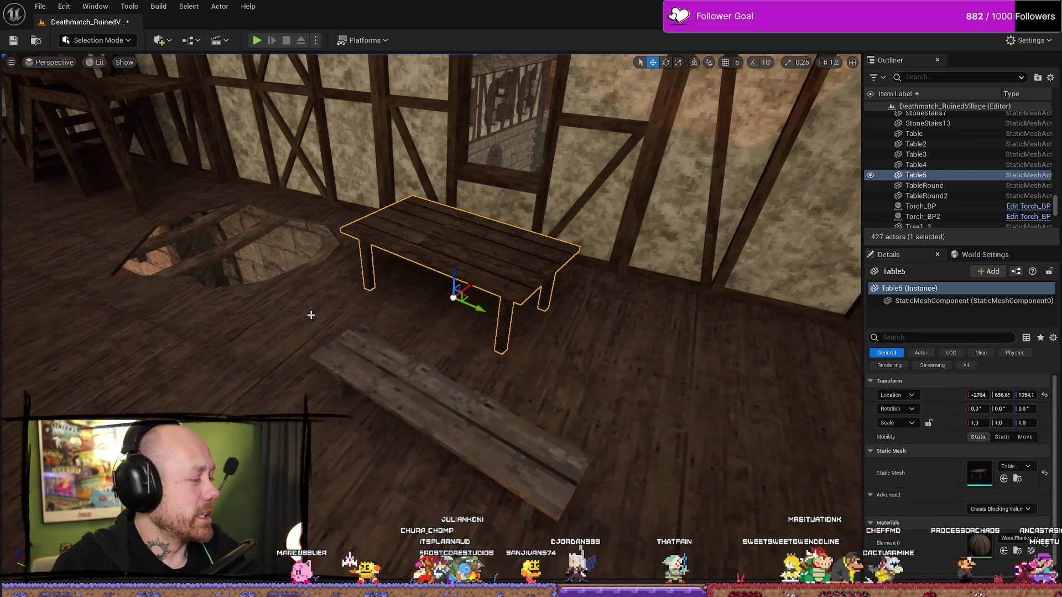
scroll(310, 314, up, 2)
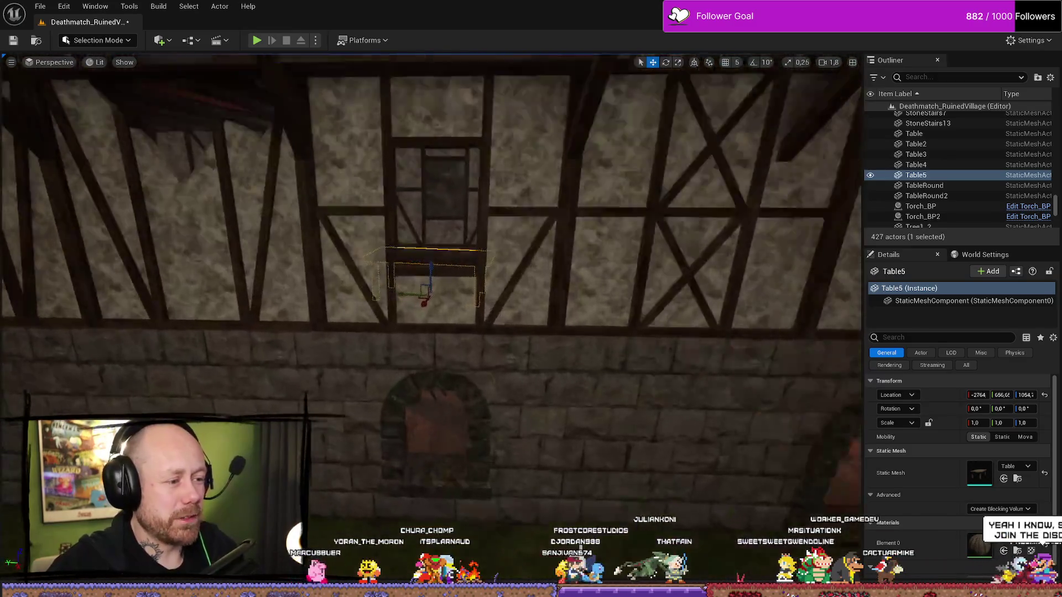
key(s)
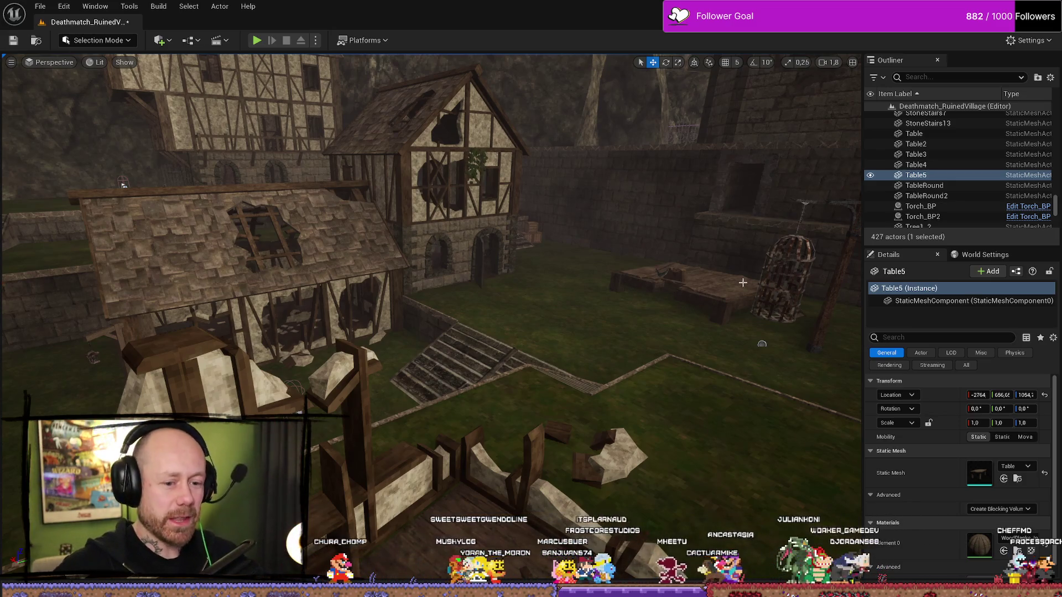
Visit figma.com in a new maximized Firefox tab and open Steam Assets Template from Recents
key(alt+Tab)
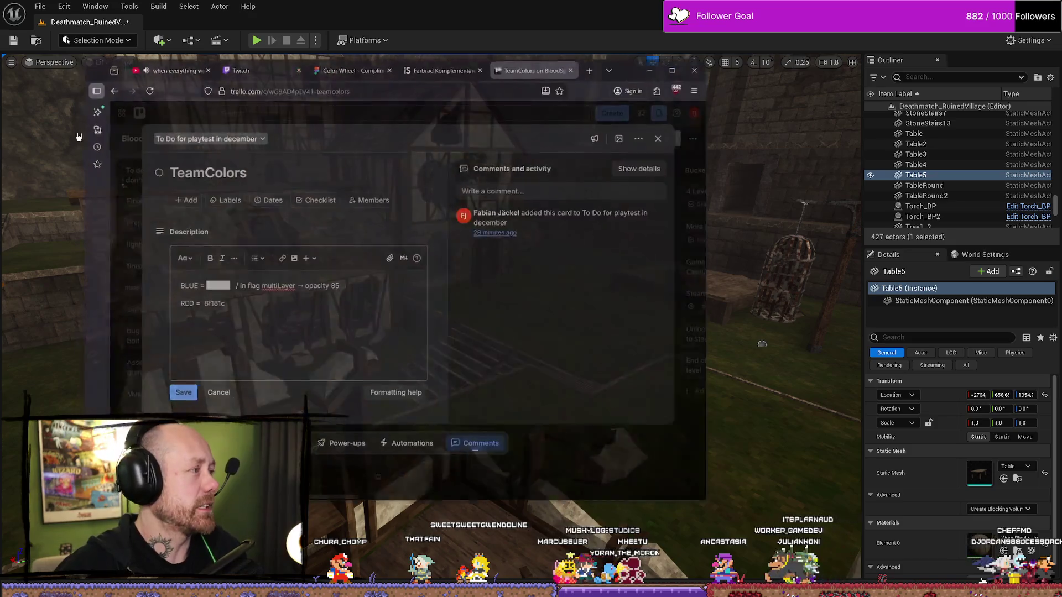
click(622, 67)
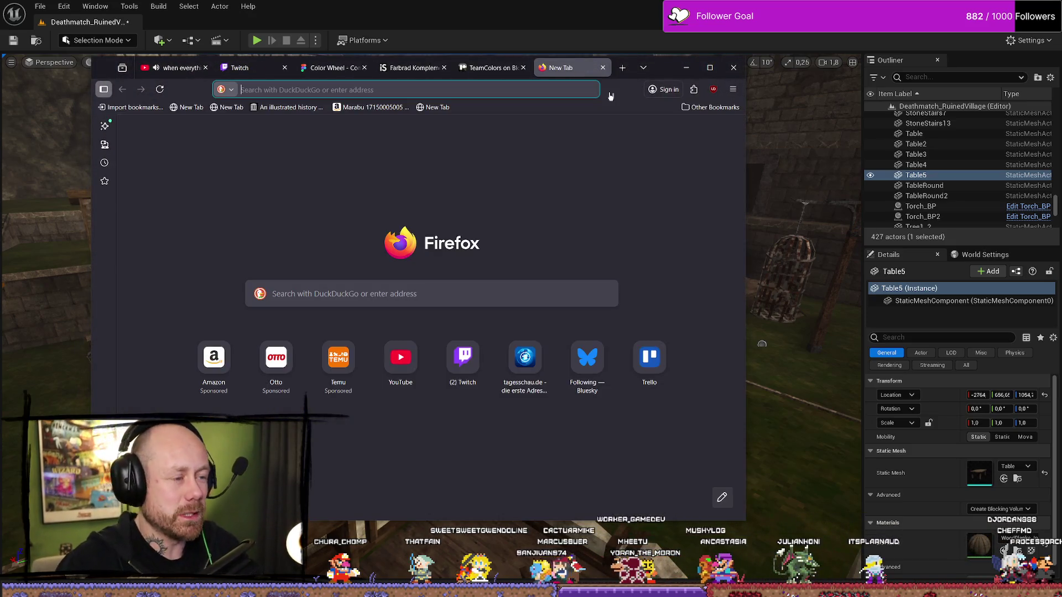
text(figma.com)
key(Return)
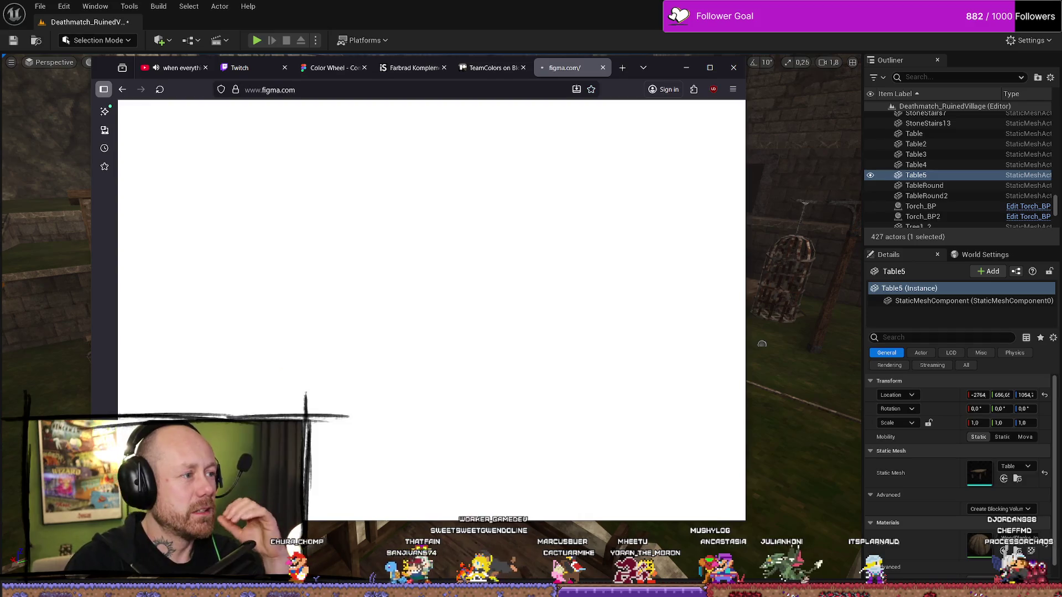
click(710, 67)
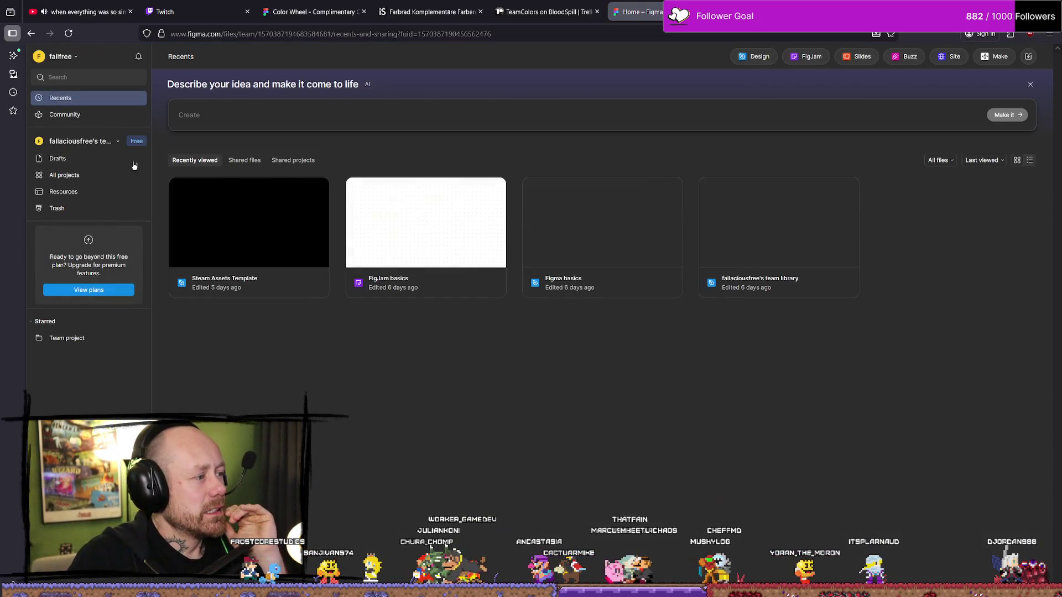
double_click(290, 246)
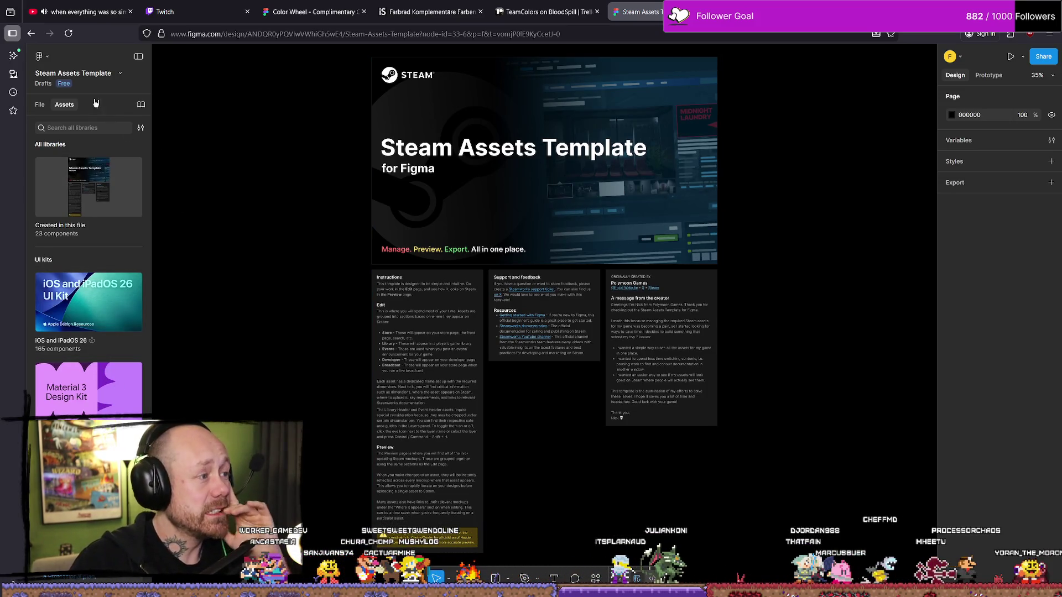
click(41, 106)
Switch to the Preview page and scroll across the Bloodspill Steam store and library mockups
click(62, 177)
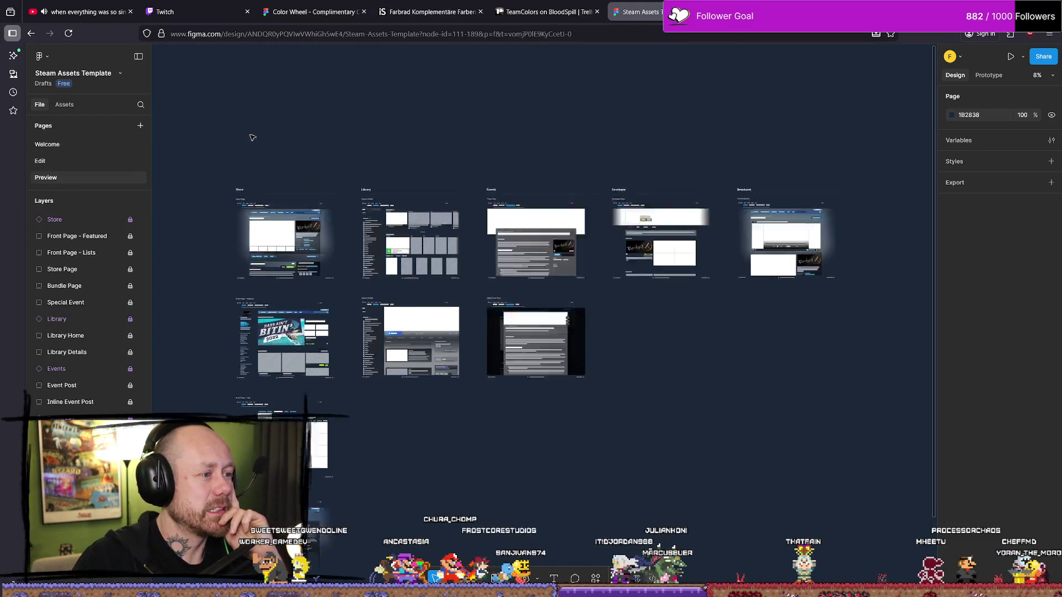
ctrl+scroll(271, 235, up, 5)
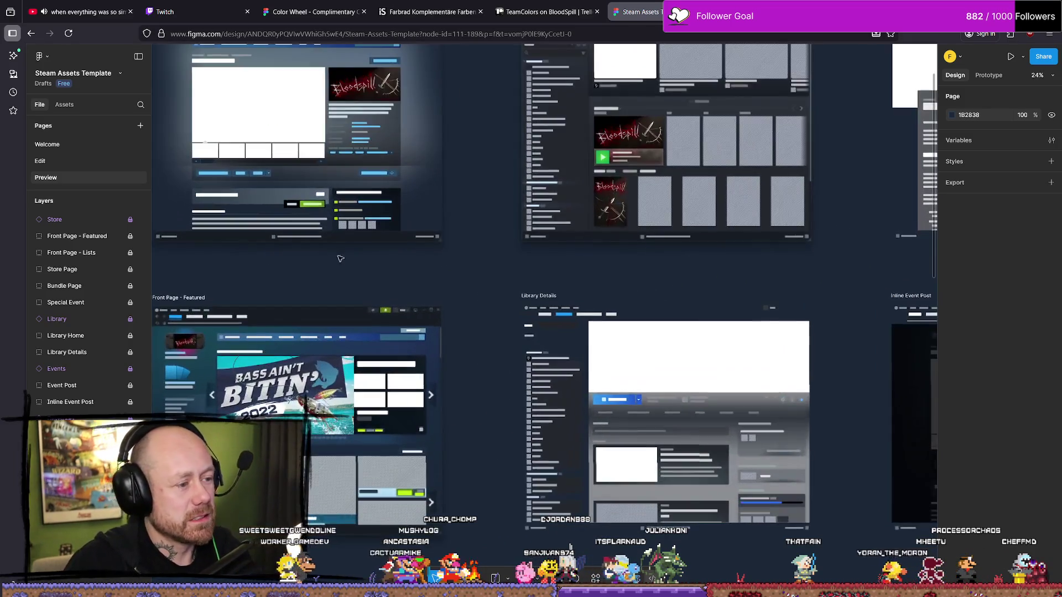
right_click(415, 278)
click(524, 314)
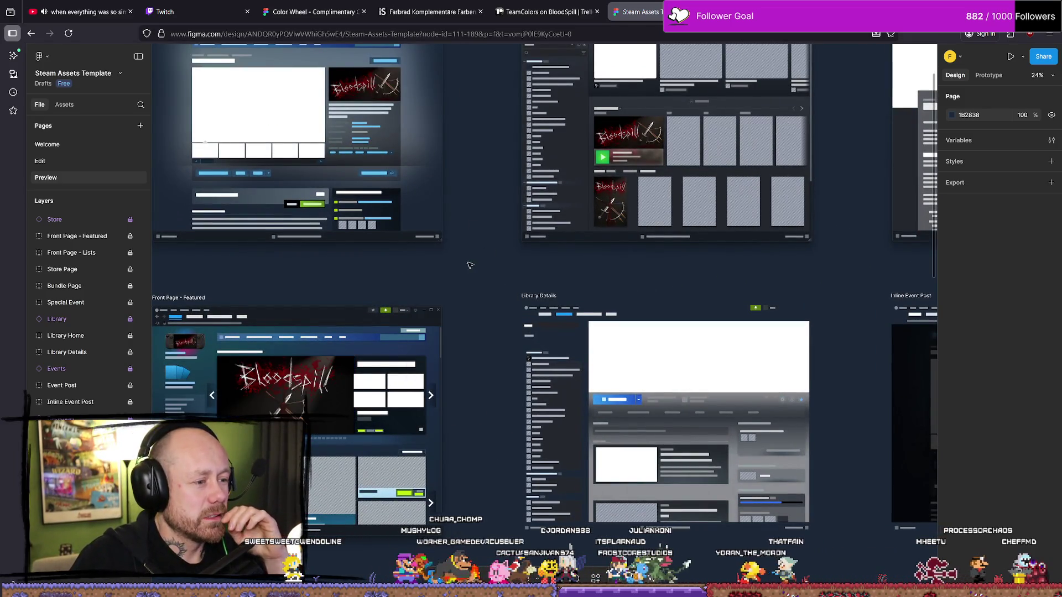
scroll(303, 222, up, 3)
ctrl+scroll(303, 222, up, 8)
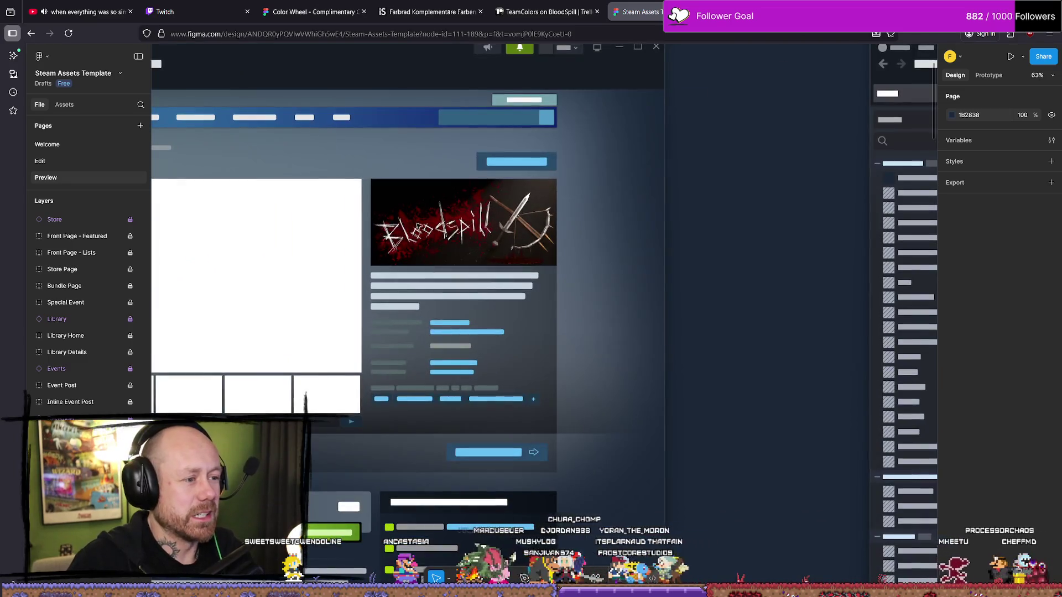
scroll(606, 269, down, 3)
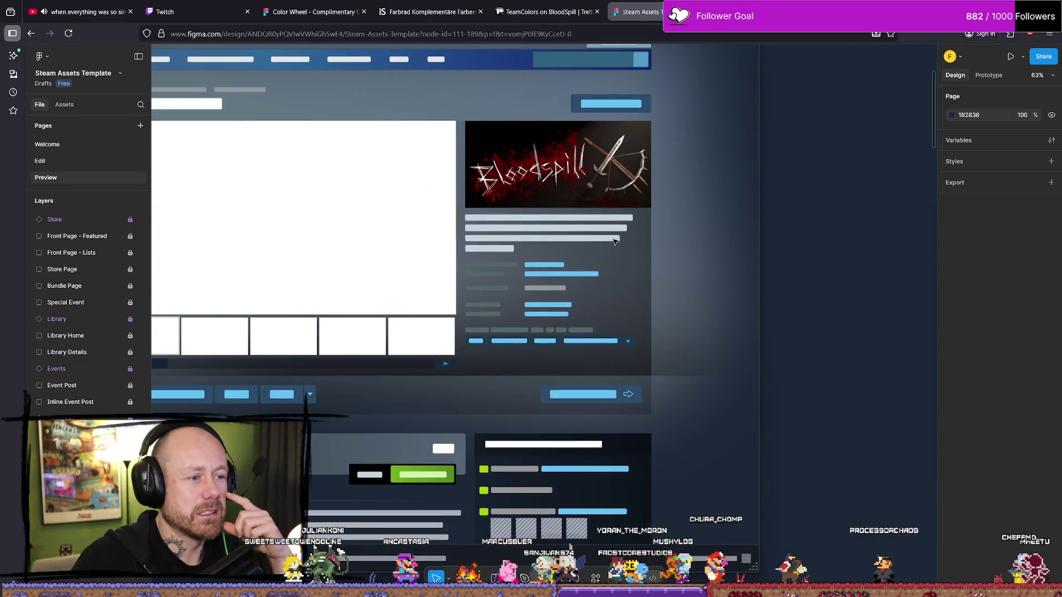
ctrl+scroll(603, 411, down, 4)
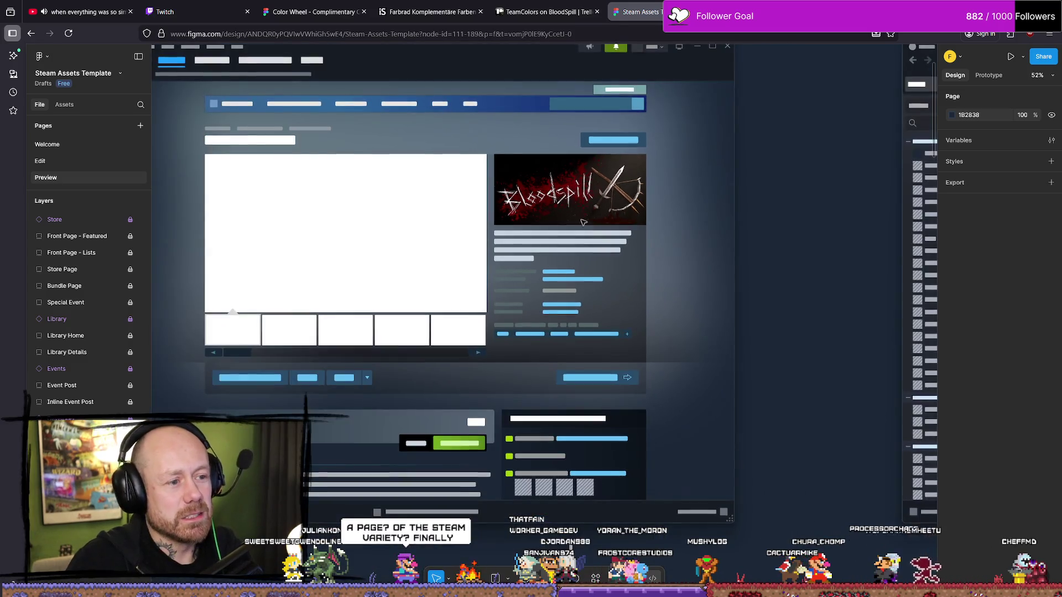
scroll(602, 411, down, 7)
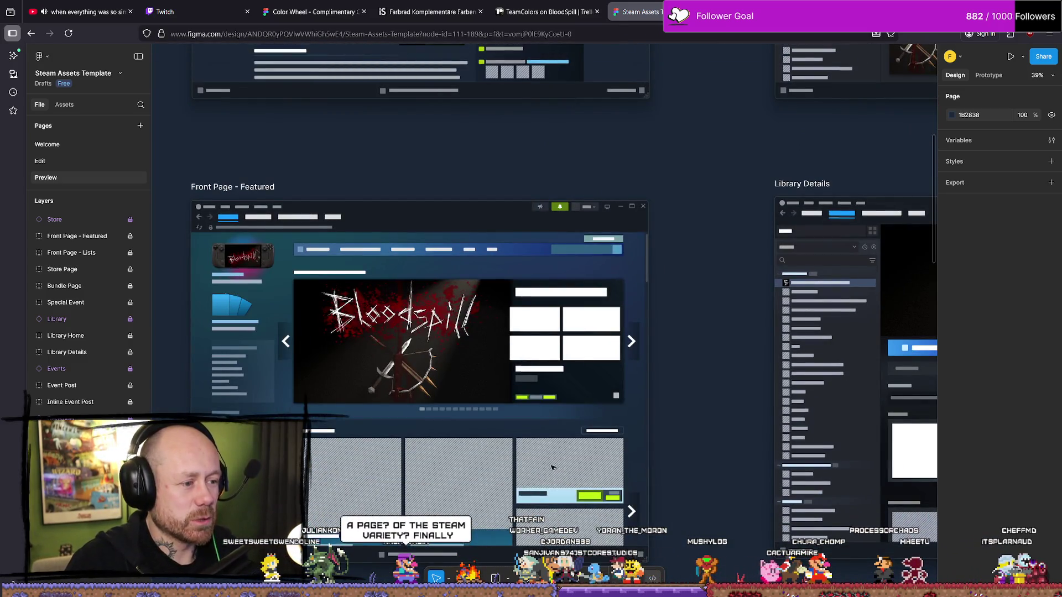
scroll(552, 467, down, 7)
scroll(716, 265, right, 10)
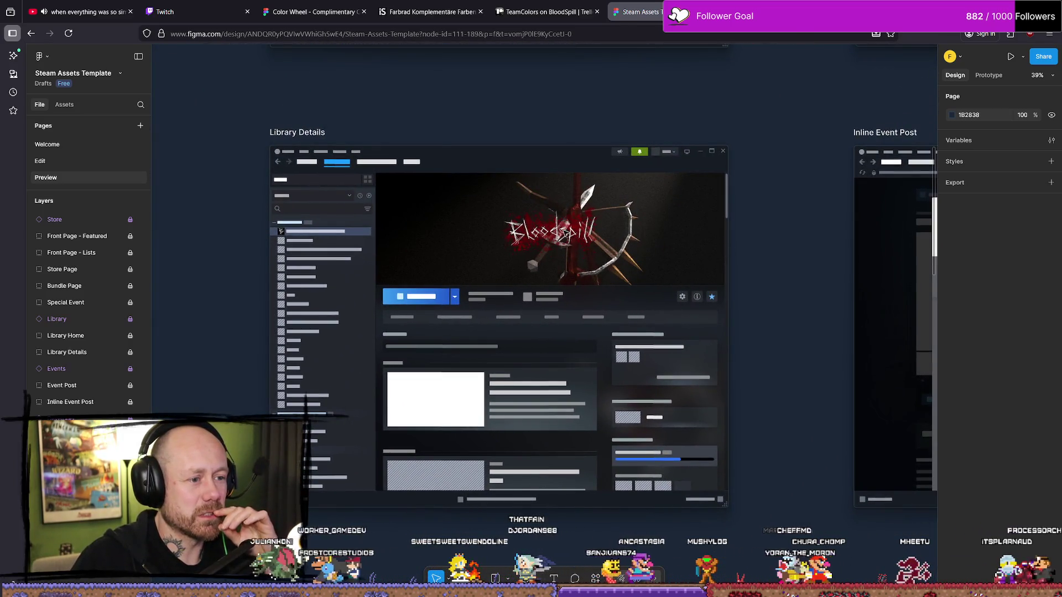
scroll(425, 278, up, 4)
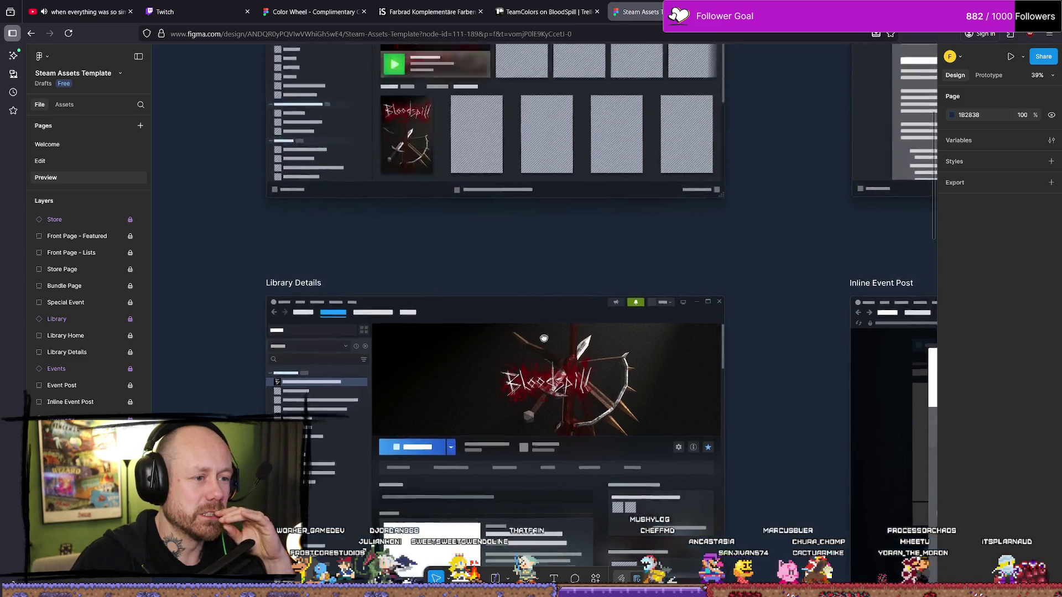
scroll(437, 290, right, 5)
scroll(451, 305, down, 3)
scroll(452, 306, right, 3)
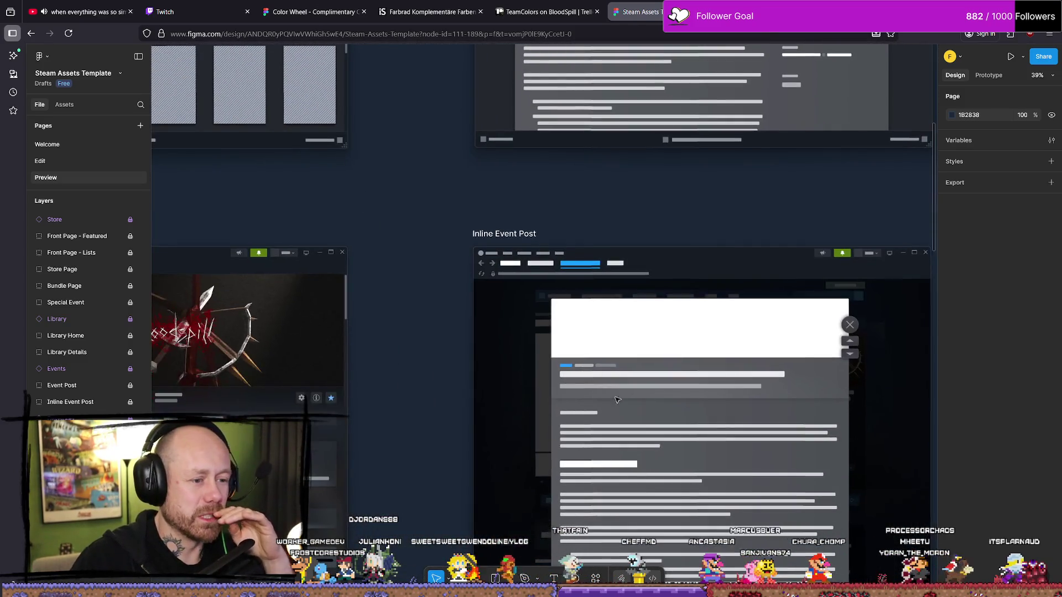
scroll(497, 332, down, 5)
scroll(620, 392, right, 5)
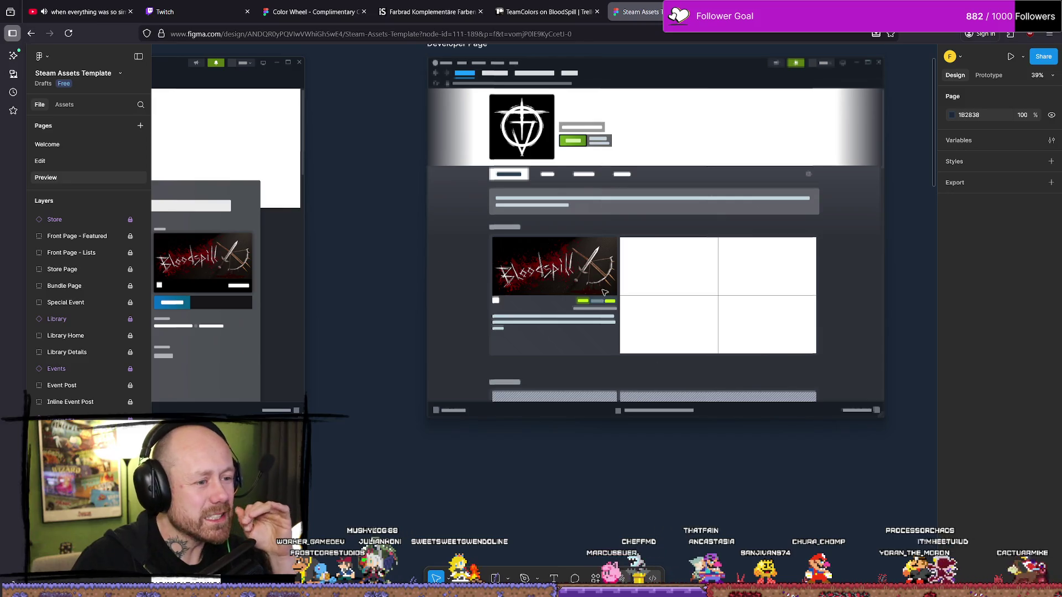
scroll(604, 292, down, 10)
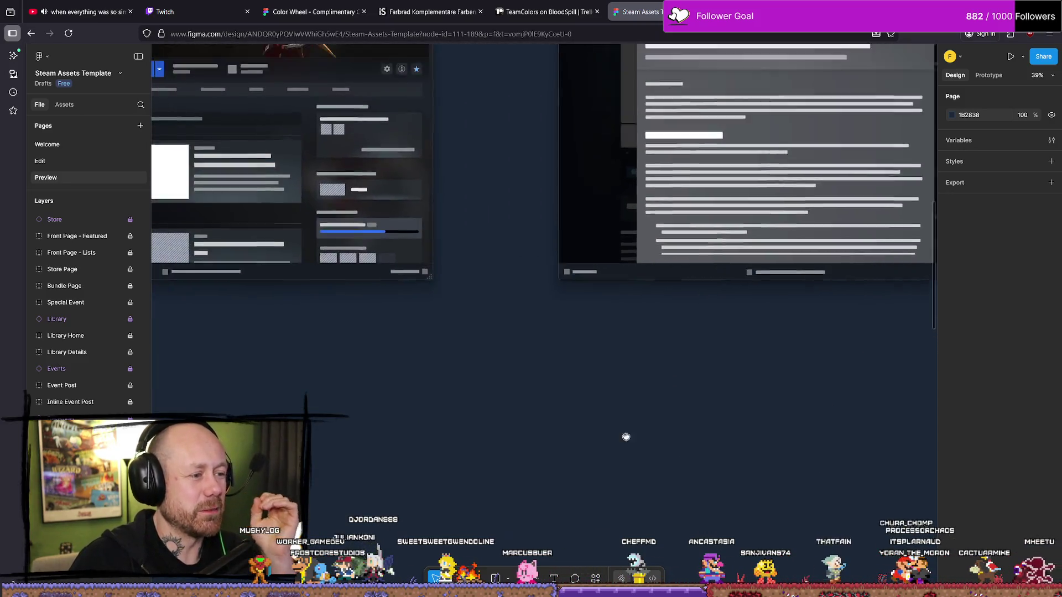
scroll(626, 437, down, 3)
scroll(647, 287, left, 10)
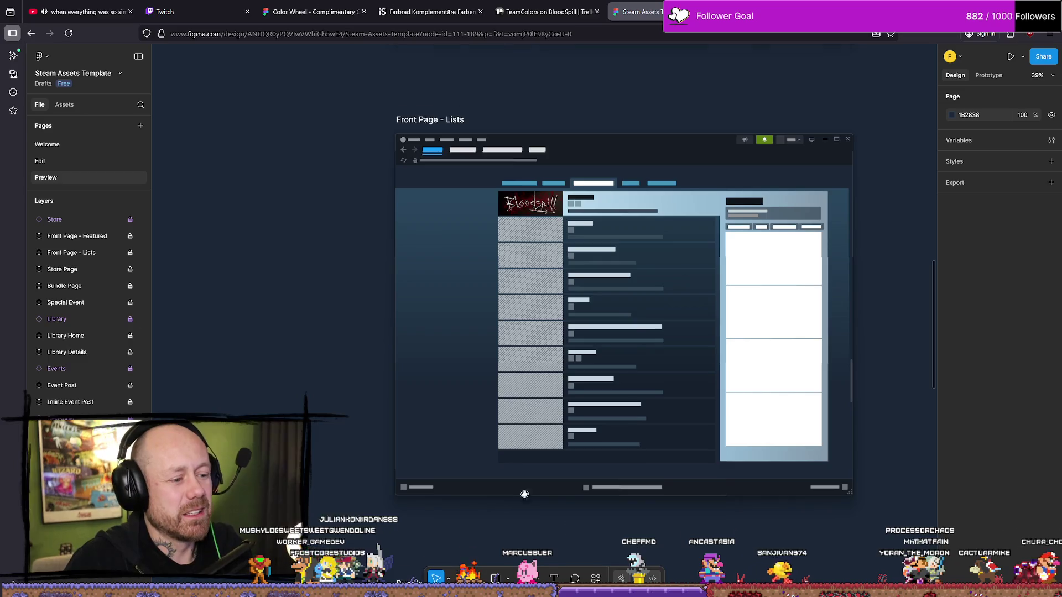
scroll(525, 494, down, 10)
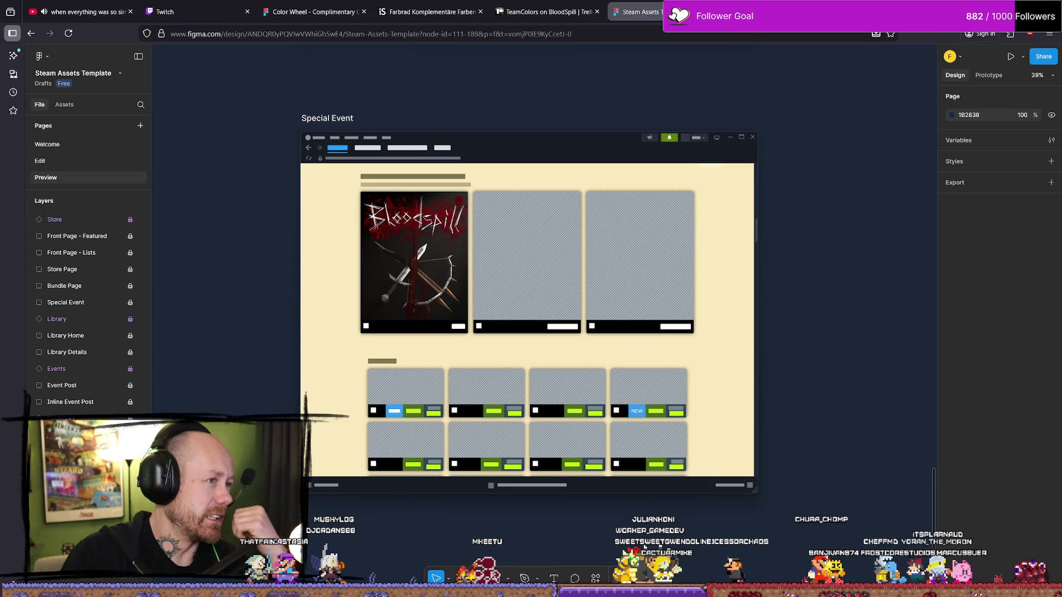
Close the TeamColors card on Trello to reveal the full BloodSpill board and return to Unreal
click(544, 12)
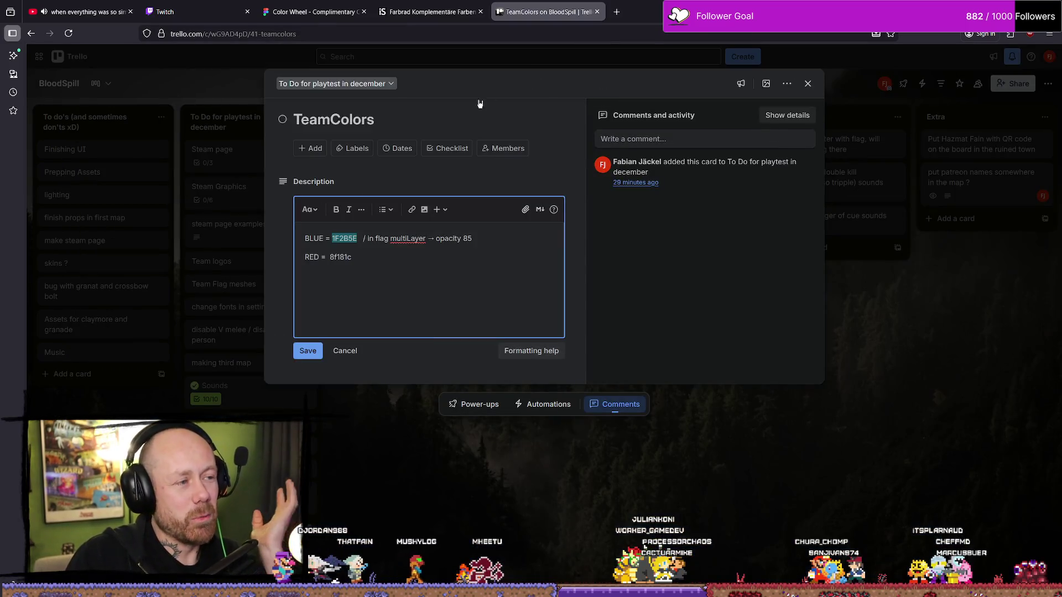
click(705, 401)
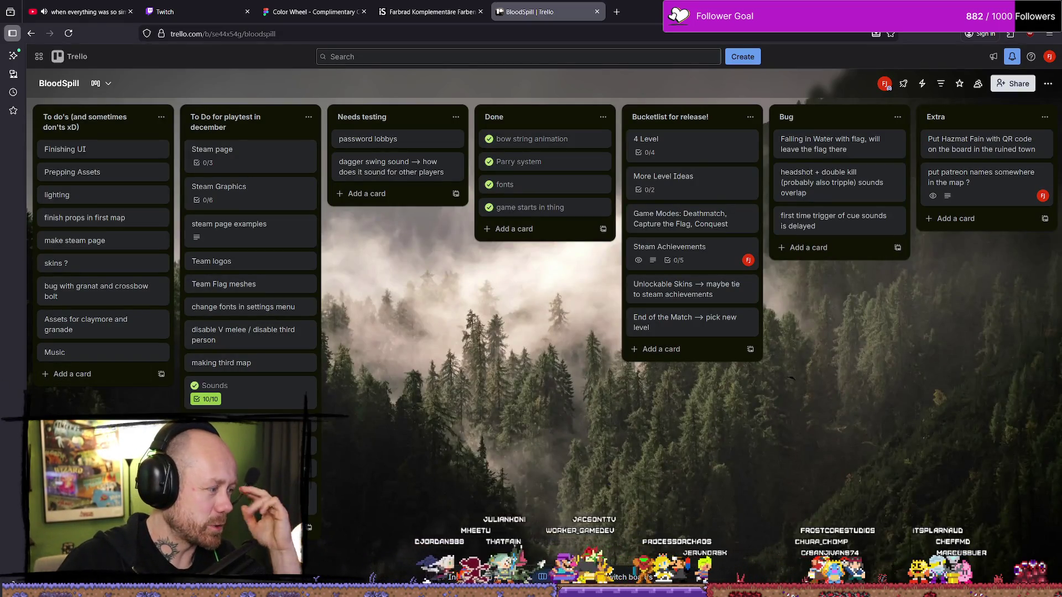
key(alt+Tab)
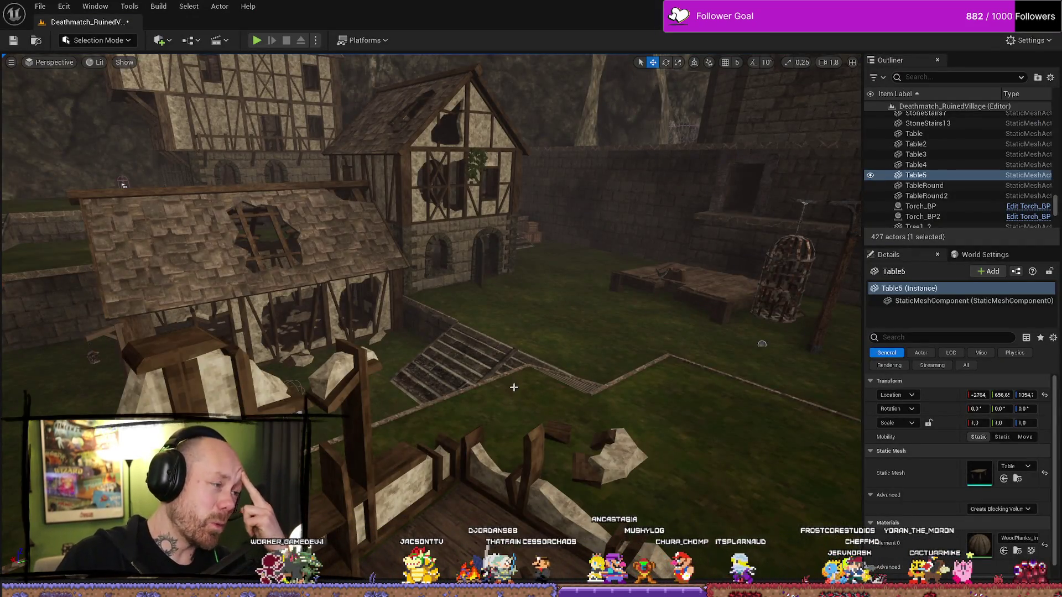
Start a fullscreen Play-in-Editor session and deploy with the crossbow loadout
drag(514, 387, 636, 382)
scroll(561, 299, up, 3)
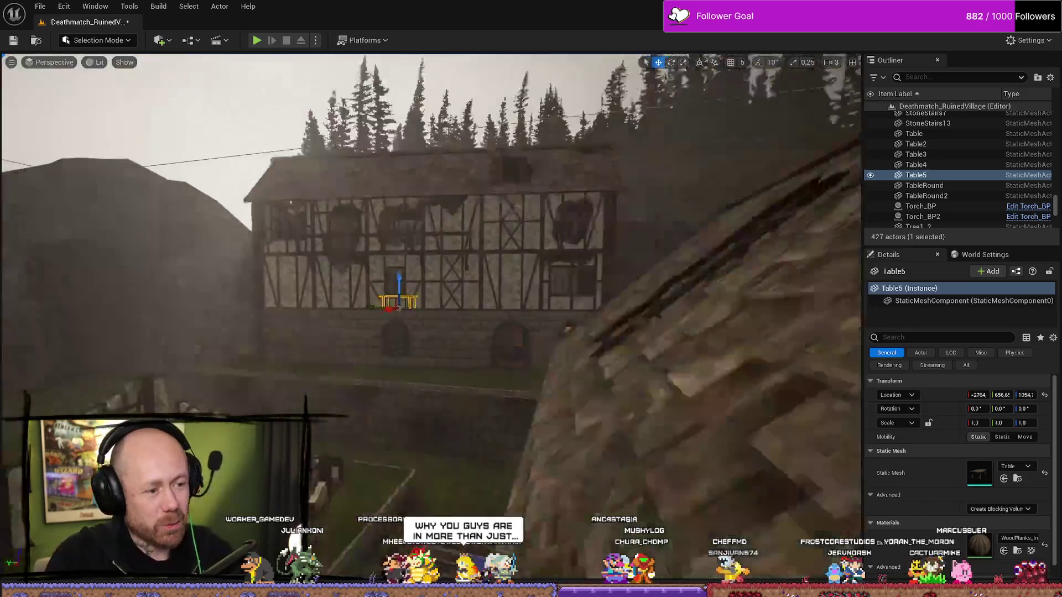
key(w)
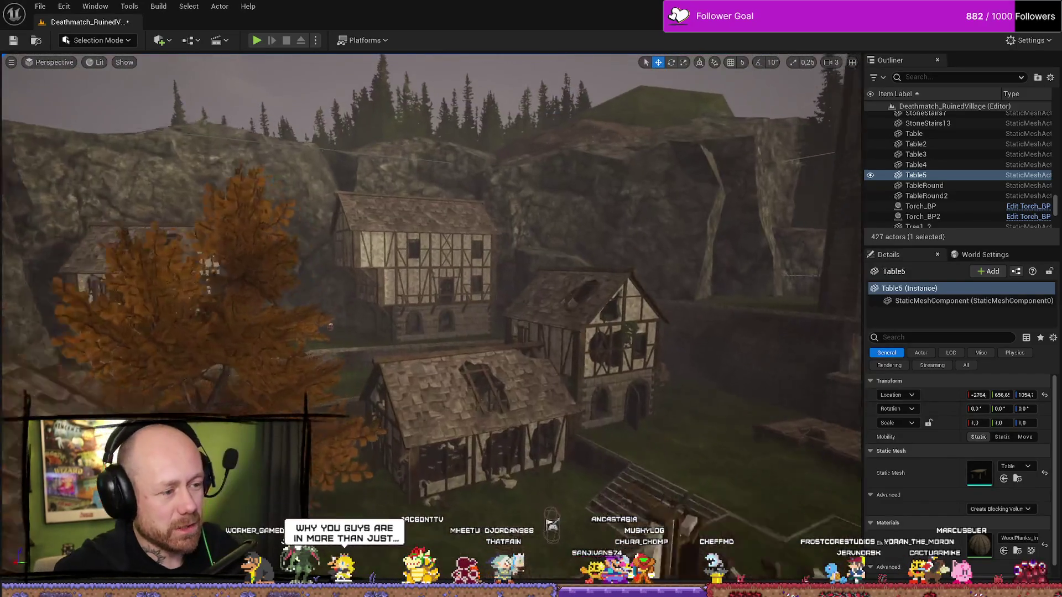
key(alt+p)
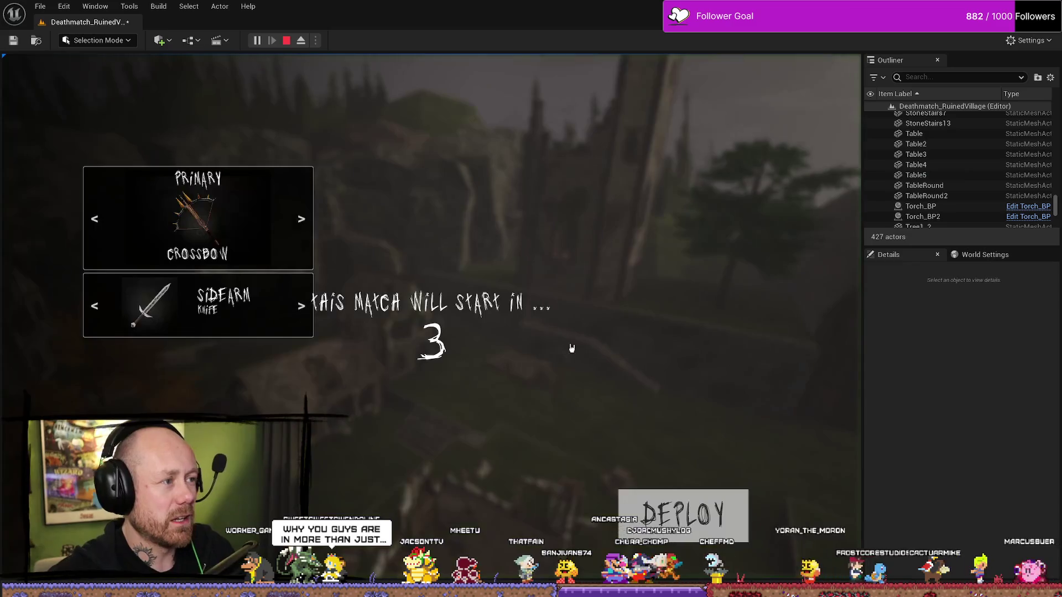
key(F11)
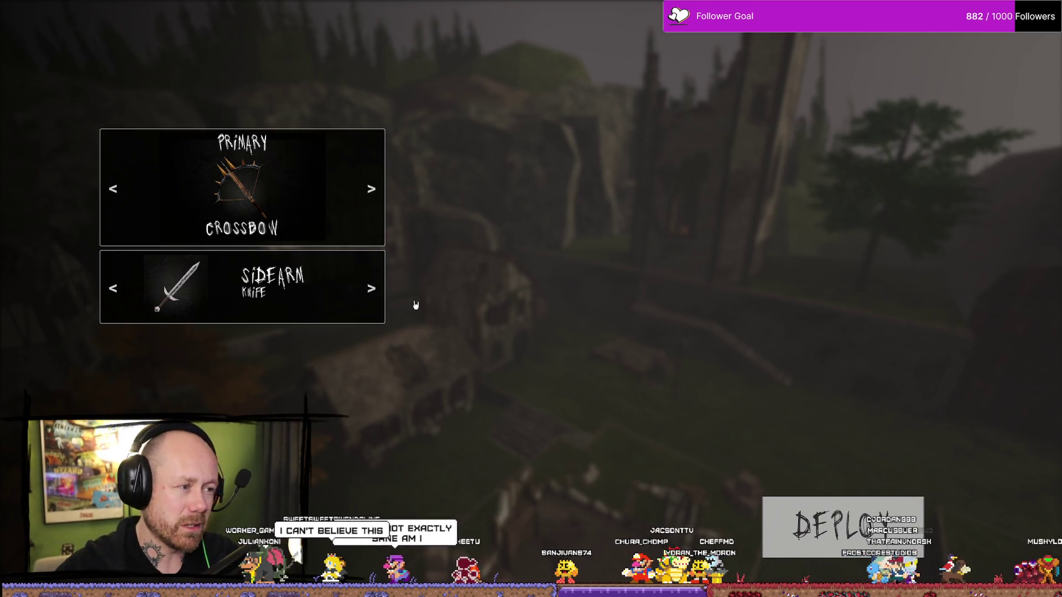
click(864, 542)
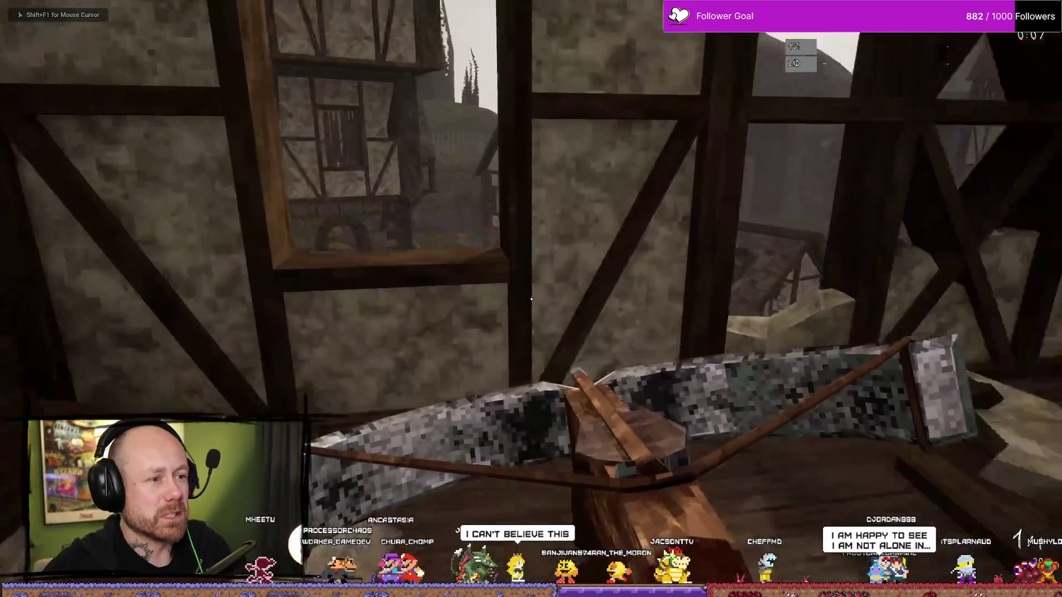
Check the Deathmatch scoreboard and walk the village past the stone tower, cage and cliff stairs
key(Tab)
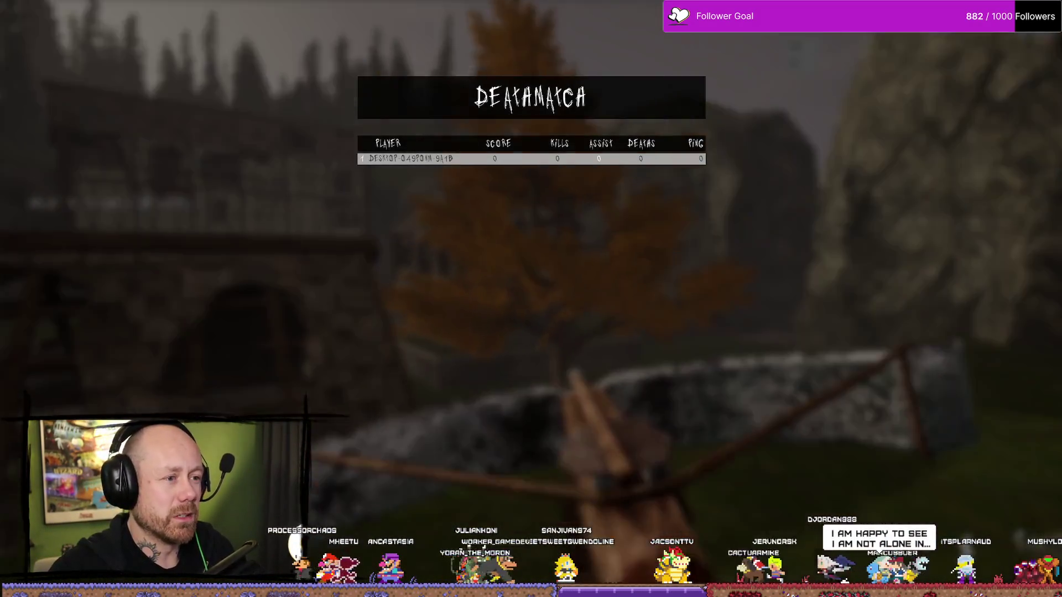
key(Tab)
key(w)
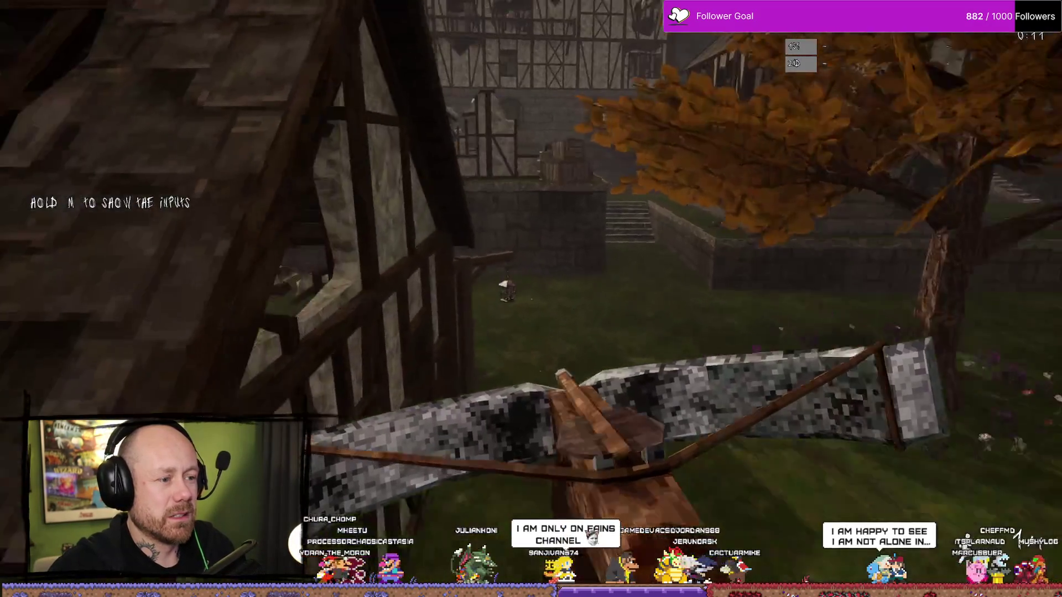
key(w)
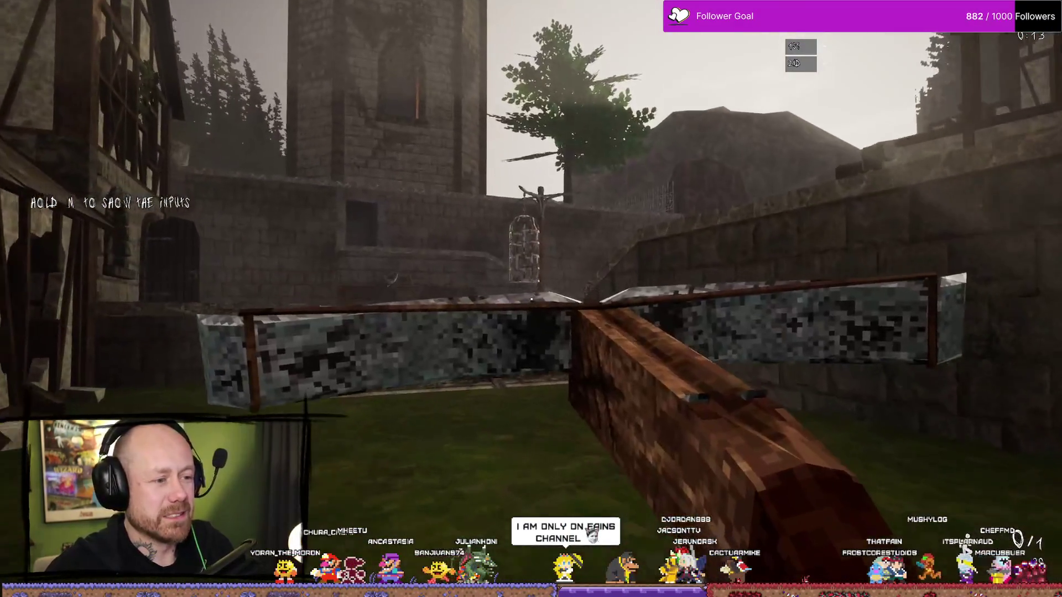
key(w)
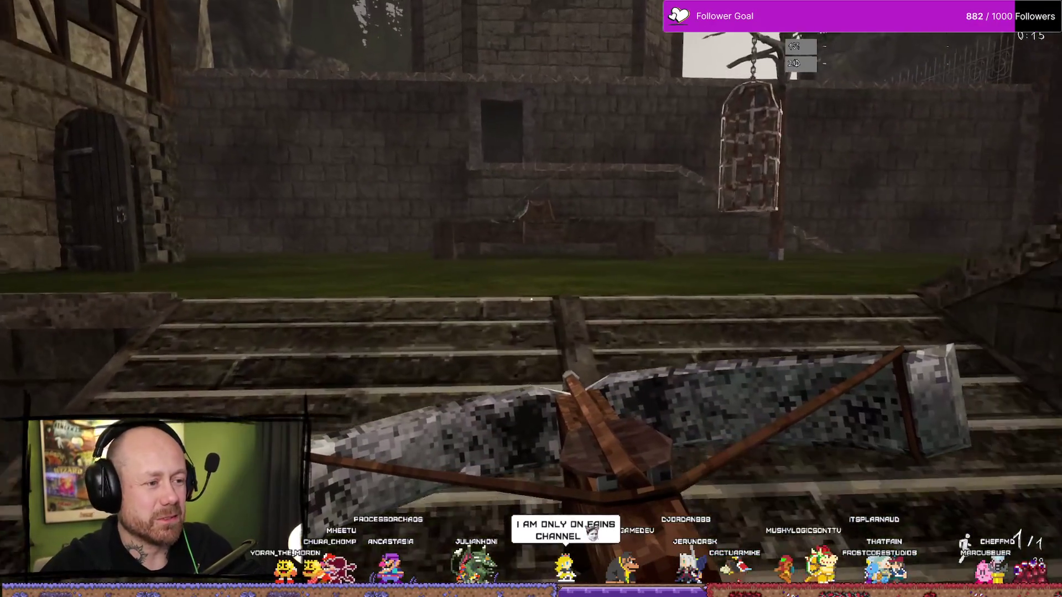
key(w)
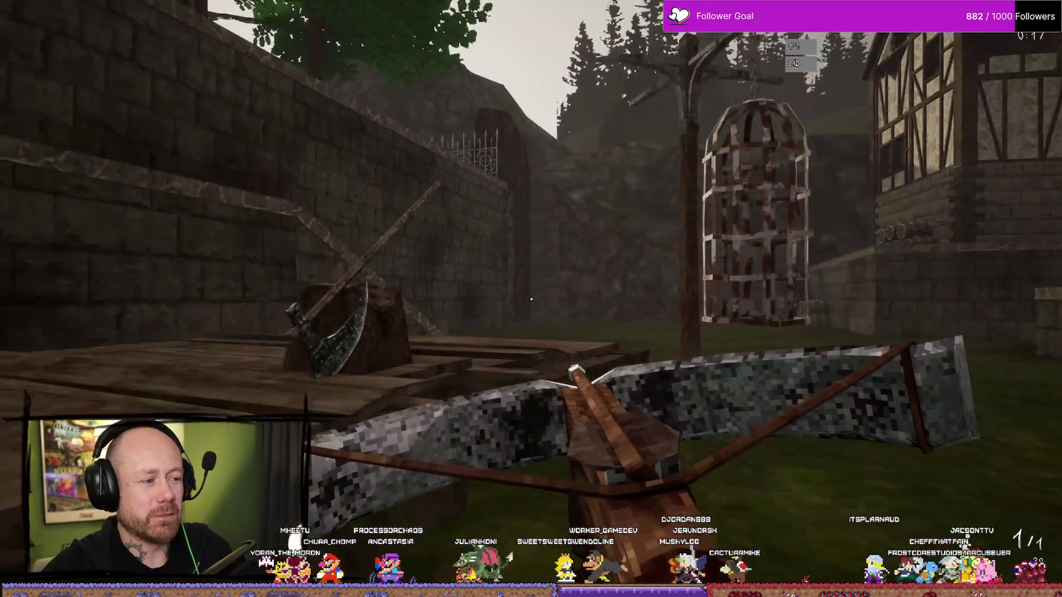
key(w)
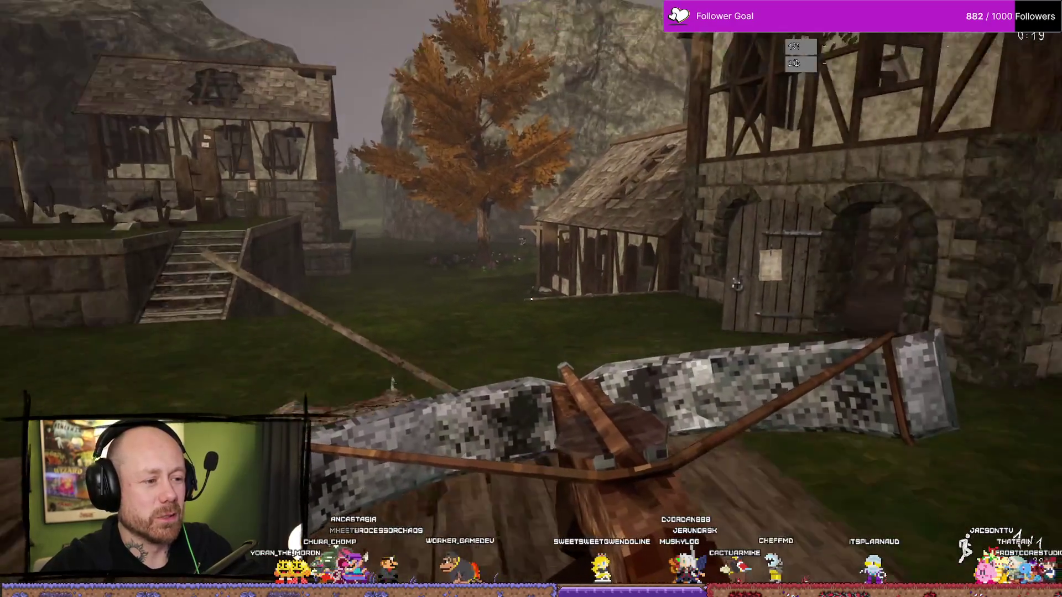
key(w)
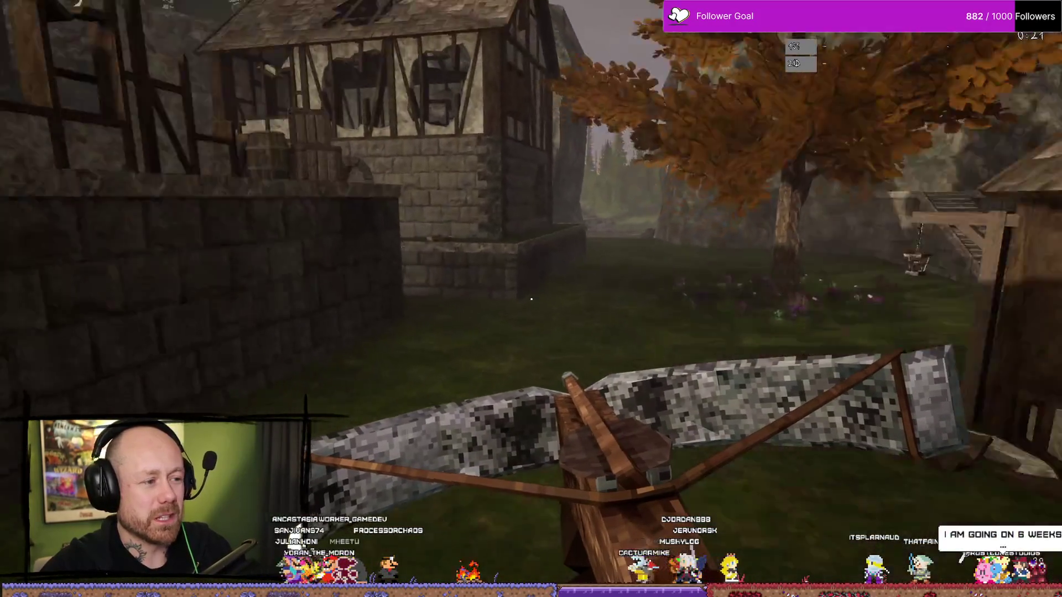
key(w)
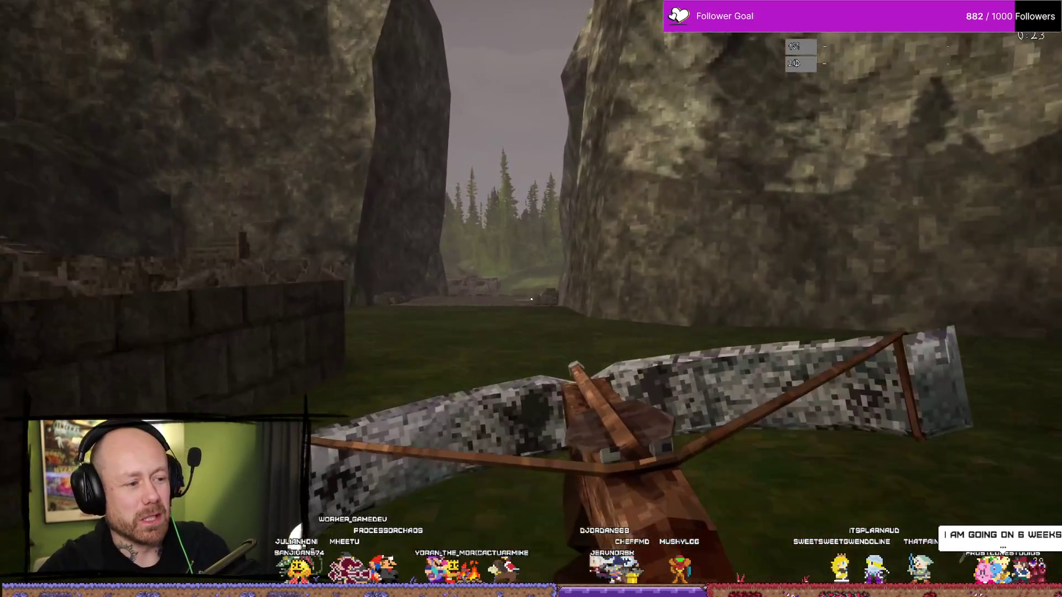
key(w)
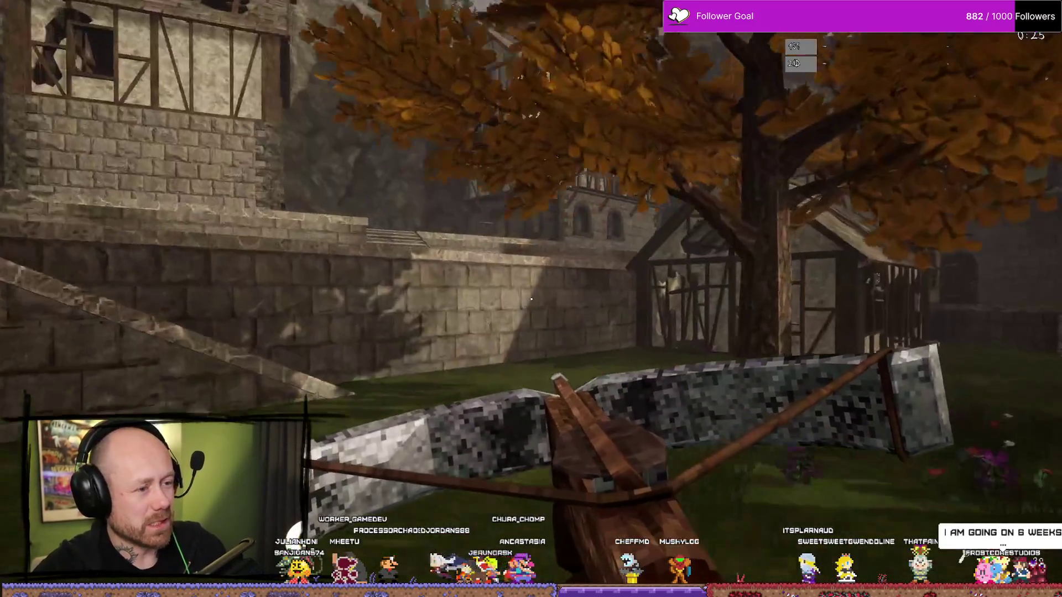
End the playtest, leave fullscreen, and bring up the Content Drawer with InDoors meshes
key(Escape)
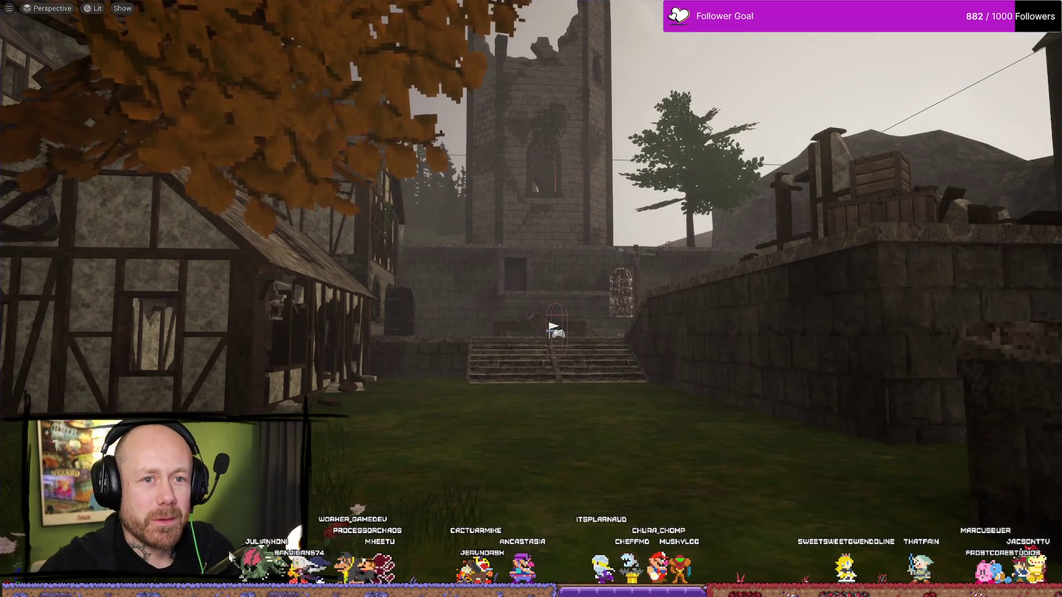
key(F11)
key(ctrl+space)
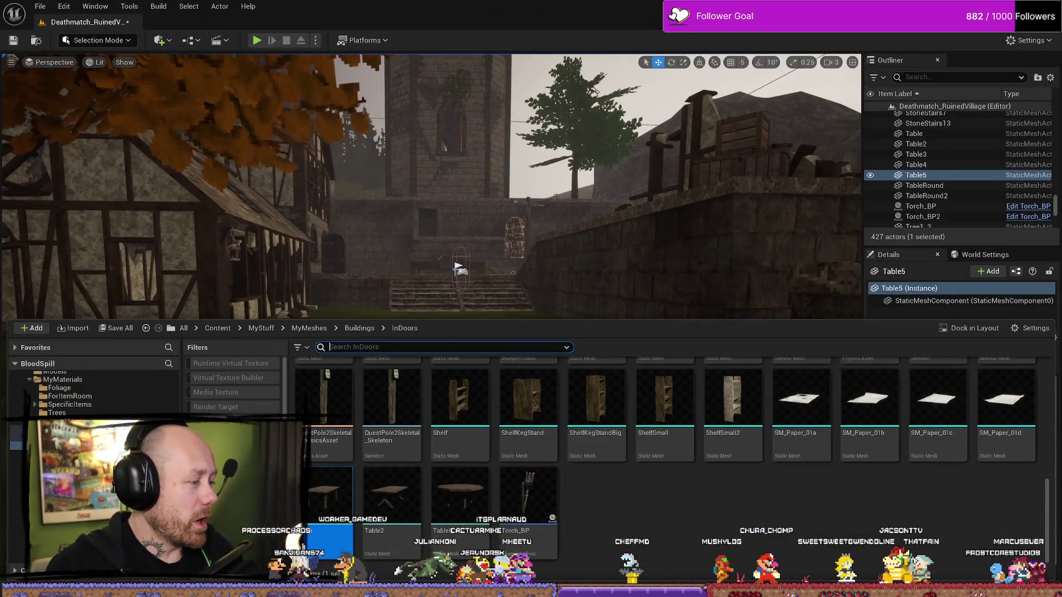
Open MainMenu from Content > FPS > Maps > Menus, saving the Ruined Village map when prompted
click(309, 328)
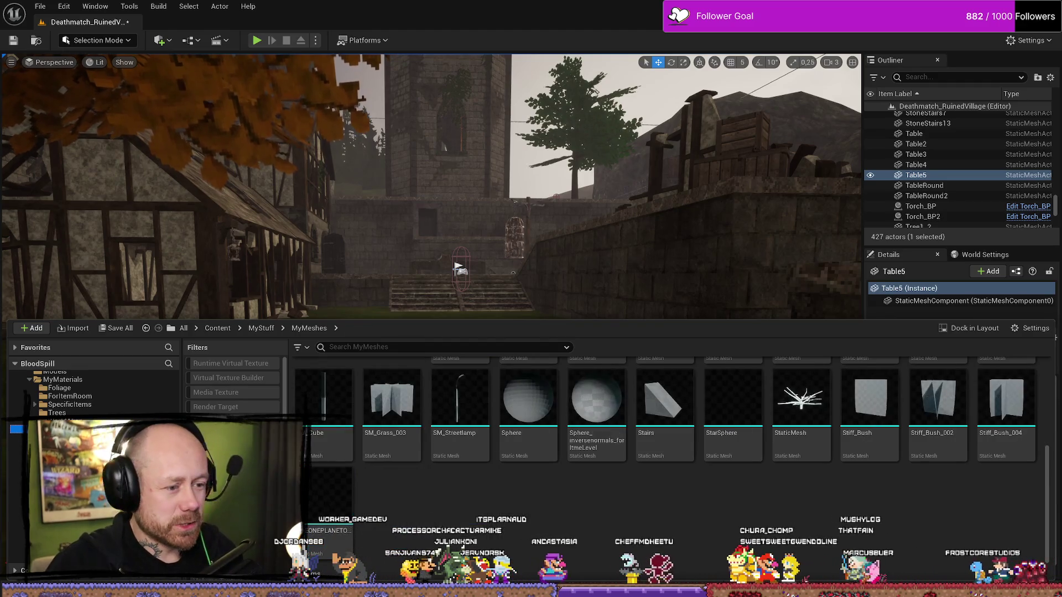
scroll(91, 392, up, 2)
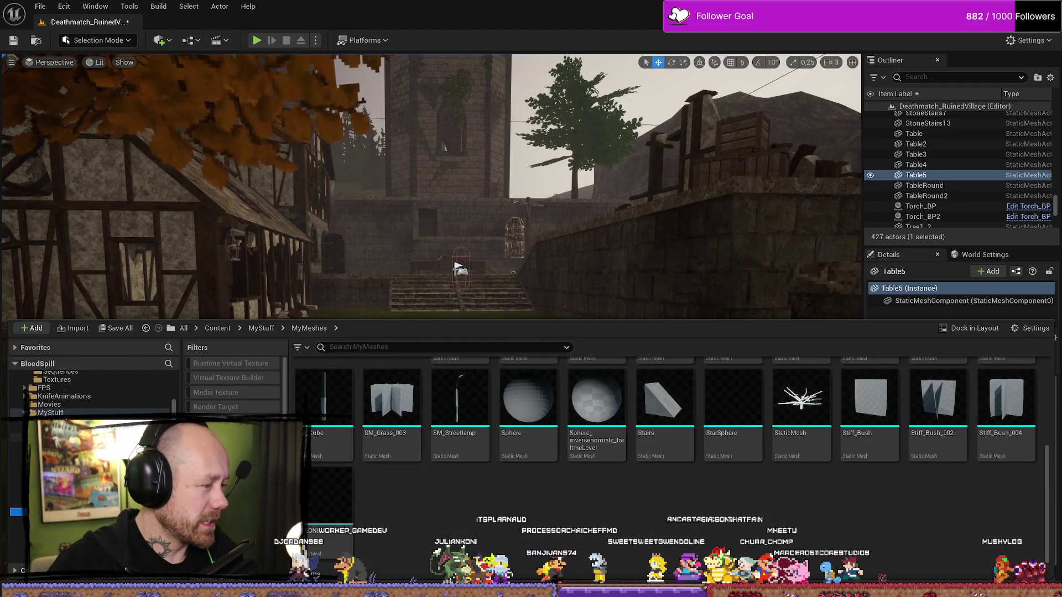
scroll(104, 412, up, 3)
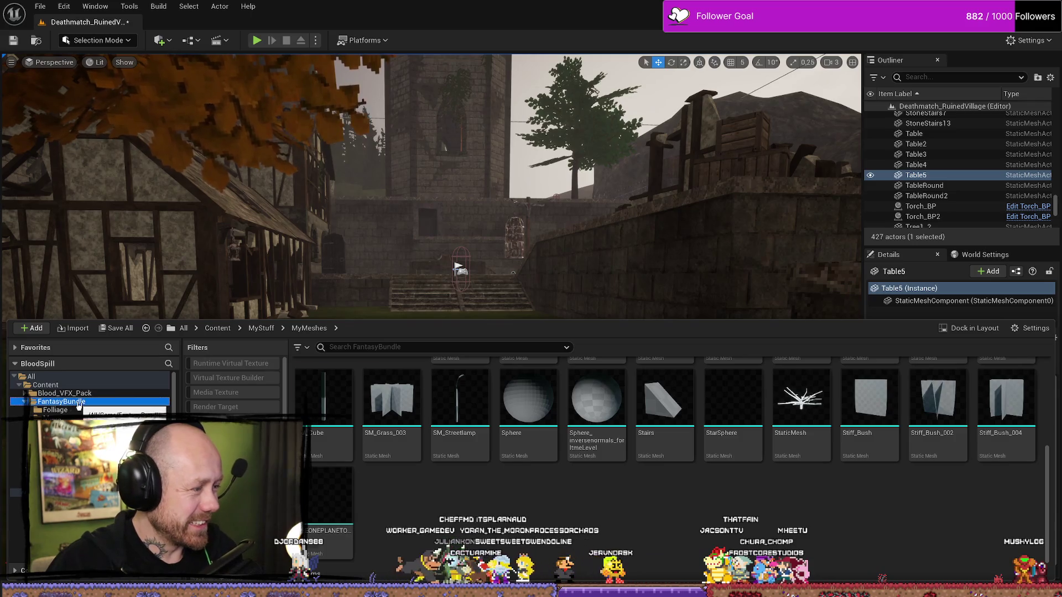
click(53, 467)
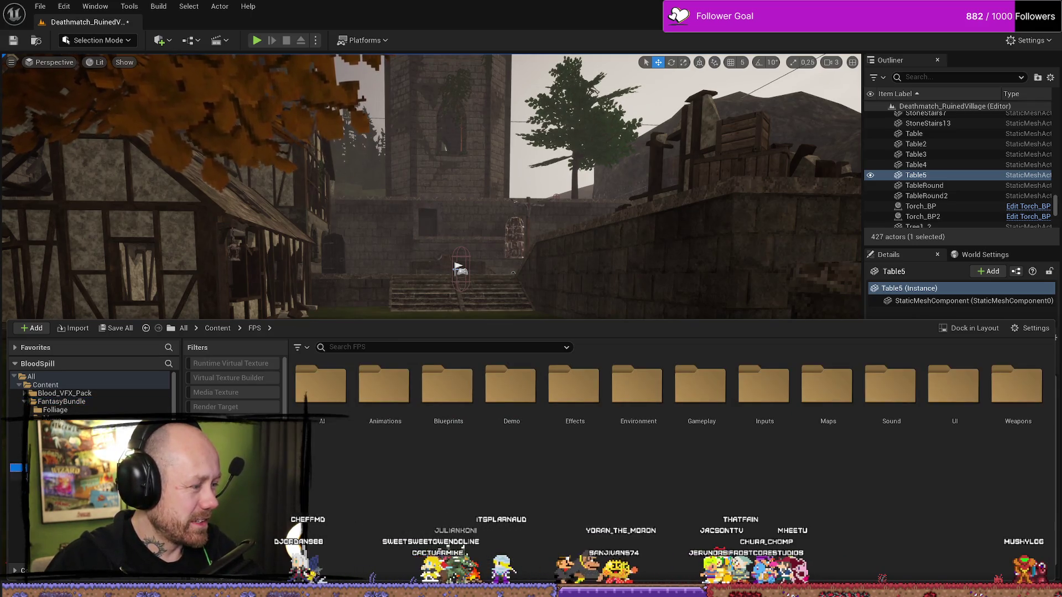
click(52, 459)
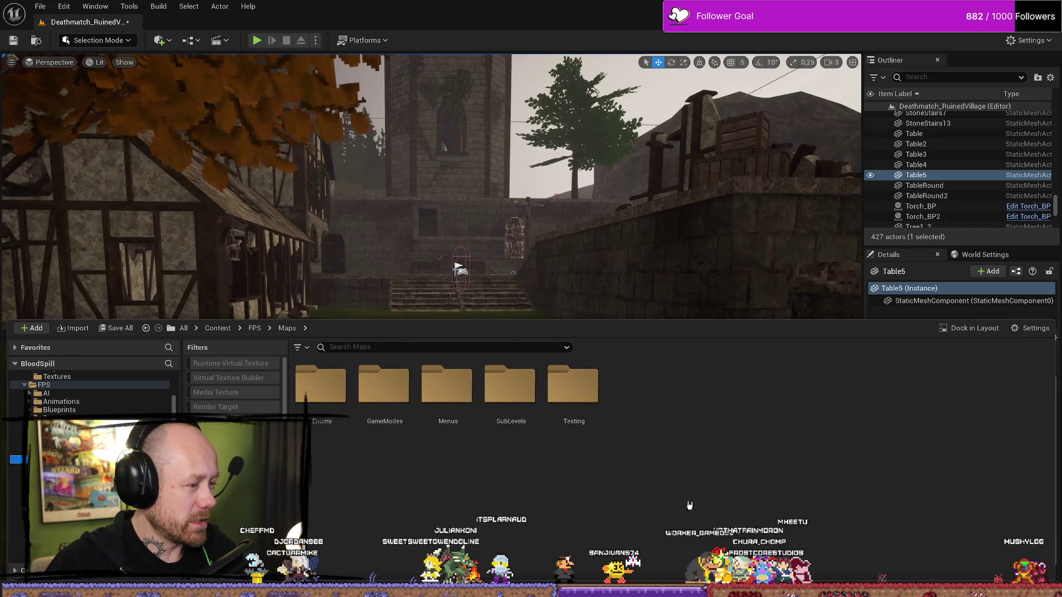
double_click(473, 392)
double_click(402, 374)
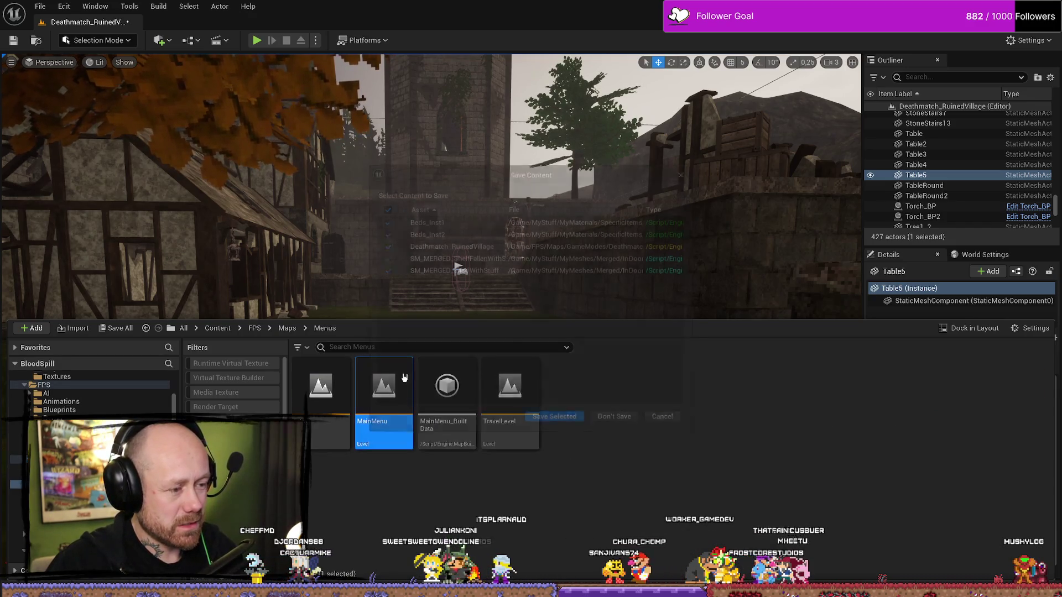
click(573, 424)
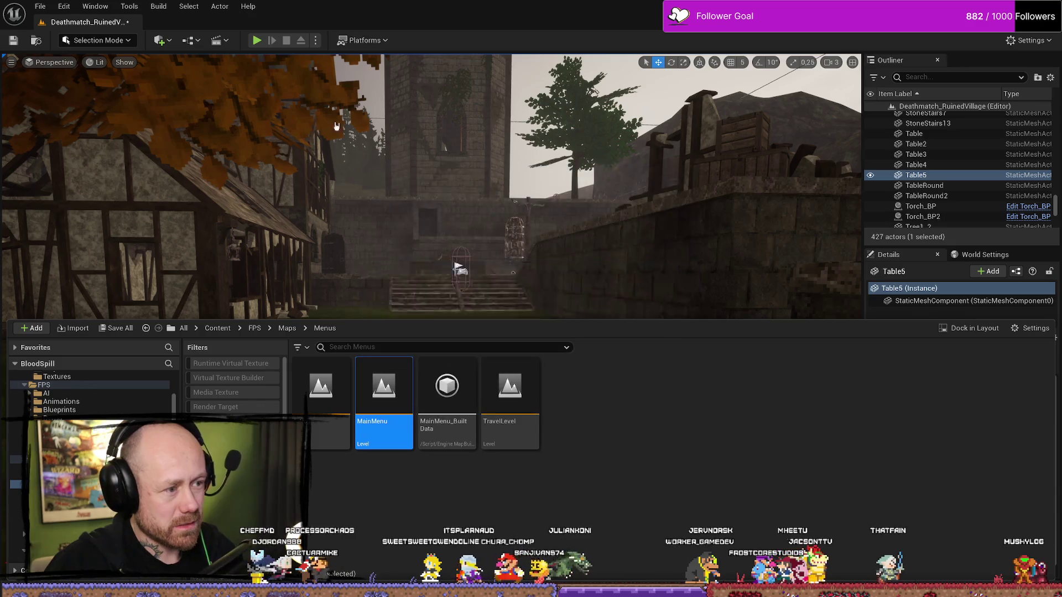
key(F11)
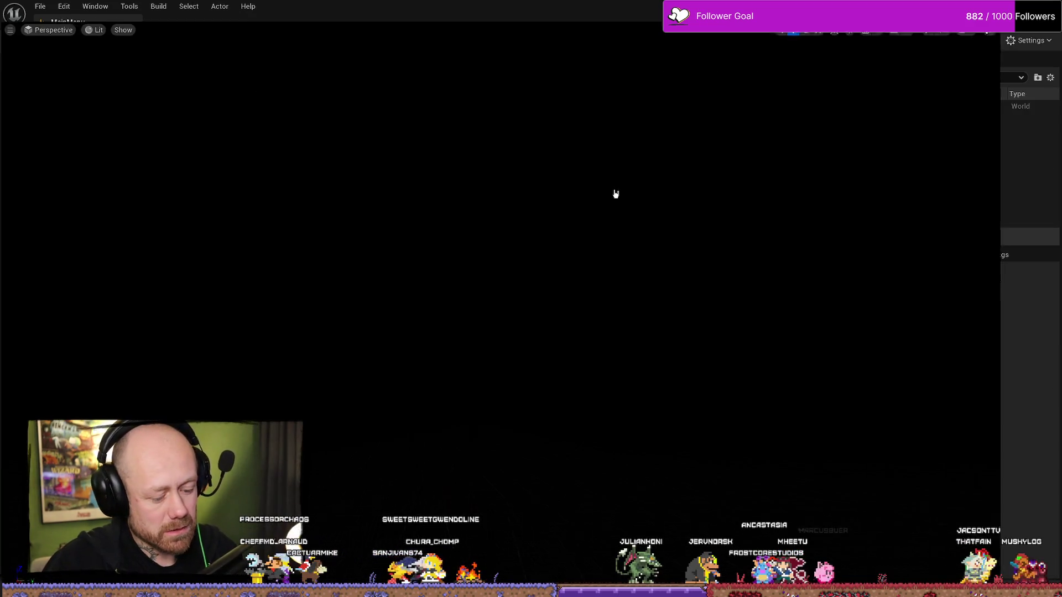
Start a singleplayer Conquest match with Team A Bots 0, Team B Bots 1 and Recruit AI
key(alt+p)
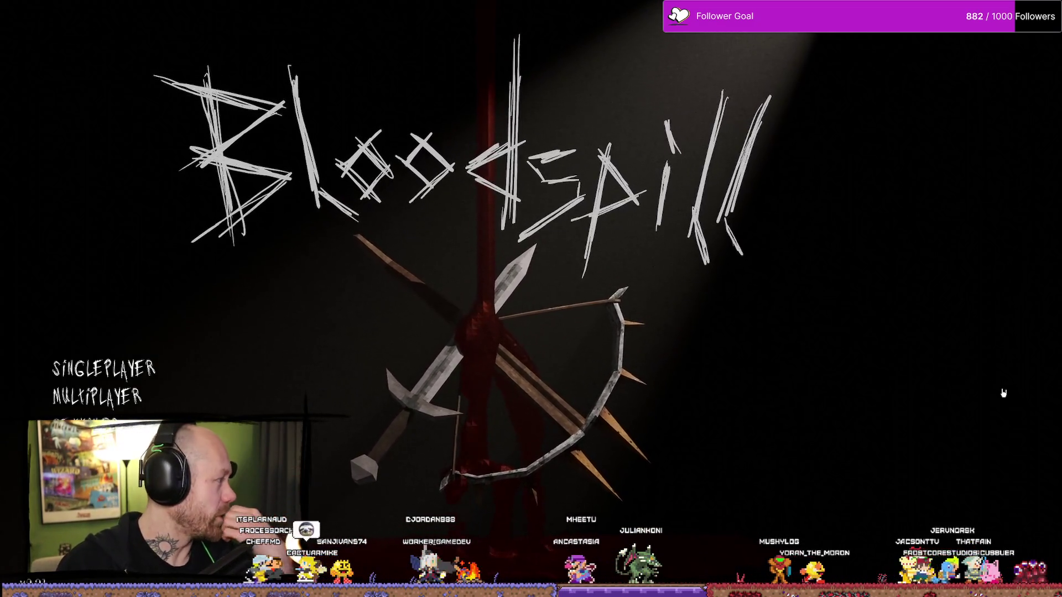
click(104, 369)
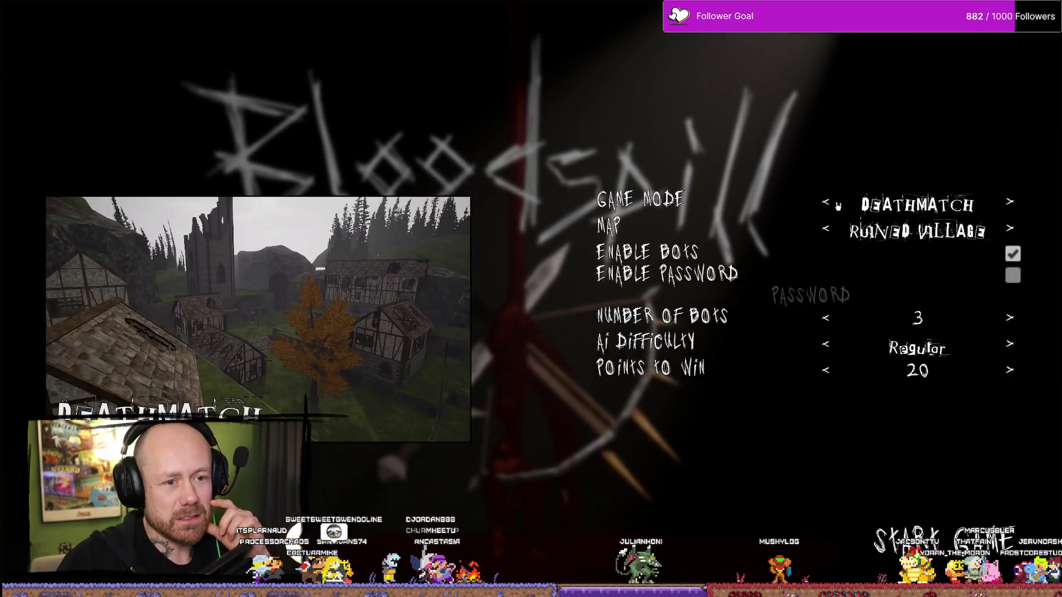
click(826, 203)
click(826, 203)
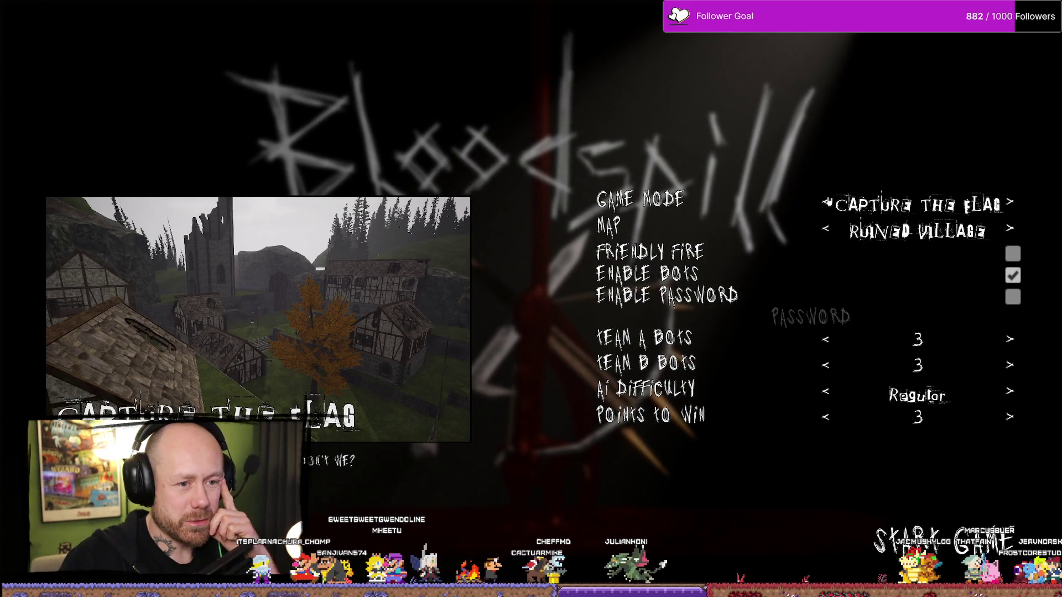
click(826, 203)
click(826, 203)
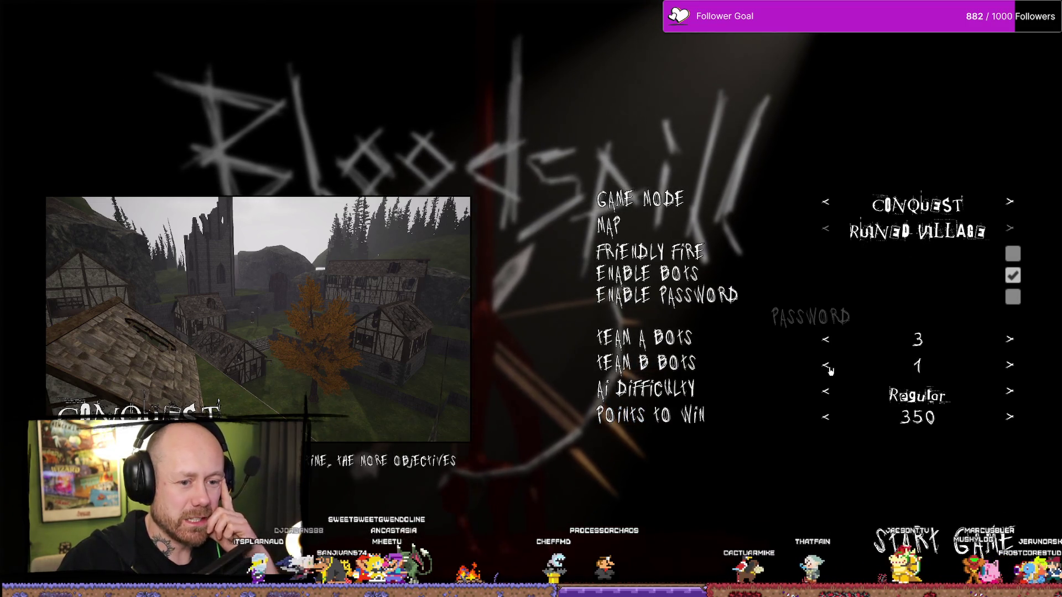
click(825, 341)
click(825, 340)
click(826, 341)
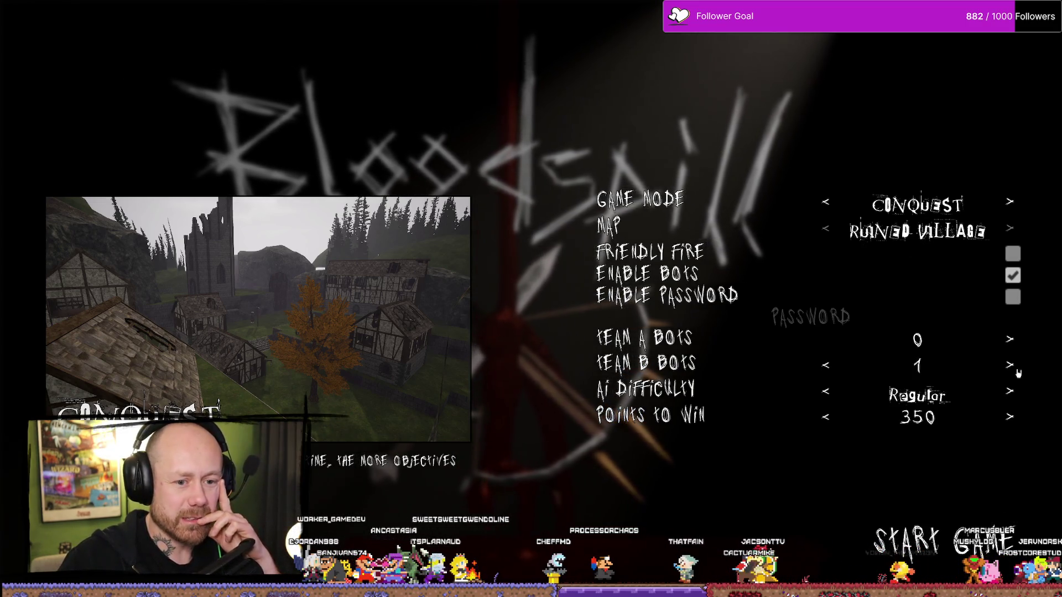
click(826, 391)
click(955, 550)
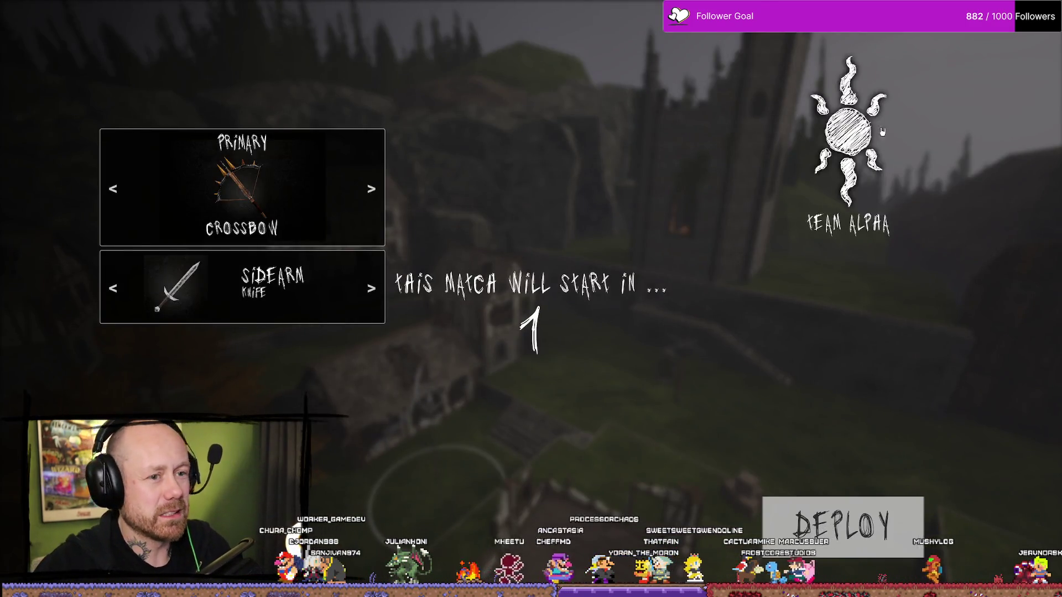
Deploy with the crossbow, check the Conquest scoreboard, and sprint into point A to capture it
click(851, 522)
key(Tab)
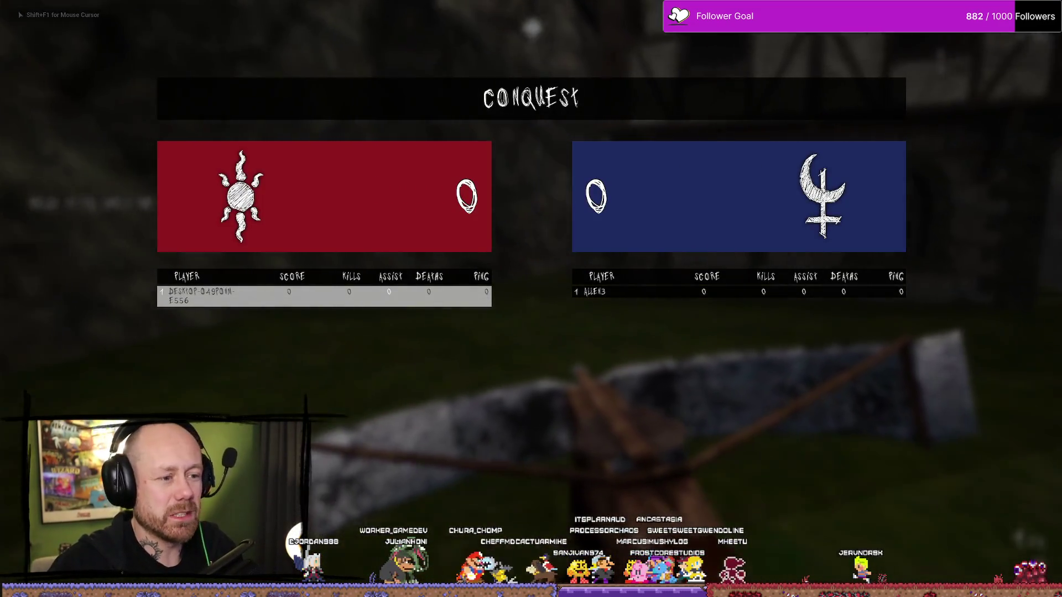
key(Tab)
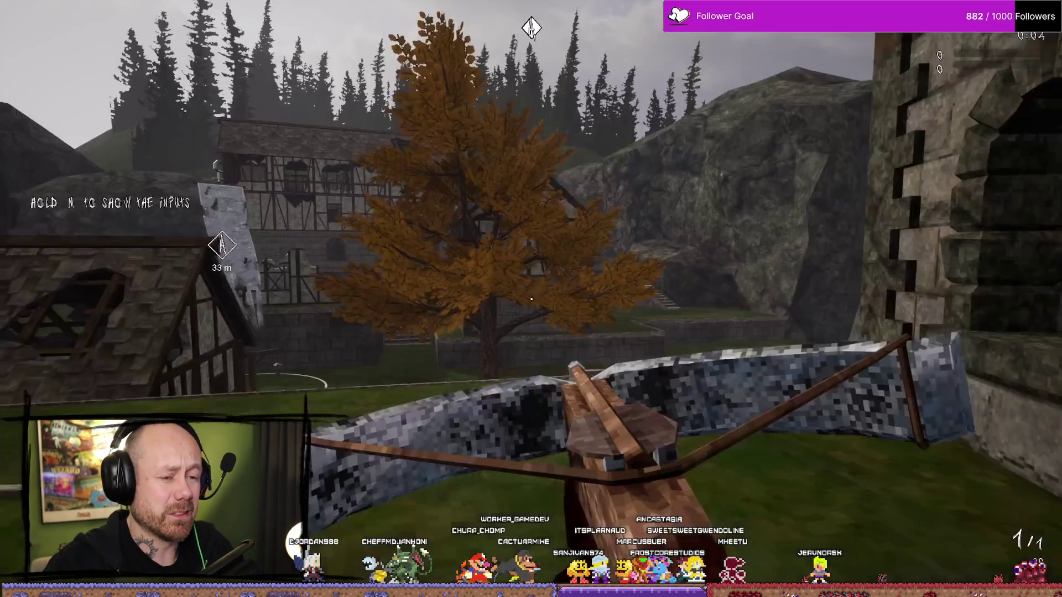
key(shift+w)
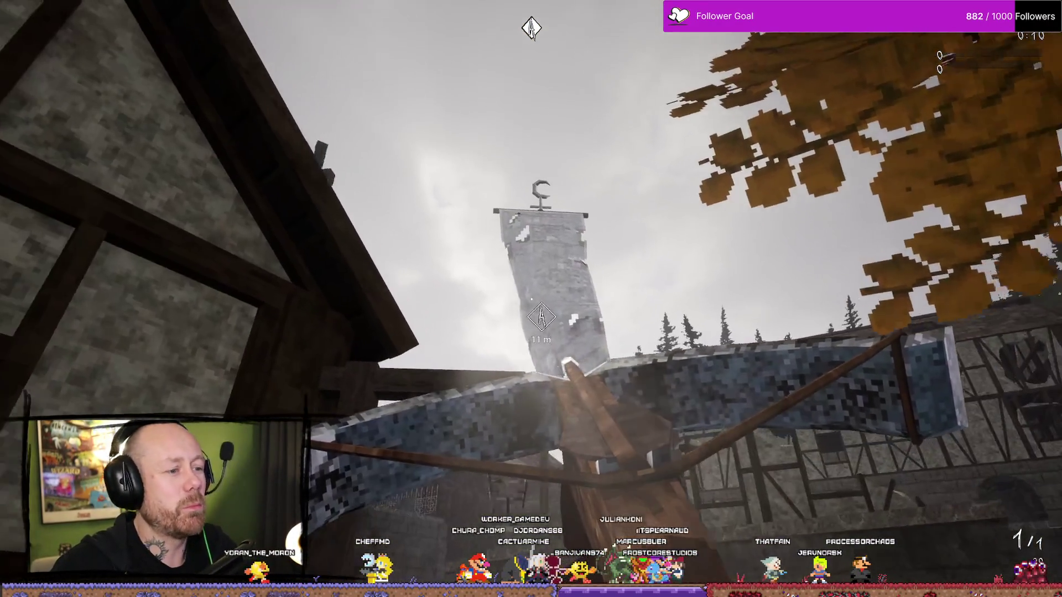
key(w)
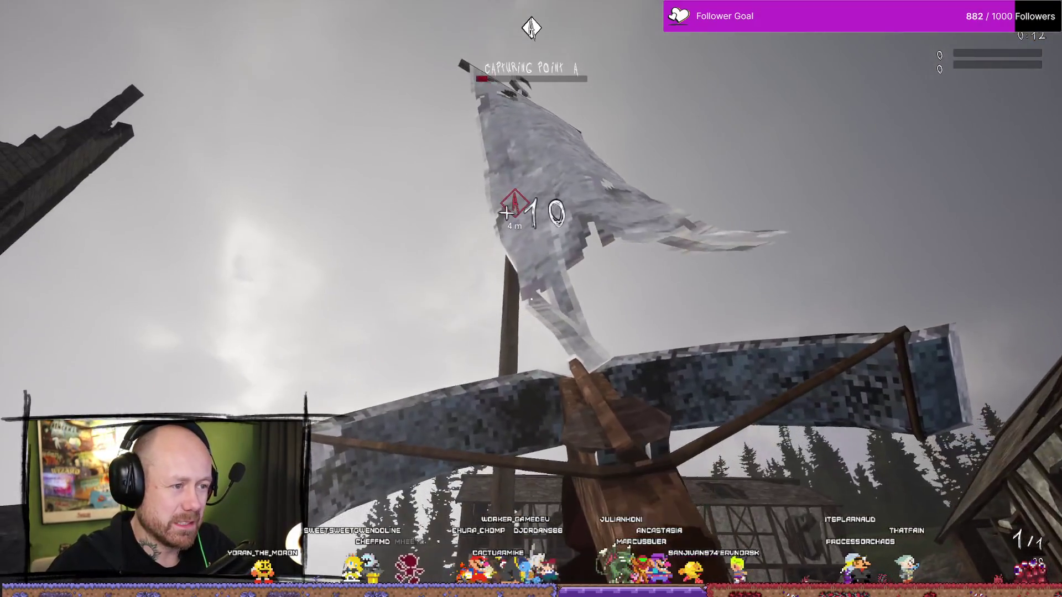
Switch to the sword, cut down the hooded enemy near the point, and swap back to the crossbow
key(1)
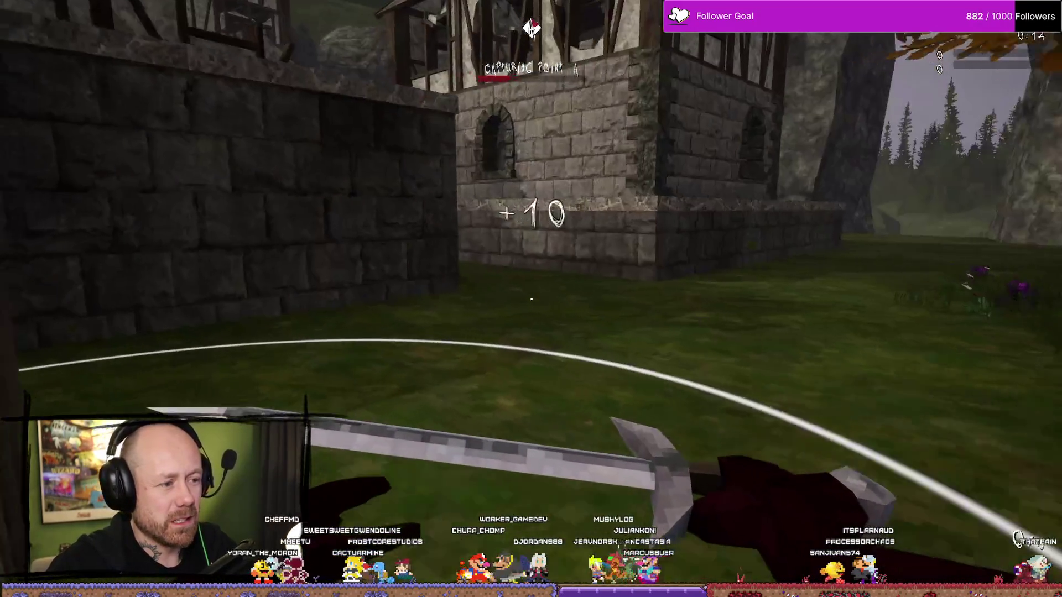
click(531, 299)
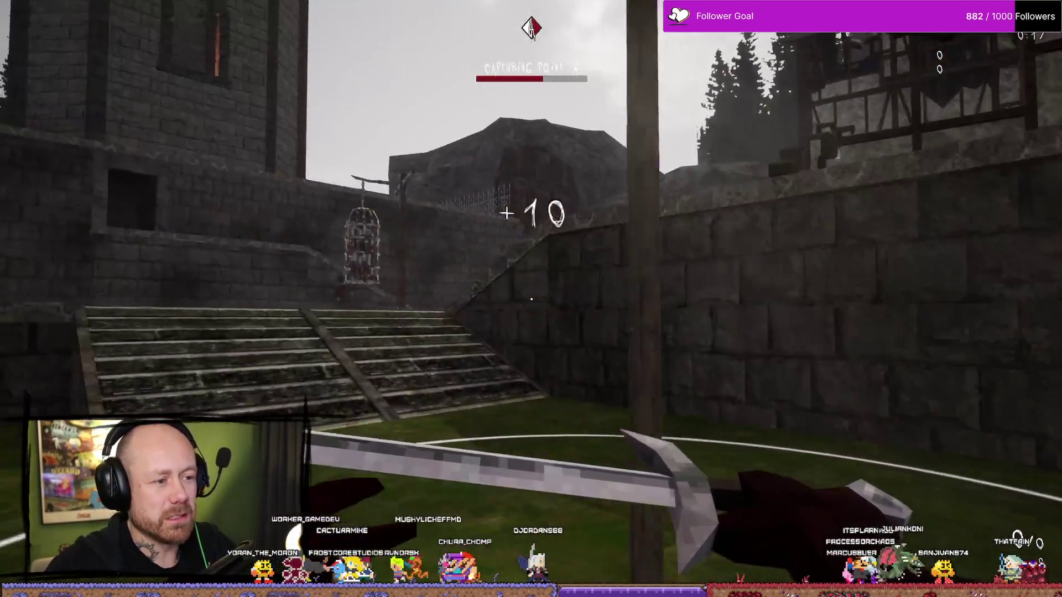
click(531, 299)
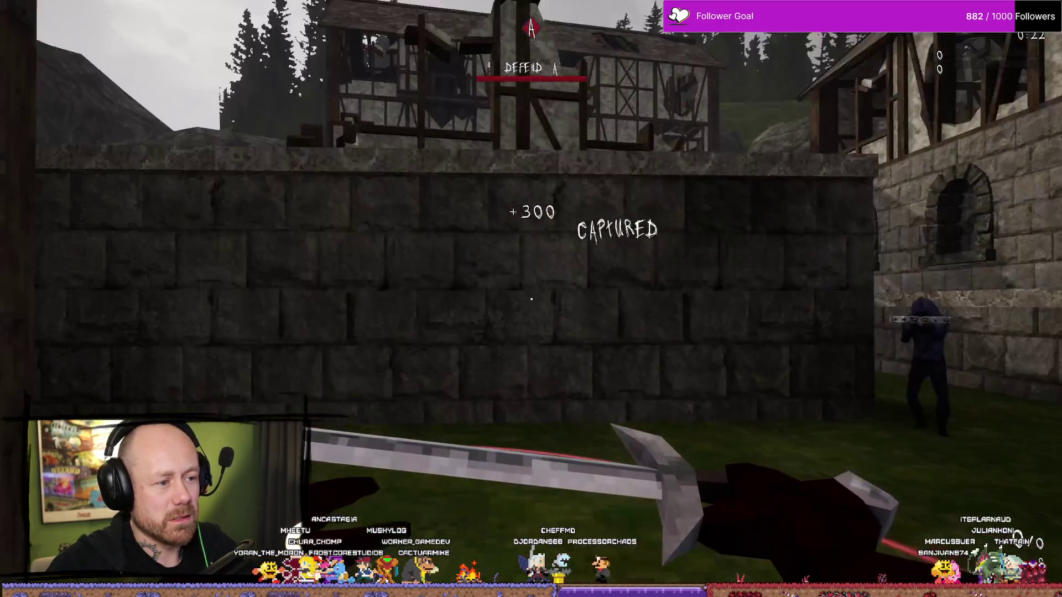
click(531, 299)
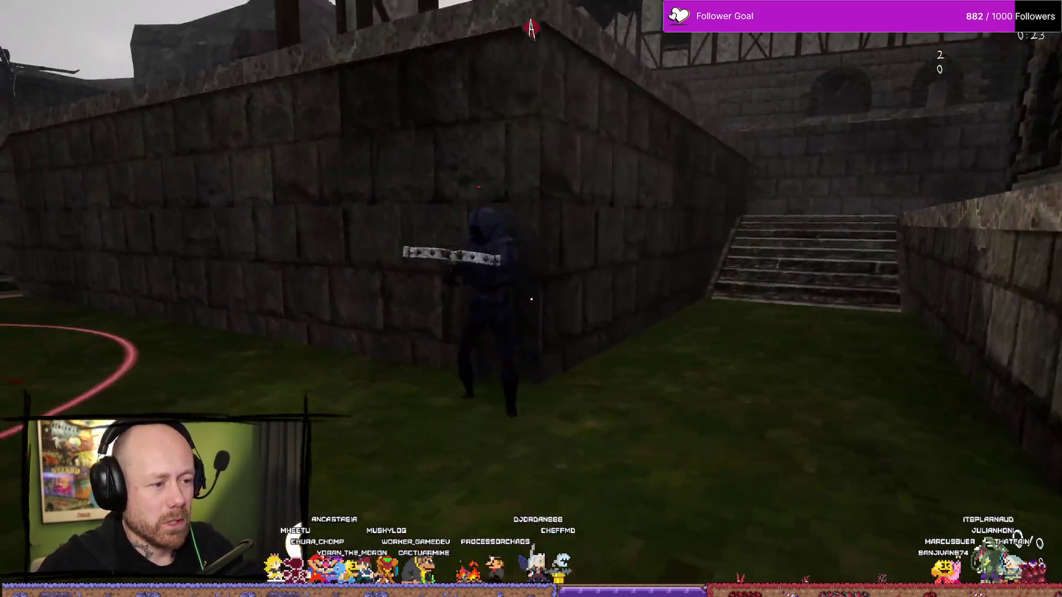
click(531, 299)
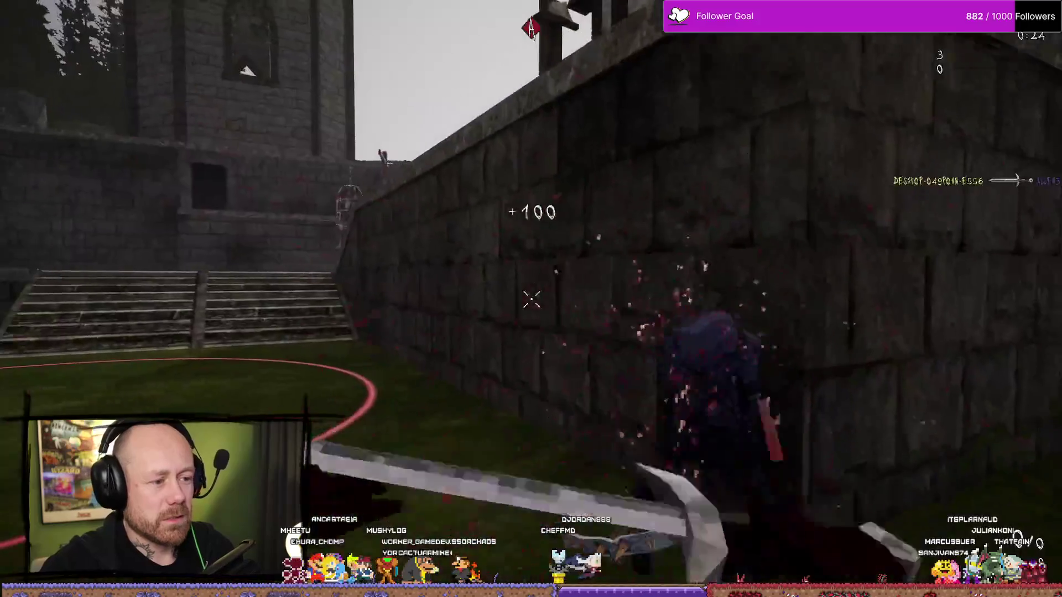
key(2)
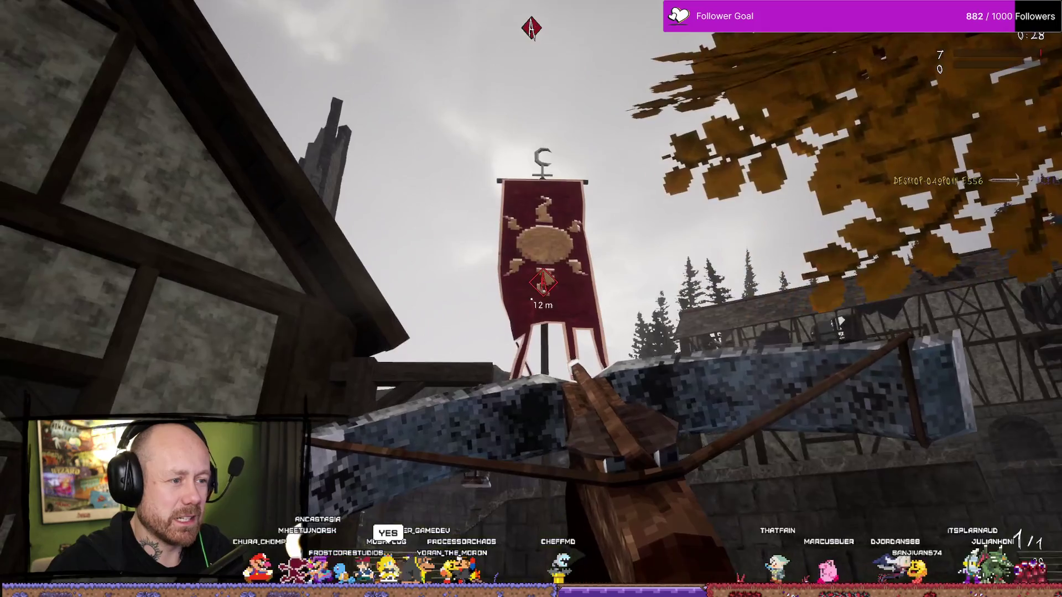
Check the scoreboard, cross the village toward the scaffolding, and swing the sword at another enemy
key(Tab)
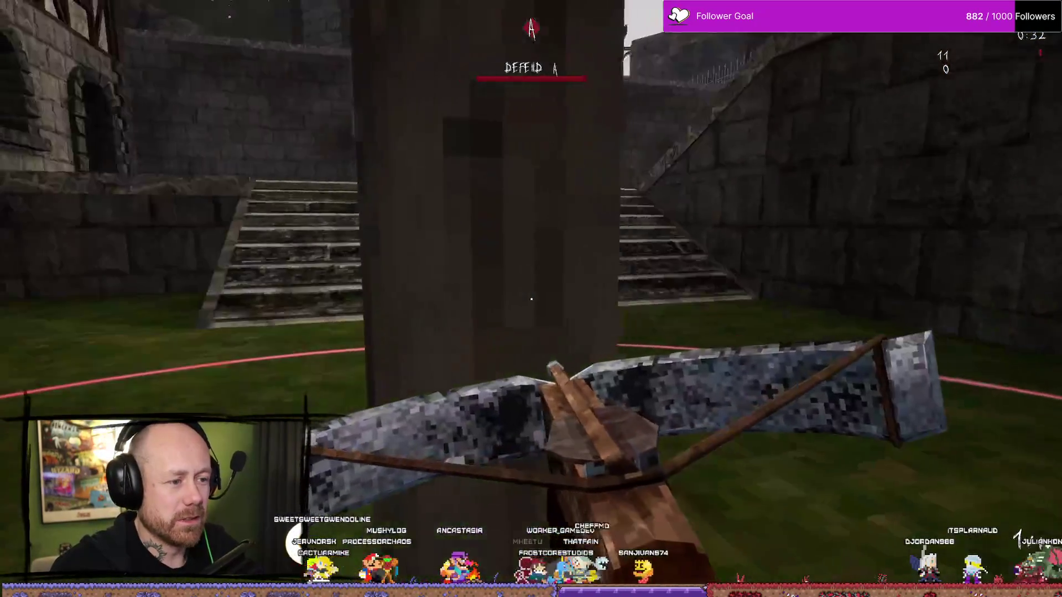
key(w)
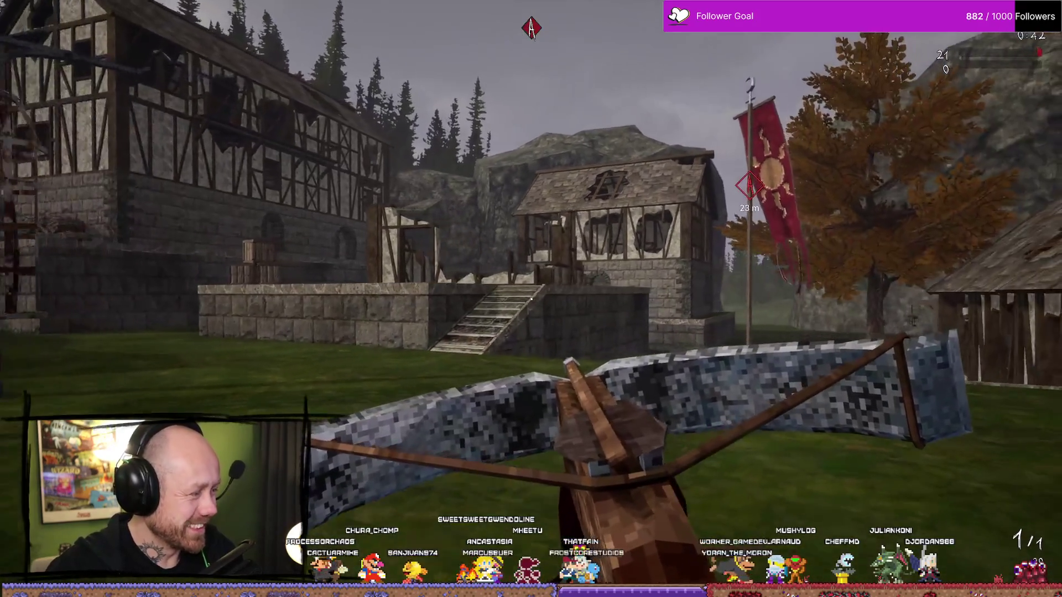
key(w)
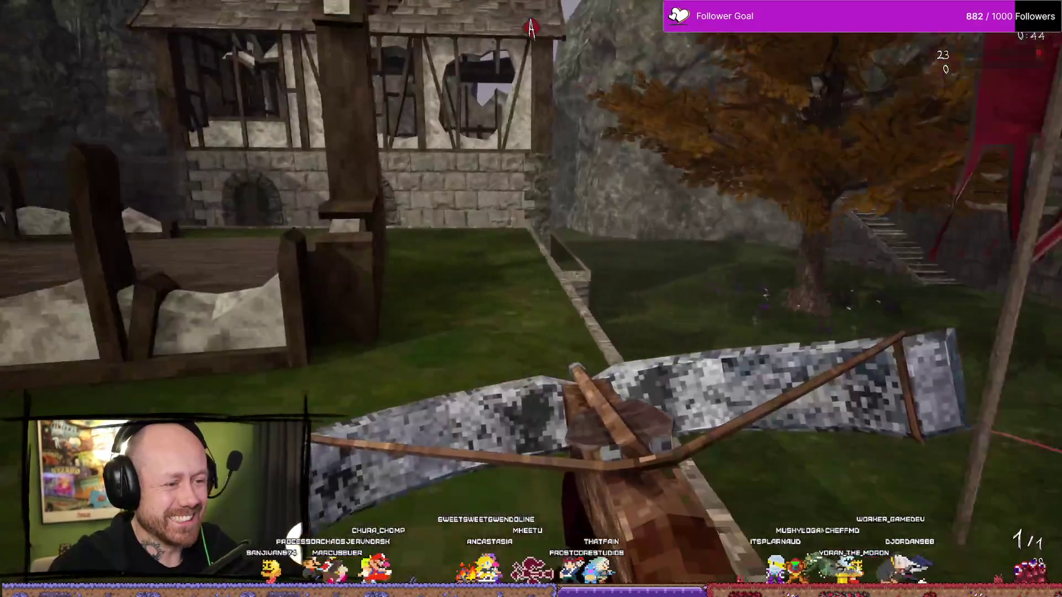
key(w)
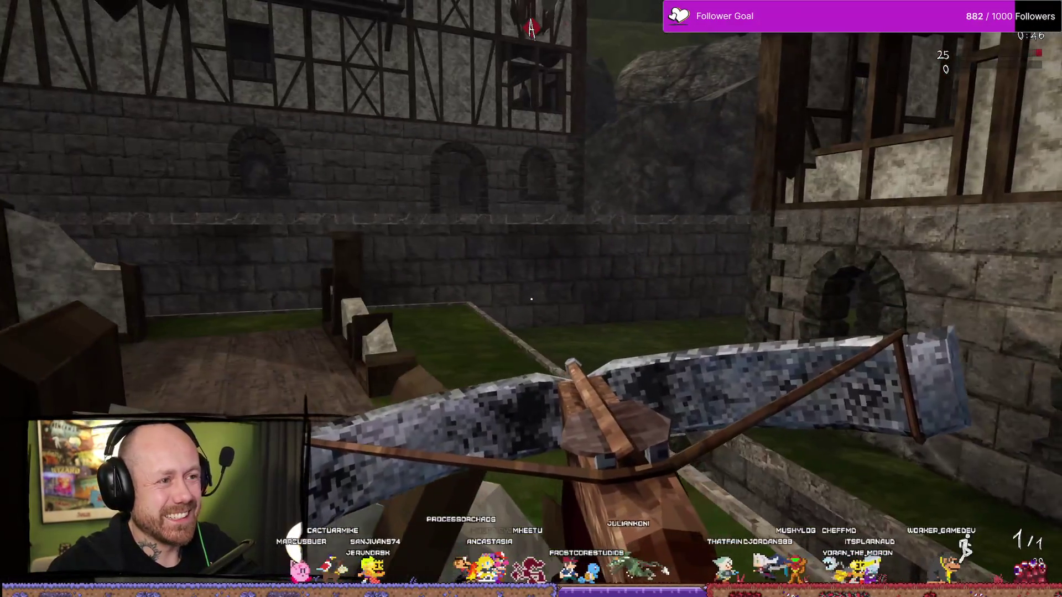
key(1)
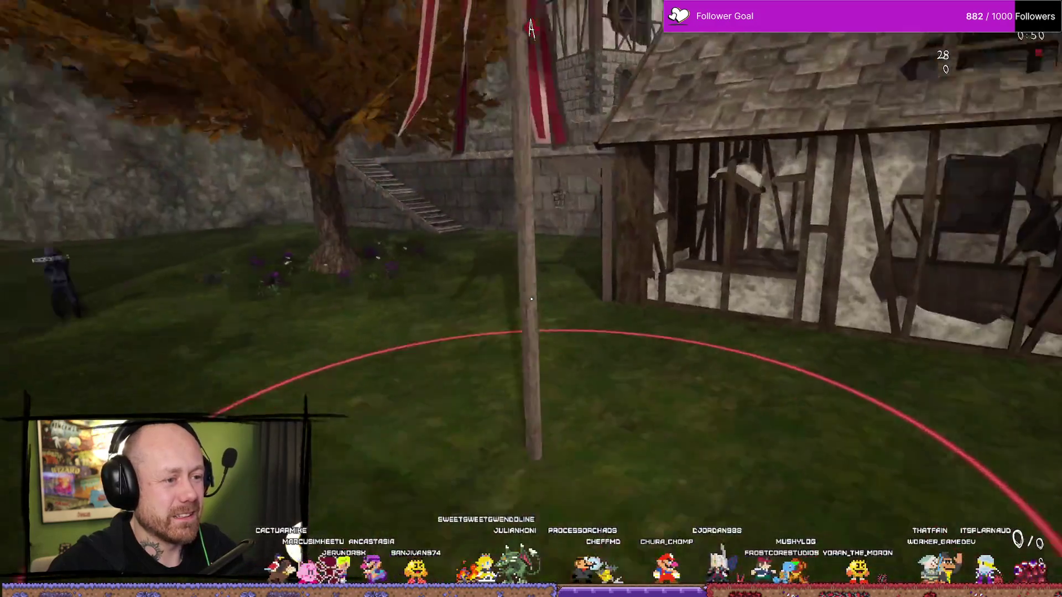
click(531, 298)
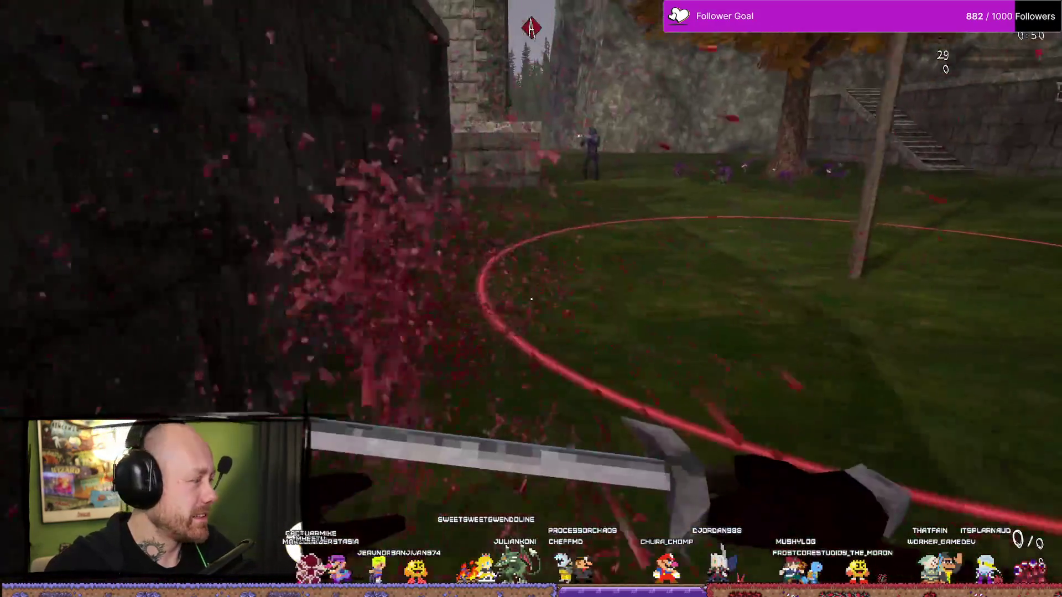
key(2)
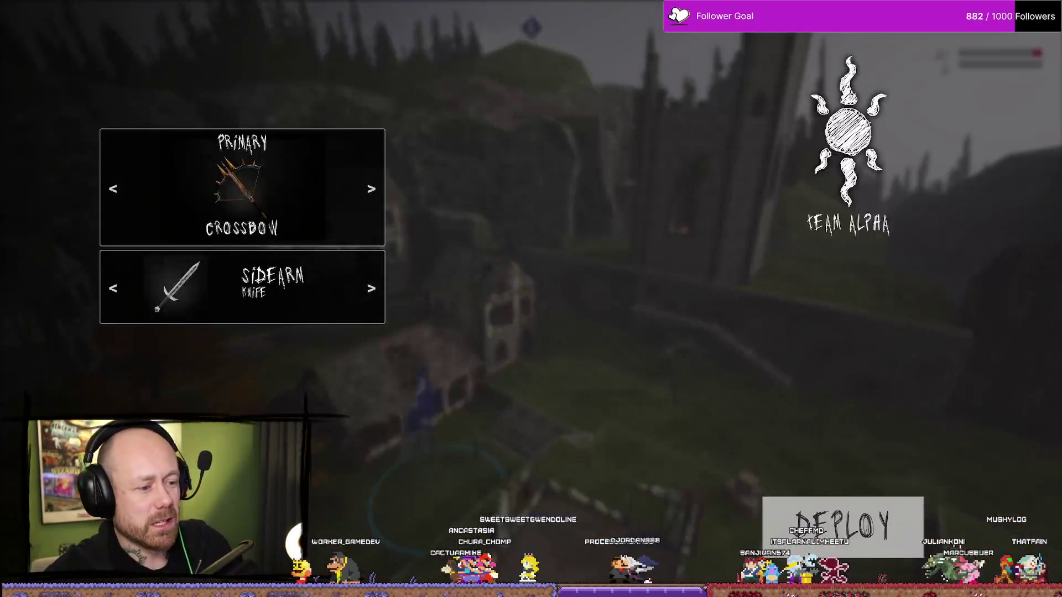
Deploy with the crossbow and knife loadout, advance to the capture ring, and shoot an enemy
click(865, 539)
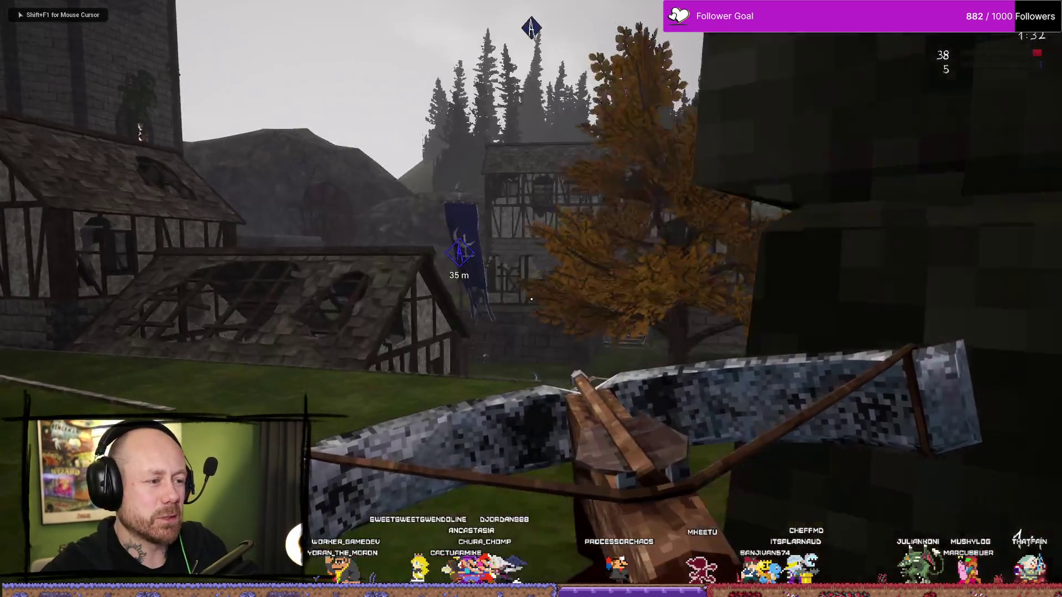
key(w)
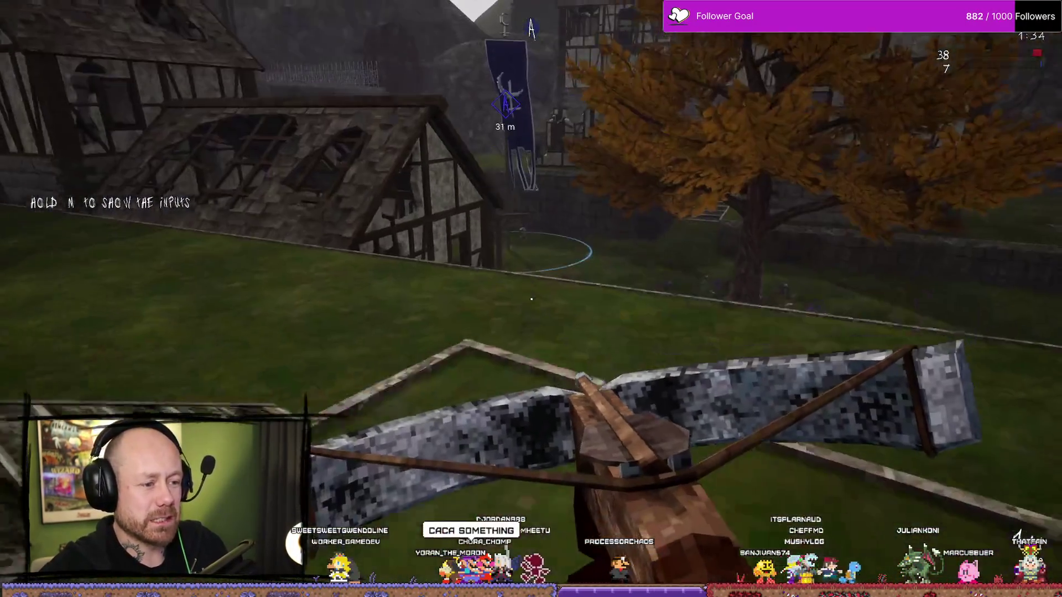
mouse_move(531, 298)
key(w)
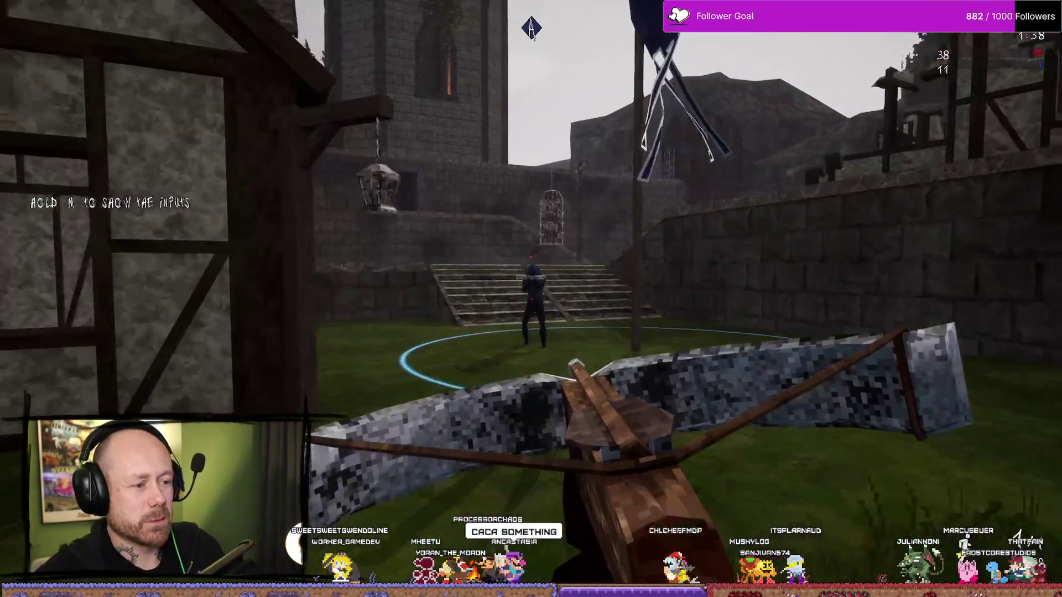
click(531, 298)
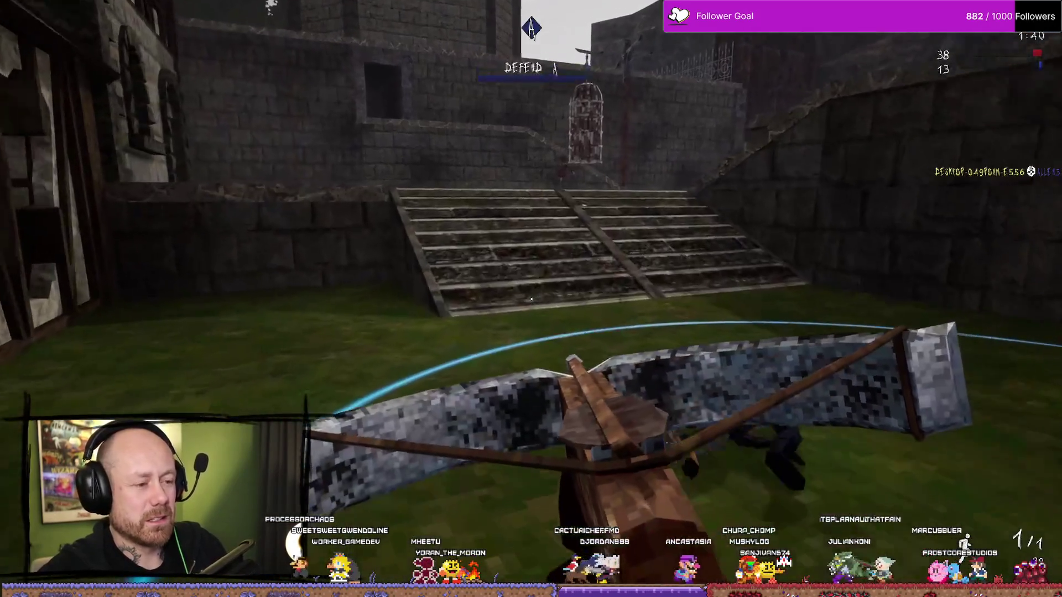
click(531, 298)
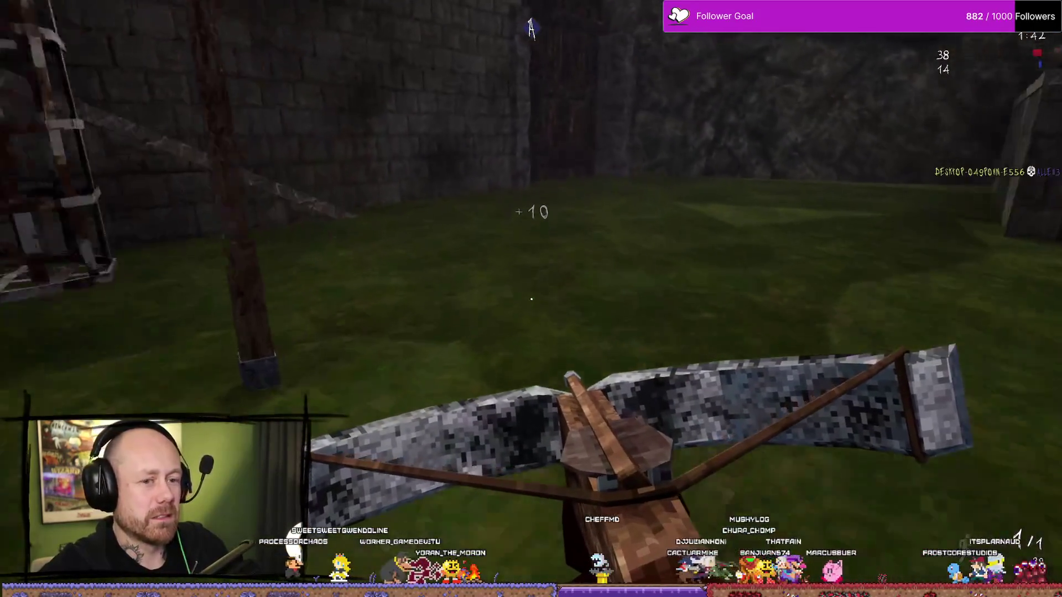
Move through the village past the stone pit and tower, landing a crossbow headshot
key(w)
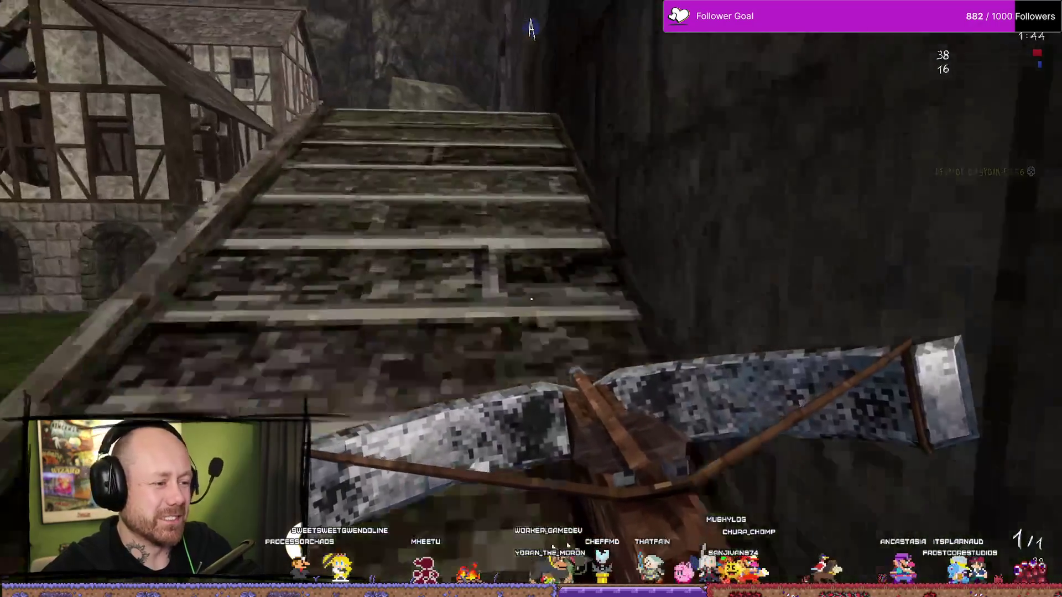
key(w)
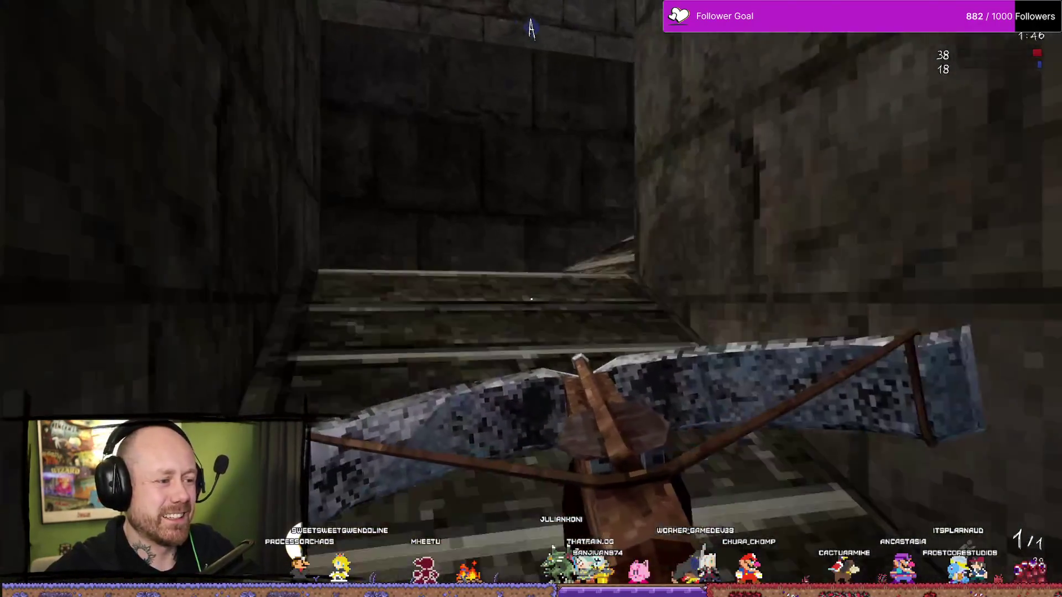
key(w)
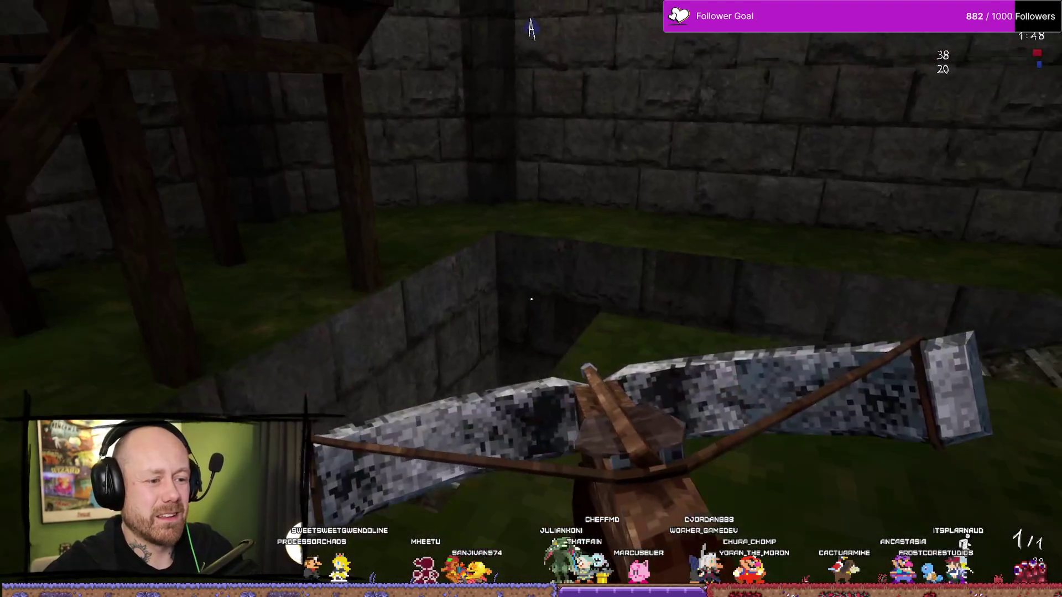
key(w)
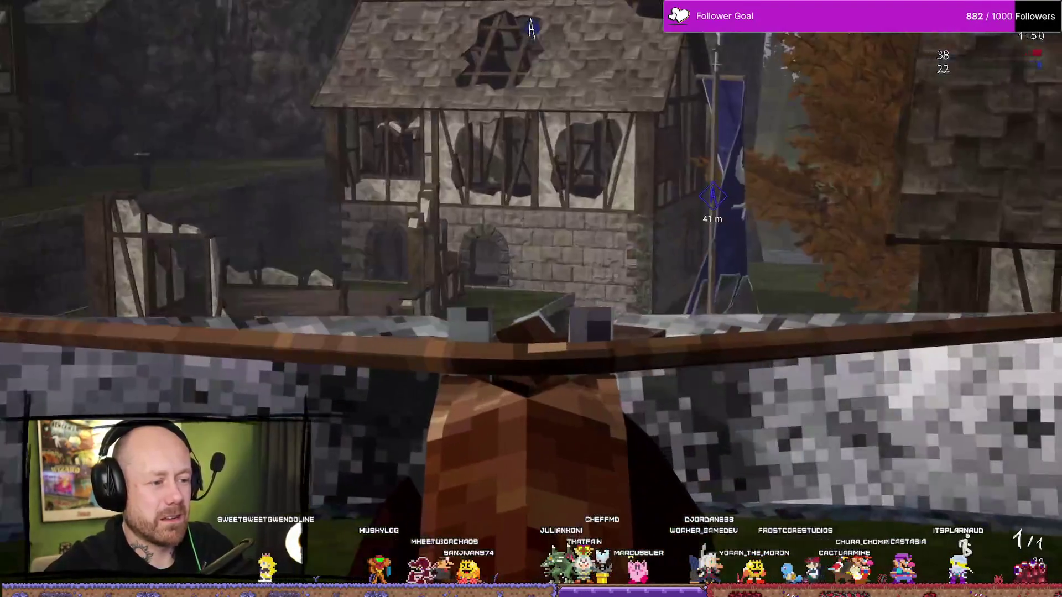
key(w)
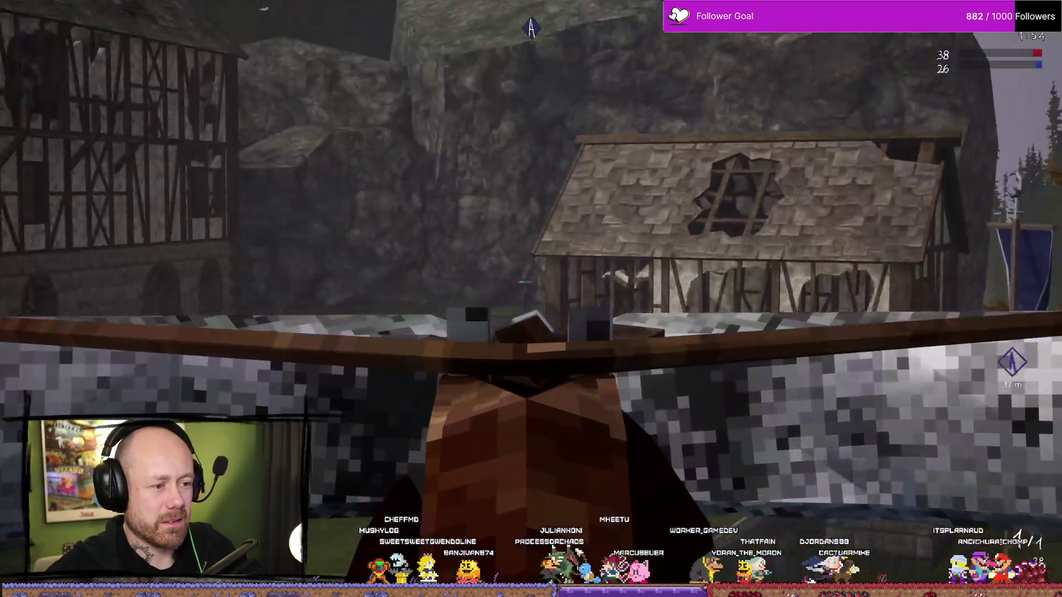
click(531, 299)
key(w)
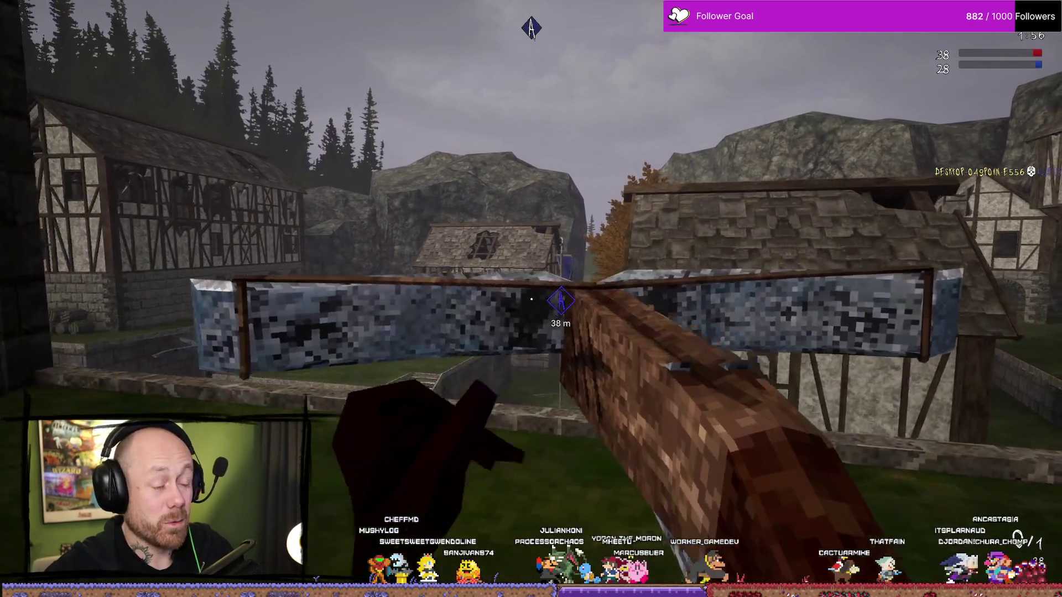
key(a)
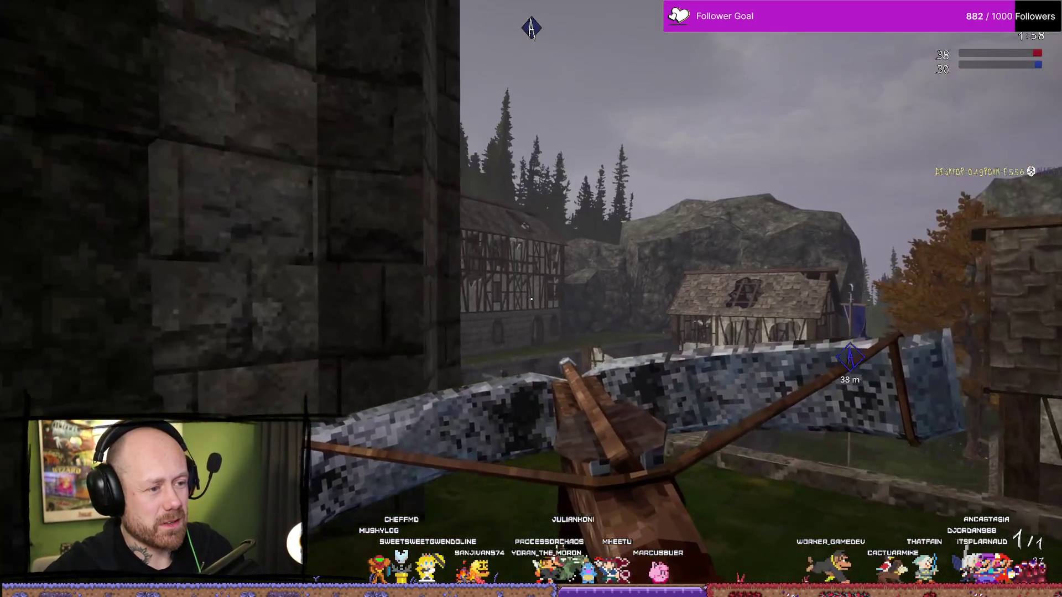
key(2)
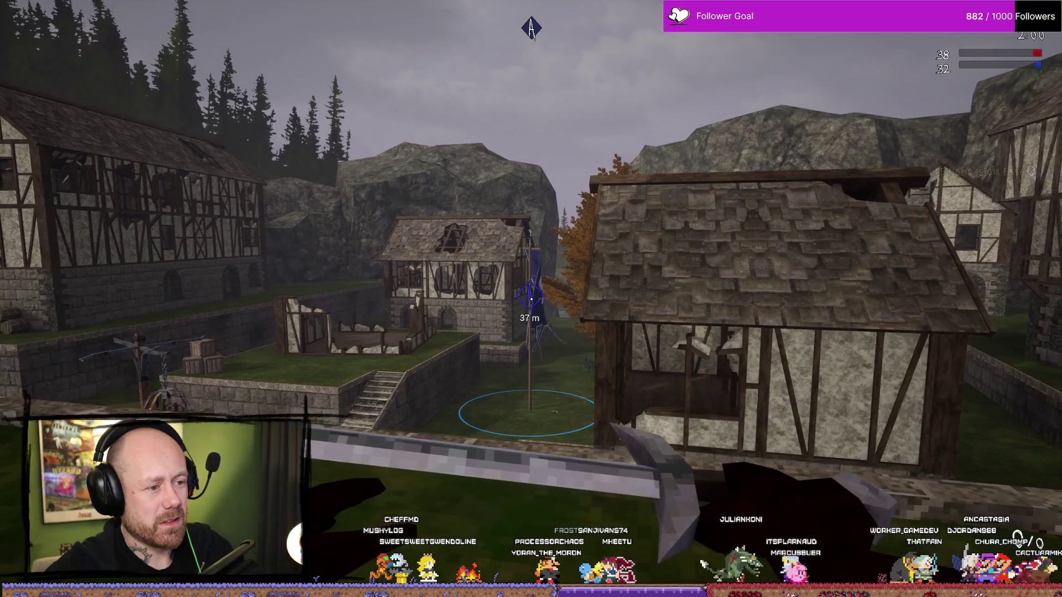
key(1)
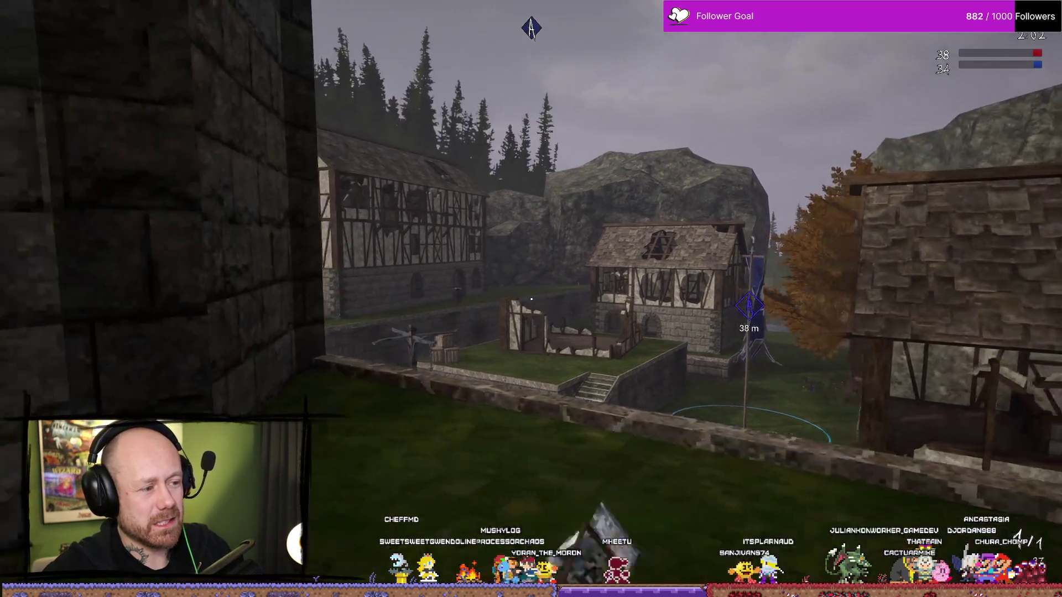
Aim the crossbow at a village house and briefly check the BloodSpill Trello board
right_click(531, 299)
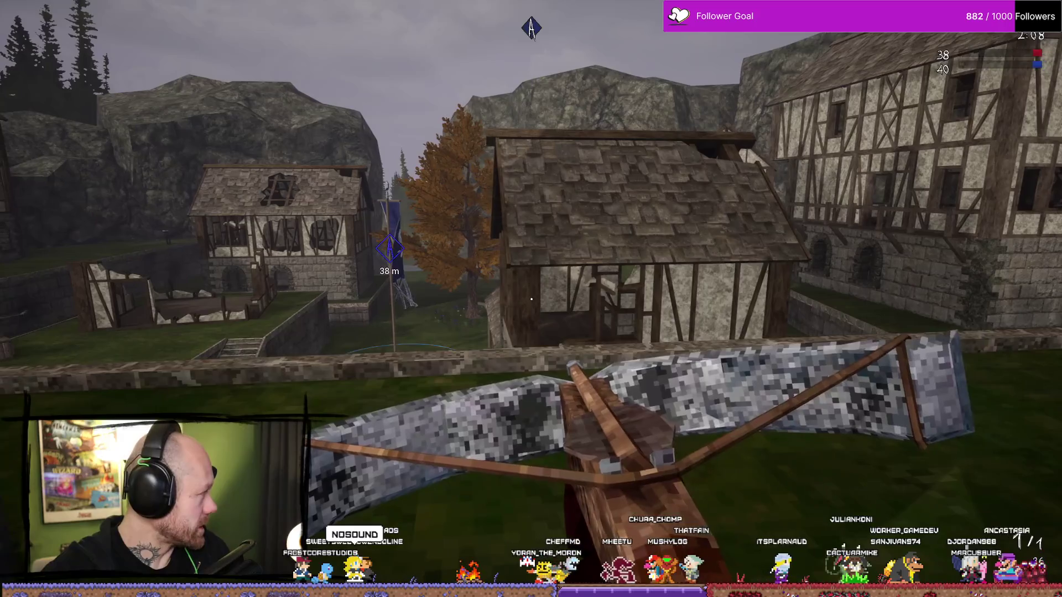
key(alt+Tab)
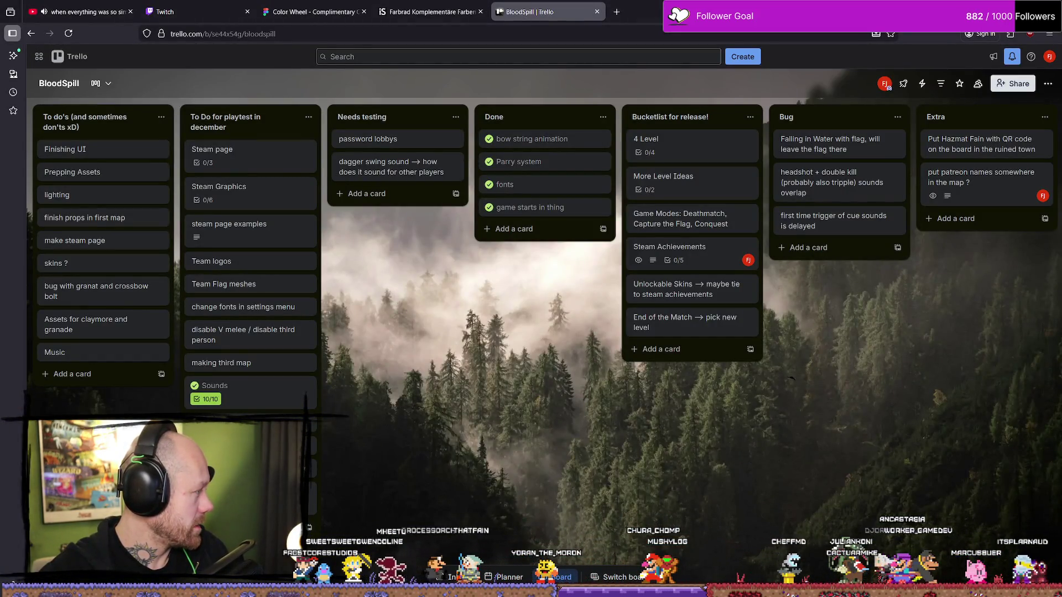
right_click(573, 425)
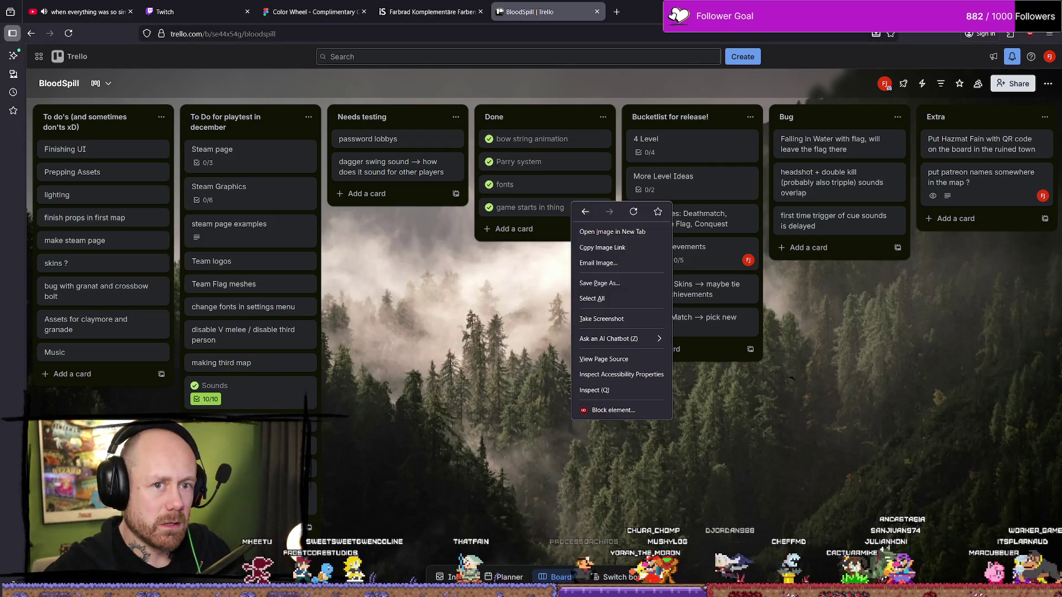
key(alt+Tab)
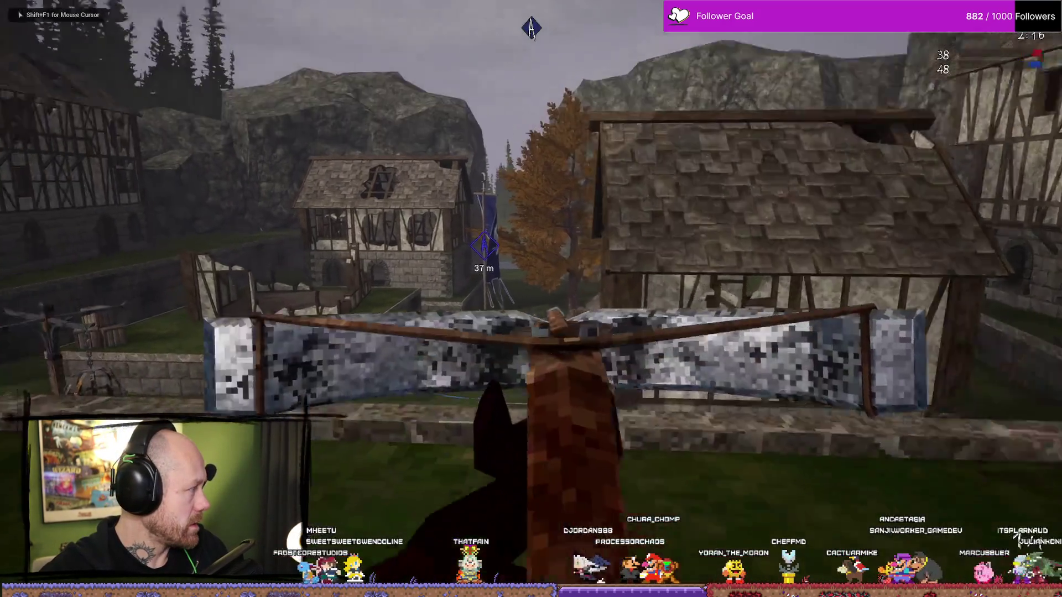
key(alt+Tab)
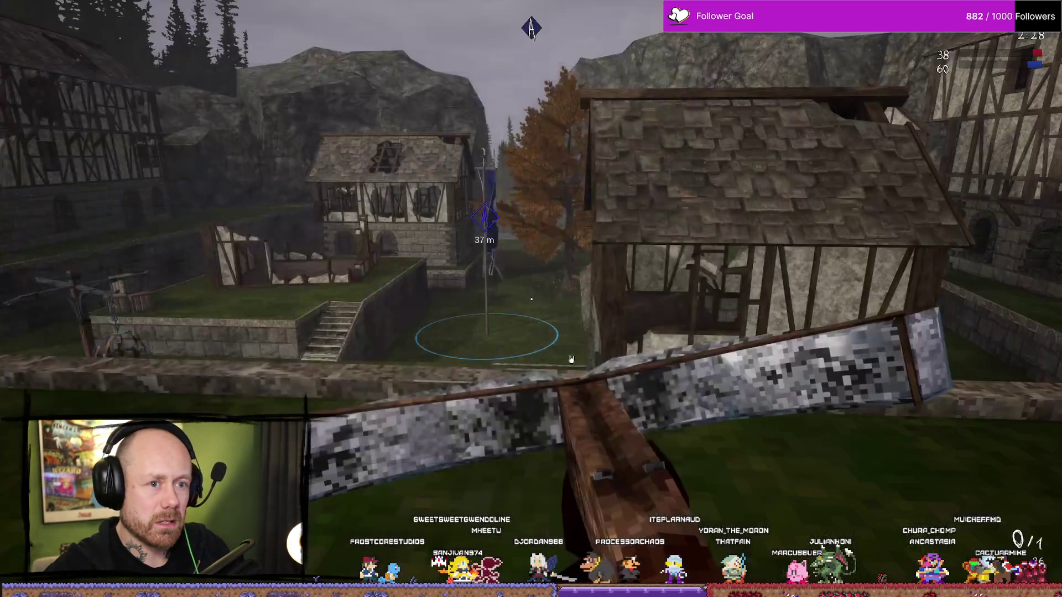
click(494, 314)
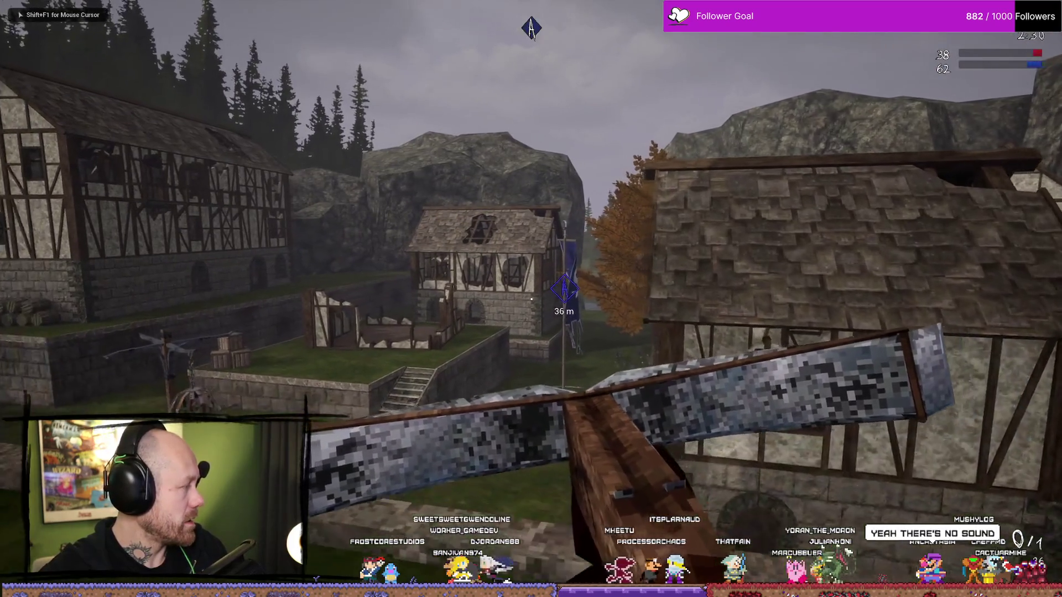
key(shift+F1)
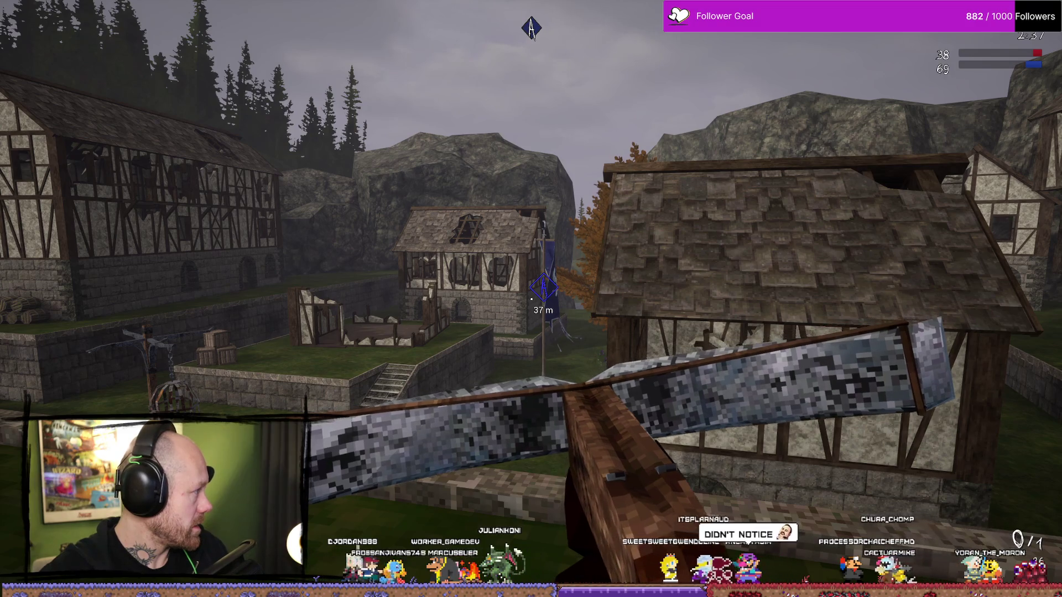
click(494, 278)
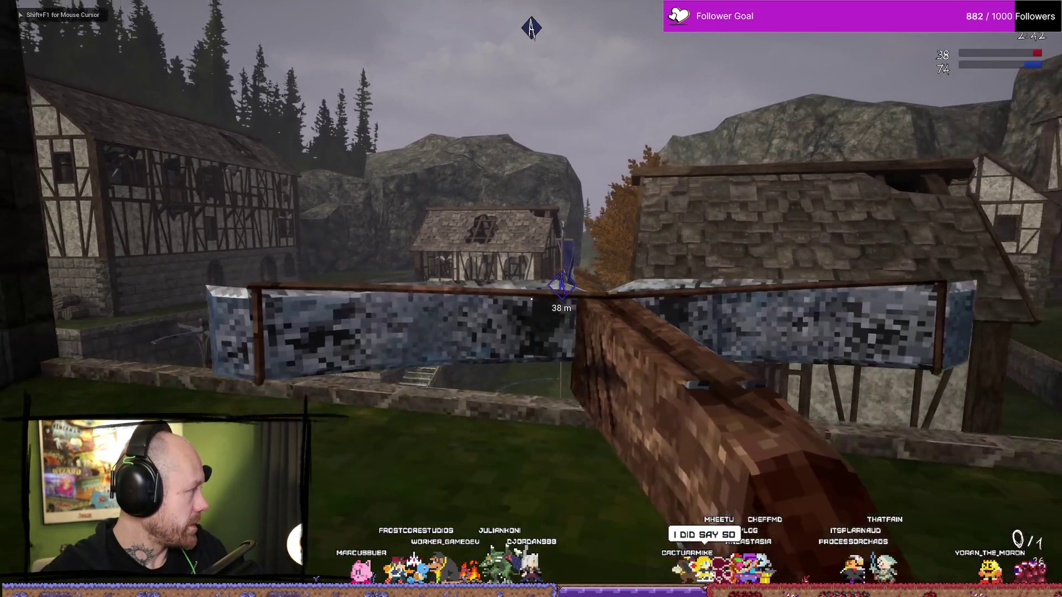